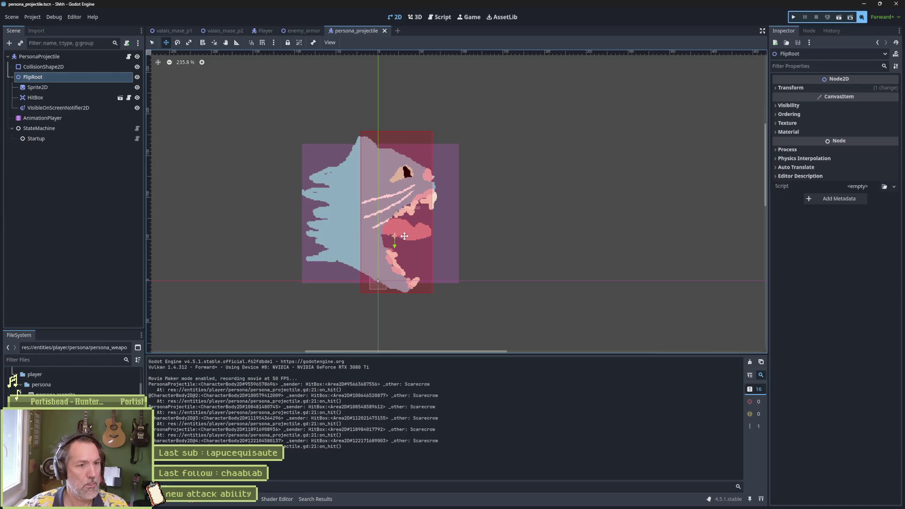
# - Nudge the projectile's FlipRoot sprite, hitbox and notifier left, save, and run enemy_armor
pyautogui.moveTo(403, 236)
pyautogui.mouseDown()
pyautogui.moveTo(386, 236)
pyautogui.moveTo(381, 208)
pyautogui.moveTo(390, 205)
pyautogui.mouseUp()
pyautogui.click(69, 88)
pyautogui.keyDown('shift'); pyautogui.click(68, 107); pyautogui.keyUp('shift')
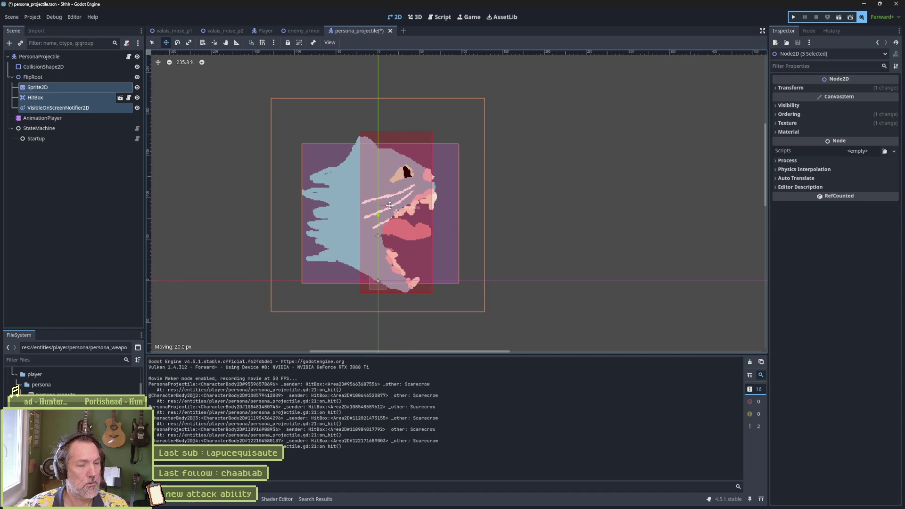
pyautogui.hotkey('ctrl', 's')
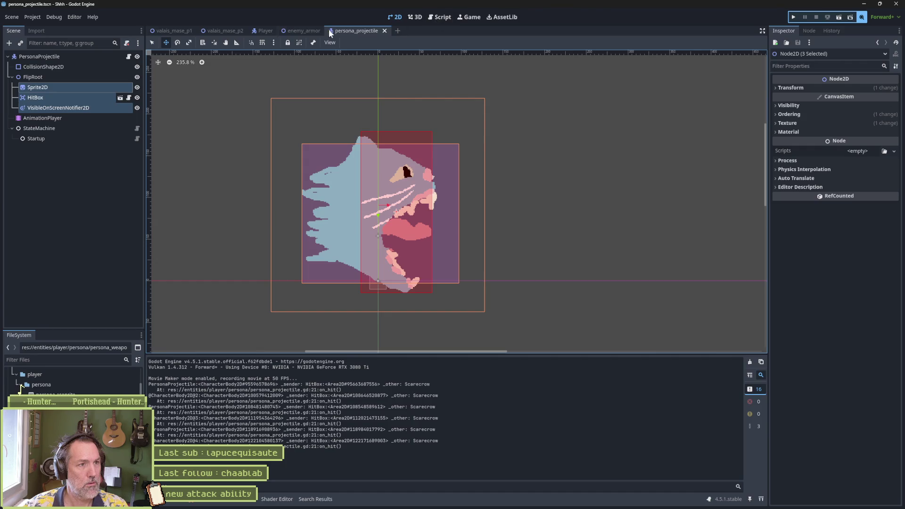
pyautogui.click(306, 30)
pyautogui.press('F6')
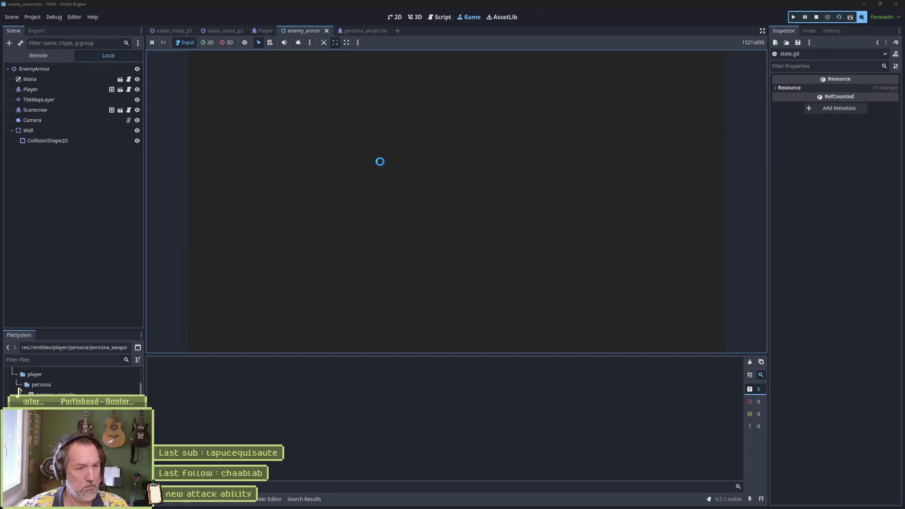
# - Fire three cat persona projectiles at the Scarecrow, then stop the game
pyautogui.press('x')
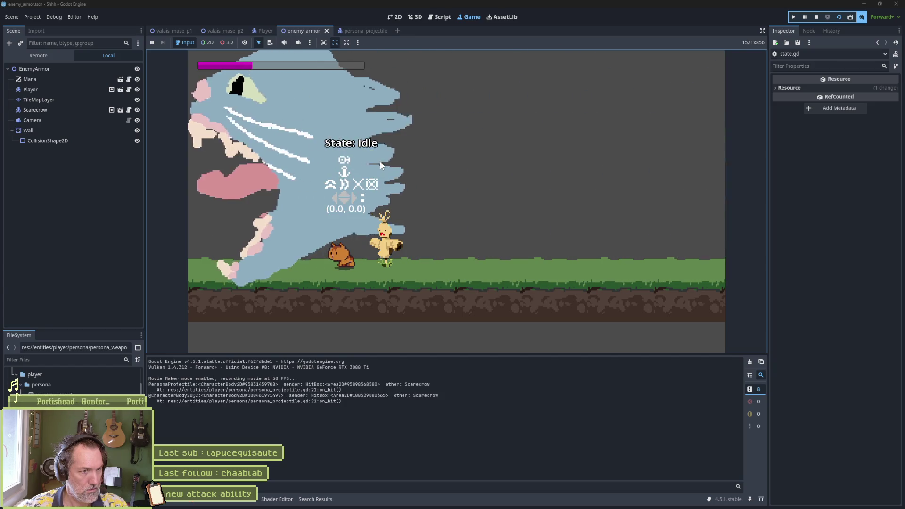
pyautogui.press('x')
pyautogui.press('x')
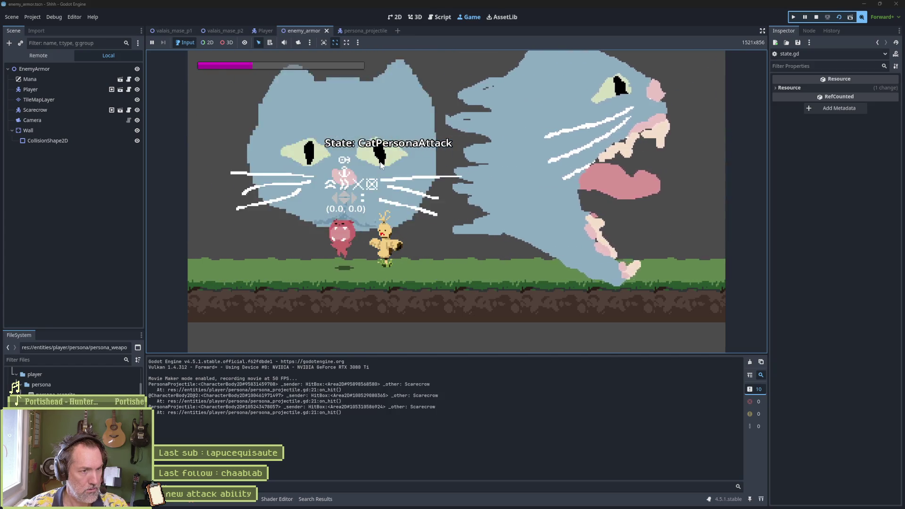
pyautogui.press('x')
pyautogui.press('x')
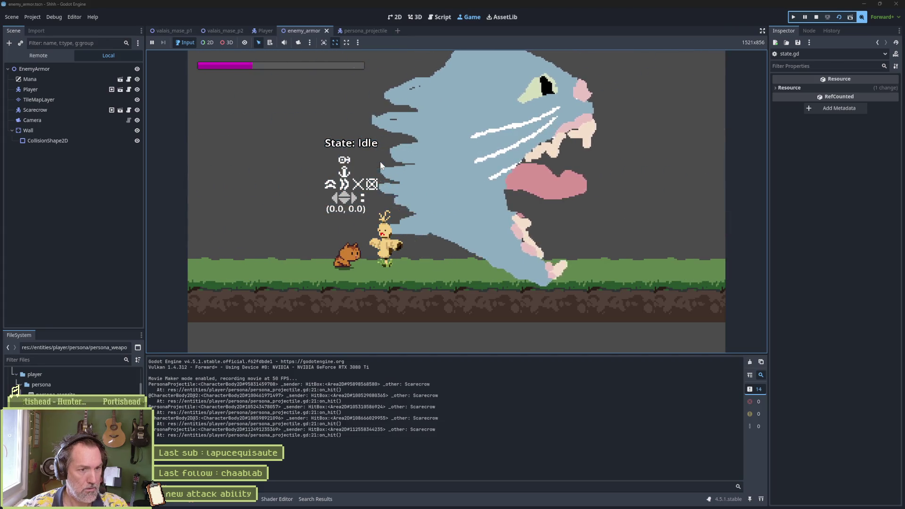
pyautogui.press('F8')
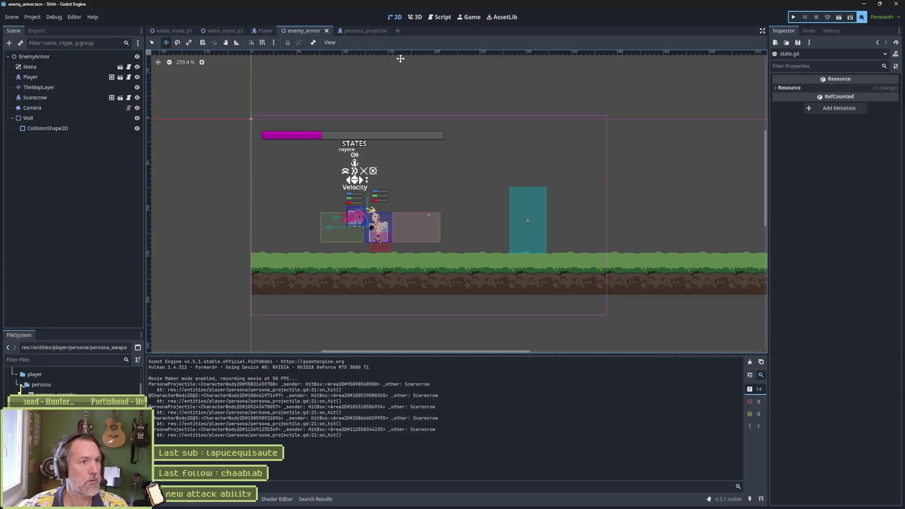
# - In valais_mase_p2, turn off the Scarecrow's Attack, then save and run the level
pyautogui.click(221, 31)
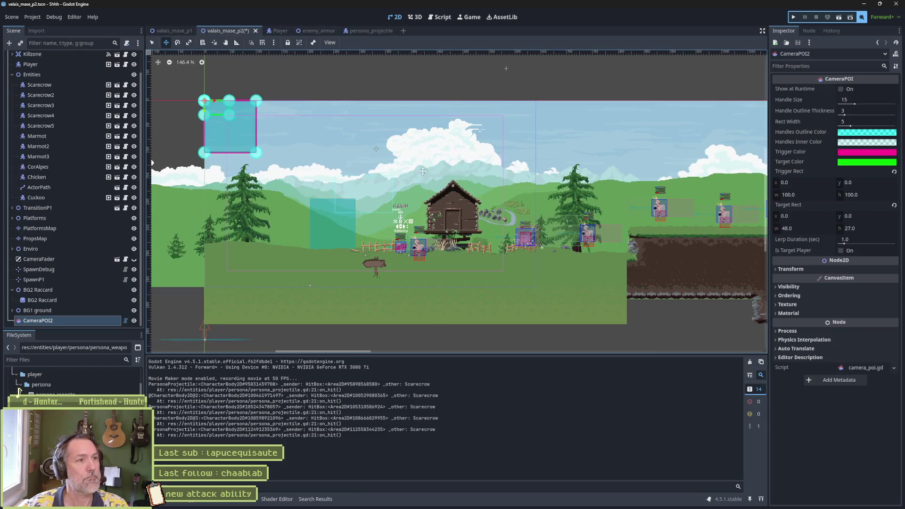
pyautogui.click(61, 86)
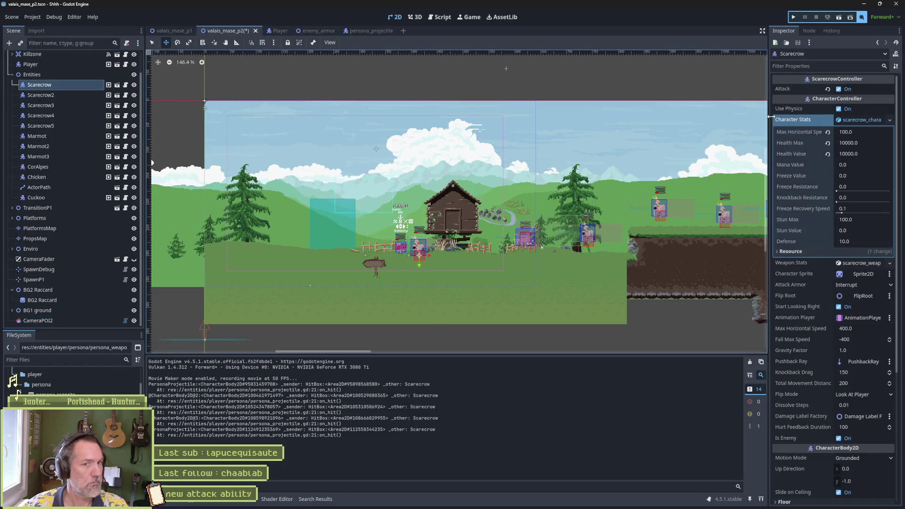
pyautogui.click(844, 91)
pyautogui.press('F6')
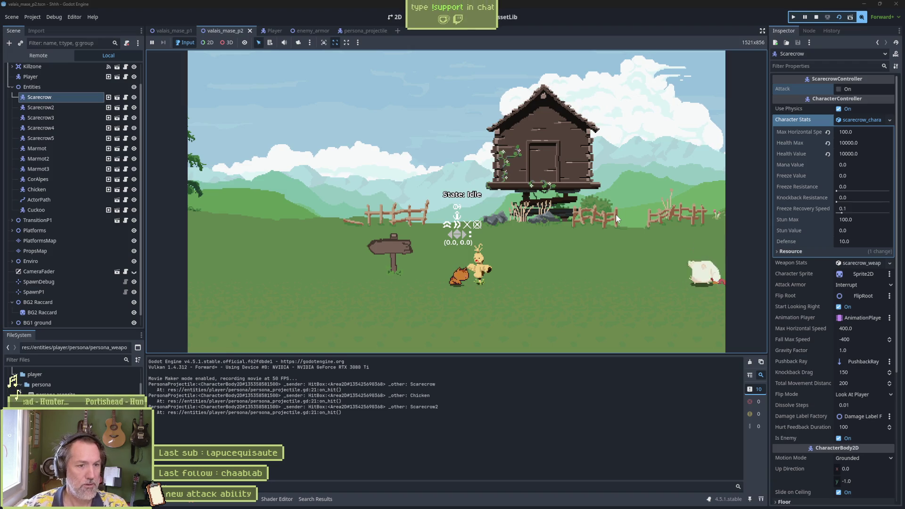
# - Walk the cat left and right, fire cat persona attacks, then stop the game
pyautogui.press('Right')
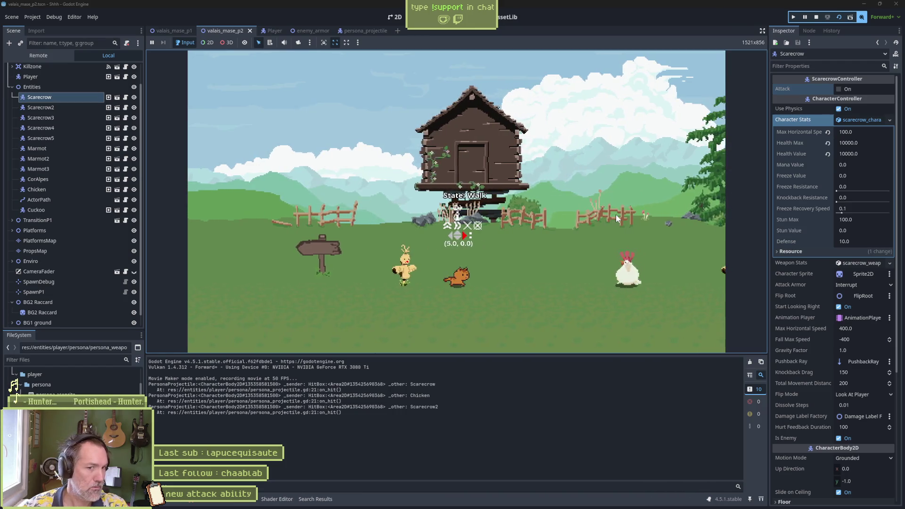
pyautogui.press('Left')
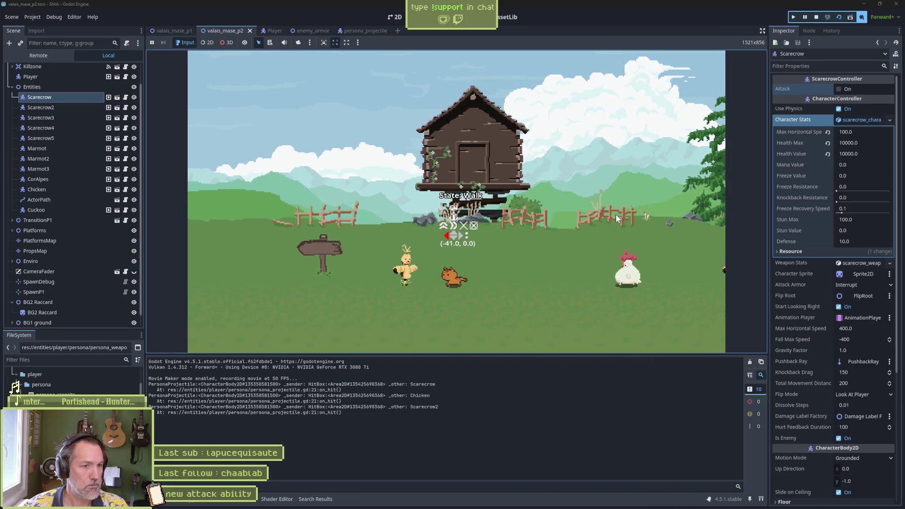
pyautogui.click(616, 214)
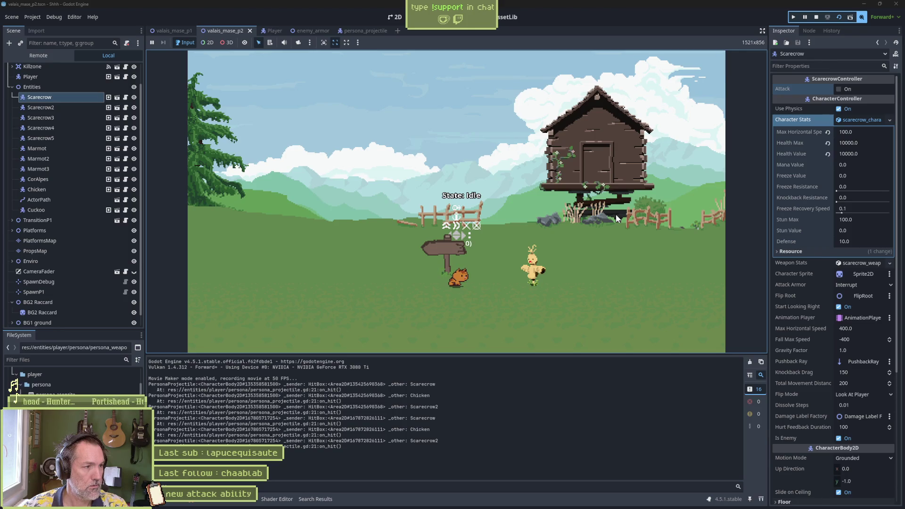
pyautogui.press('Right')
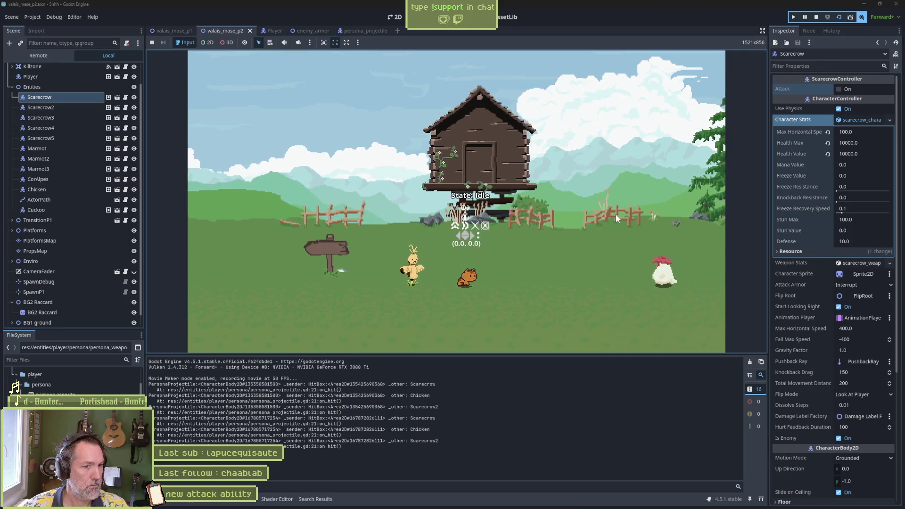
pyautogui.press('Left')
pyautogui.press('x')
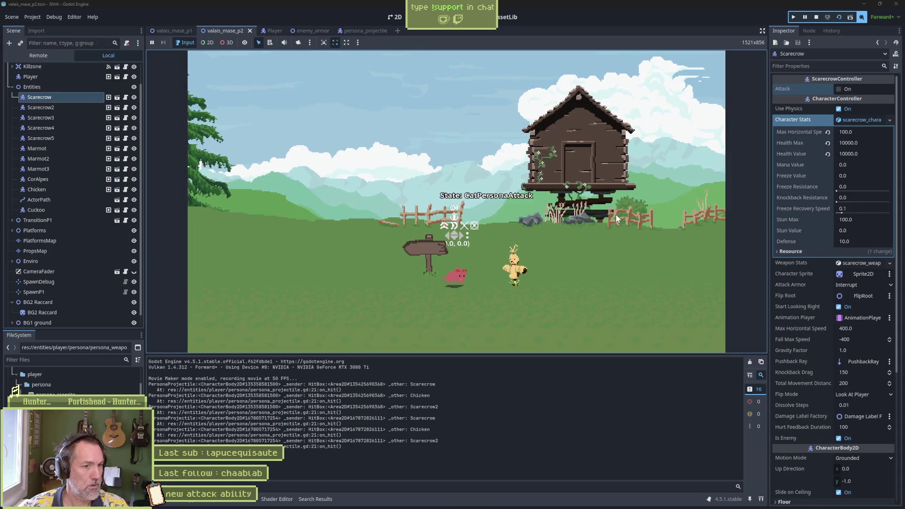
pyautogui.press('Right')
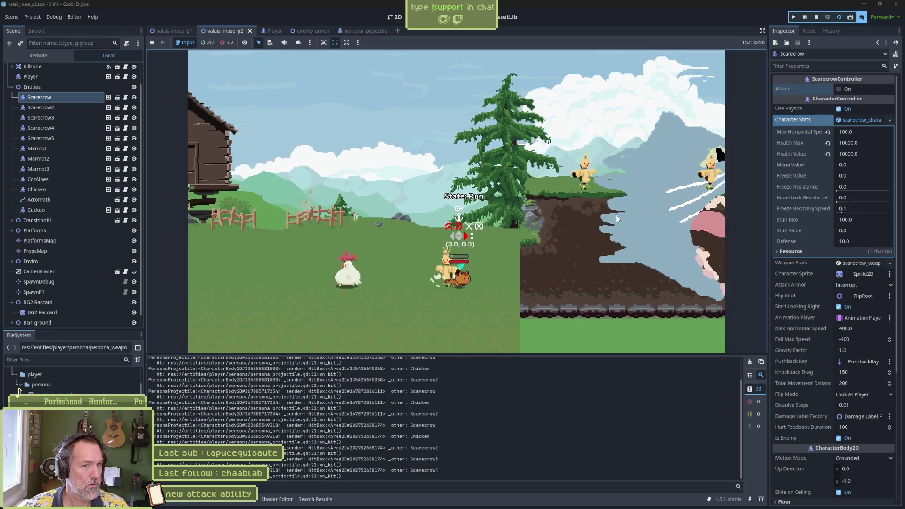
pyautogui.press('F8')
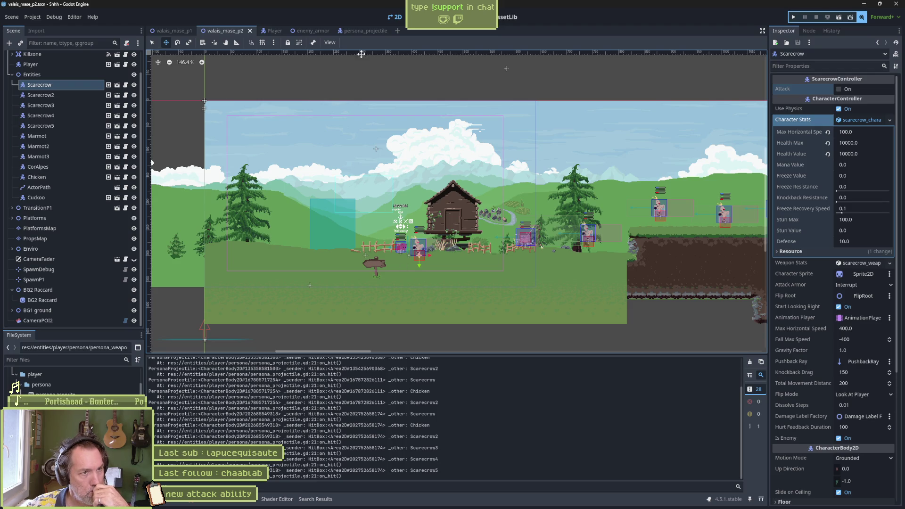
# - Rename the enemy_armor scene file to enemy_armor_test.tscn in the FileSystem
pyautogui.click(312, 31)
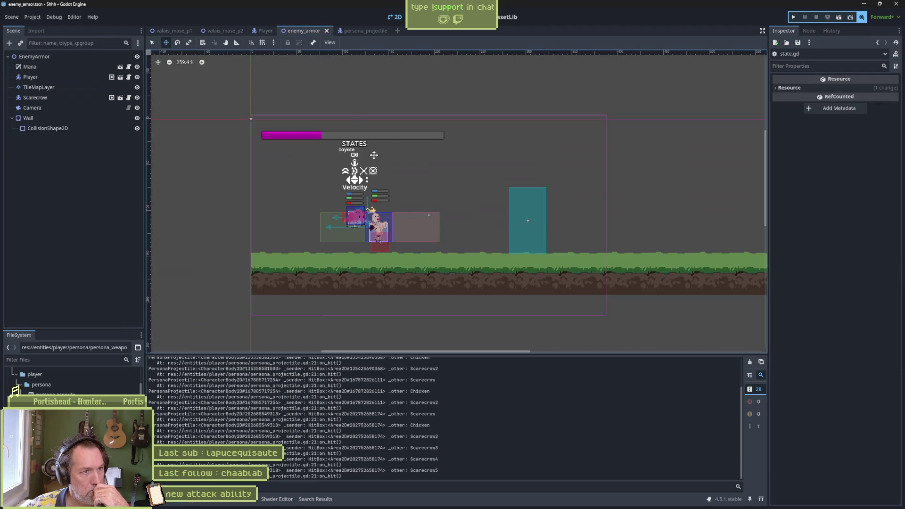
pyautogui.click(58, 60)
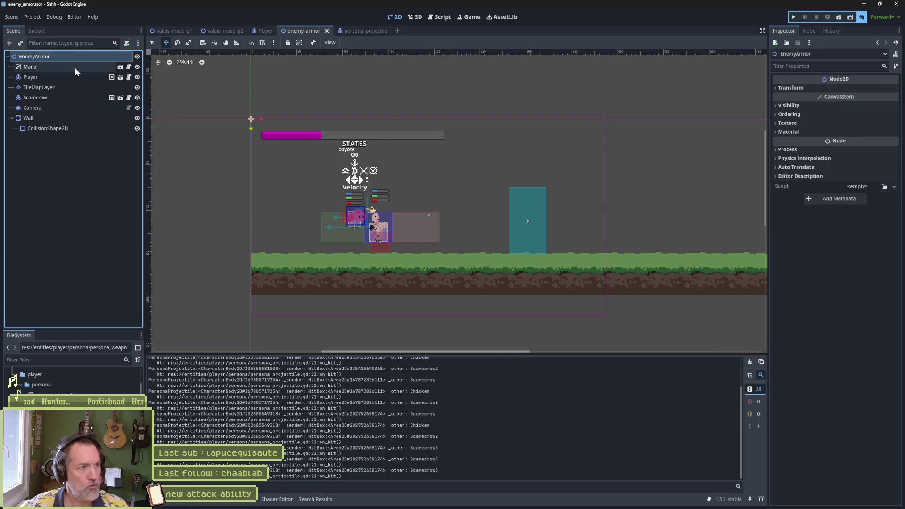
pyautogui.rightClick(68, 58)
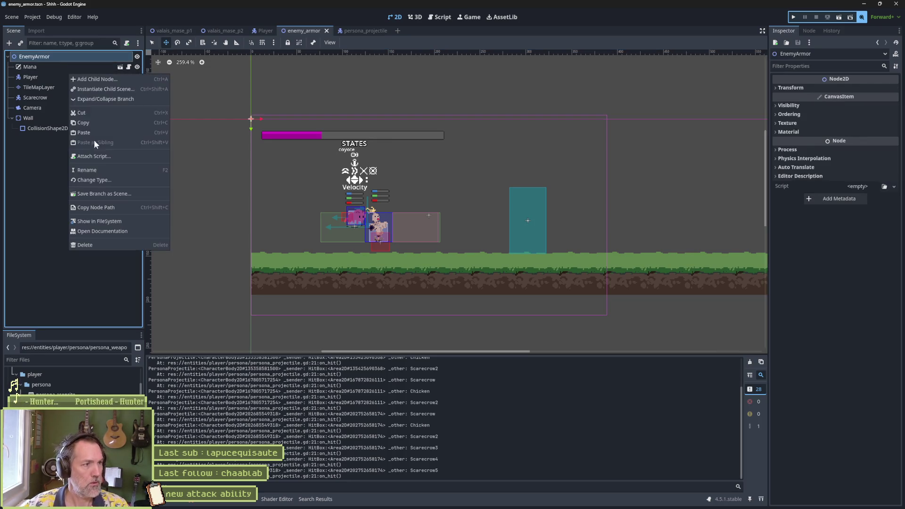
pyautogui.click(142, 222)
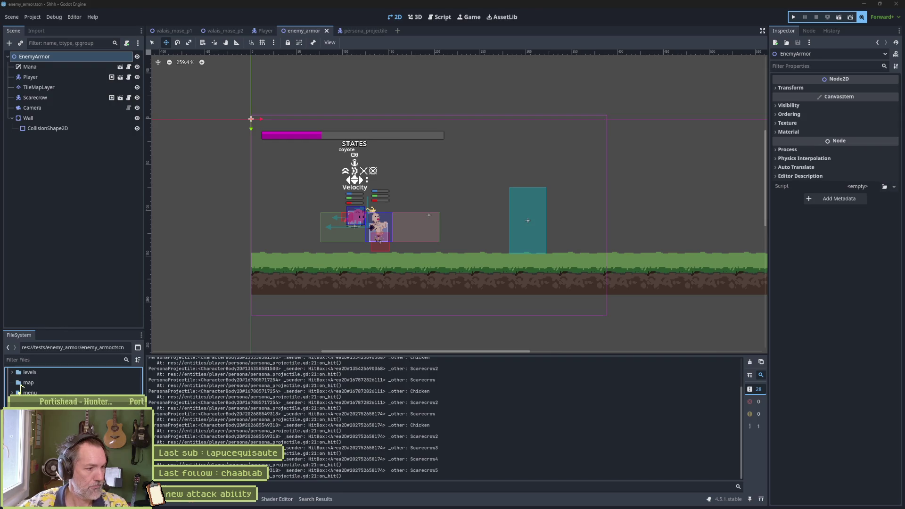
pyautogui.press('Return')
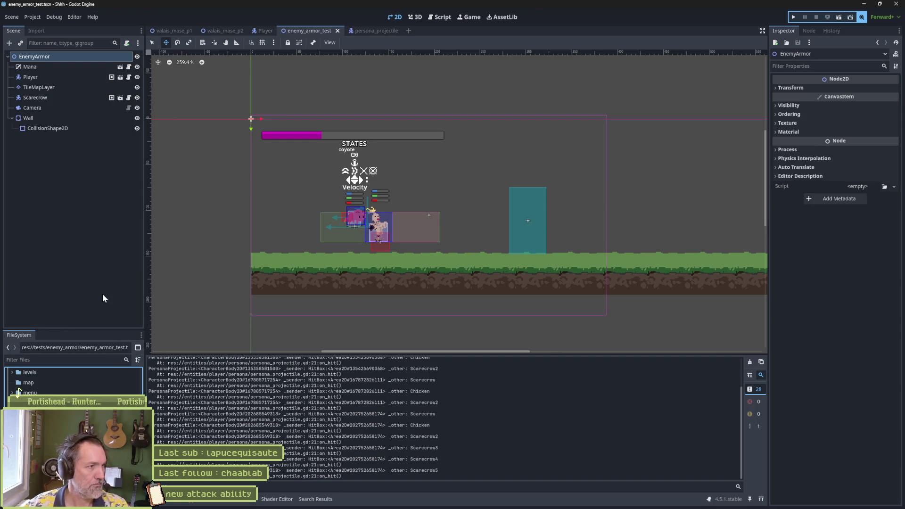
# - Rename the root node to EnemyArmorTest and run the scene
pyautogui.click(73, 58)
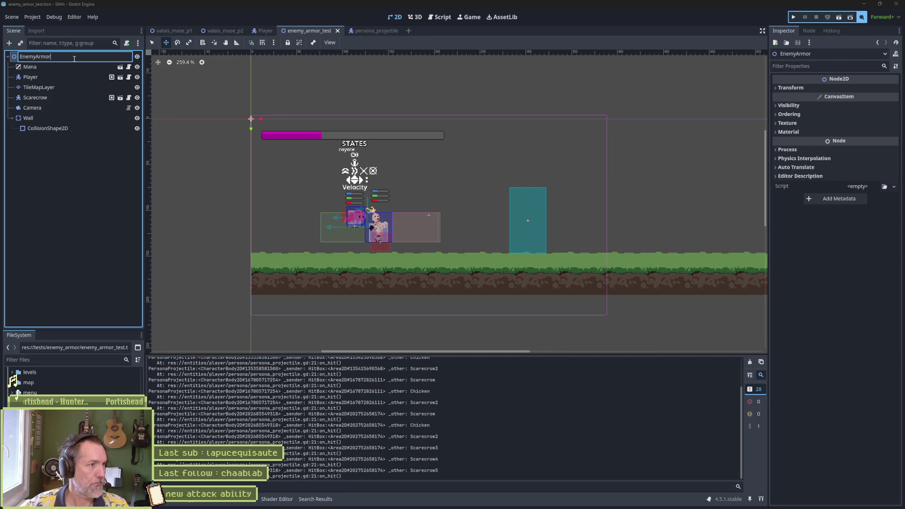
pyautogui.write('Test')
pyautogui.press('Return')
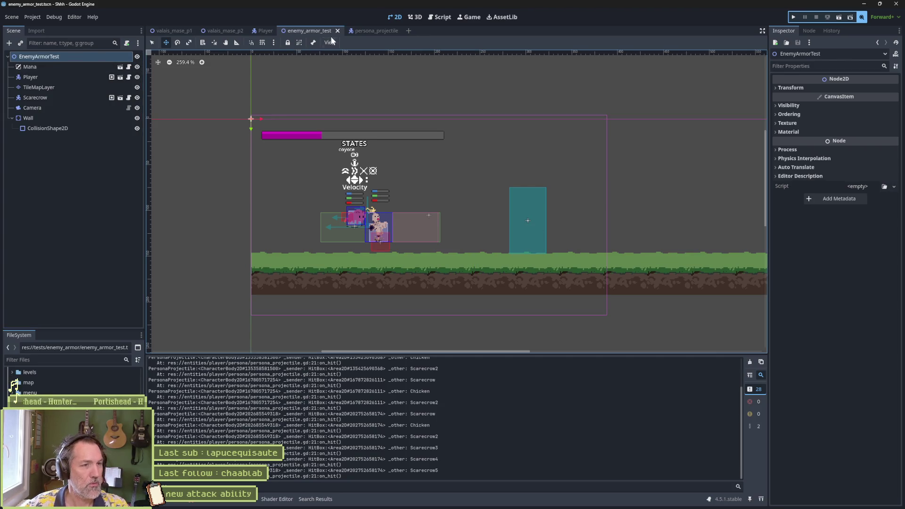
pyautogui.press('F6')
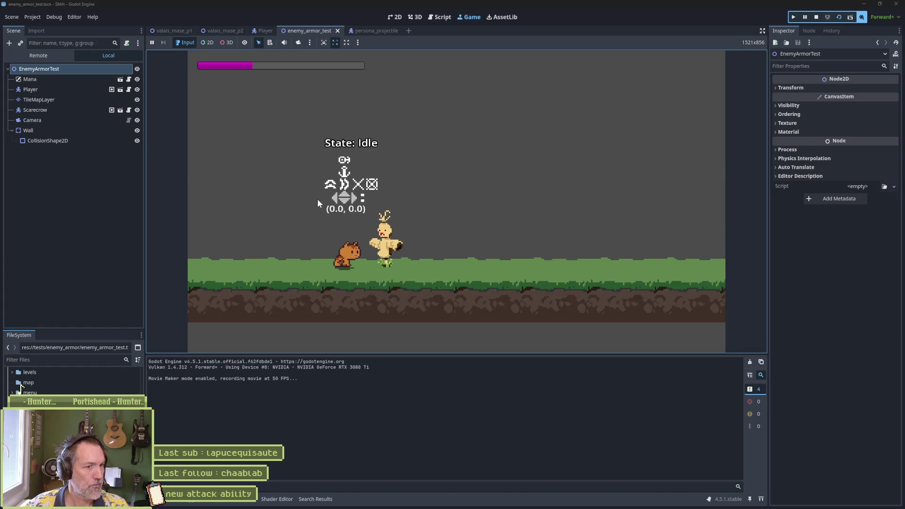
# - Fire a paw attack and a cat persona projectile, then stop the game
pyautogui.click(318, 201)
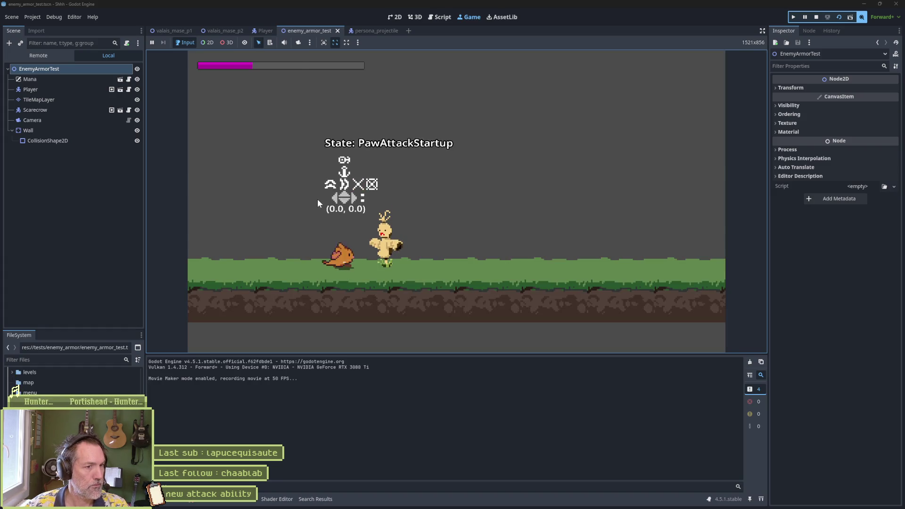
pyautogui.rightClick(318, 199)
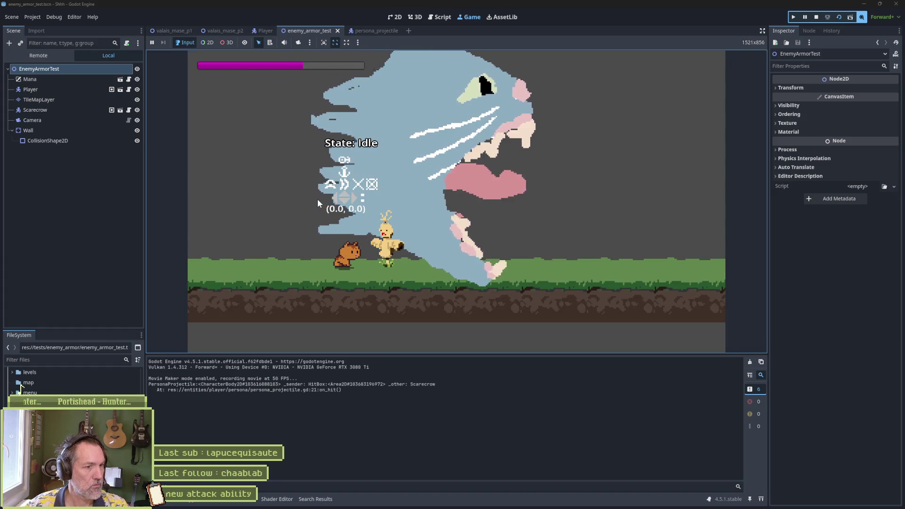
pyautogui.press('F8')
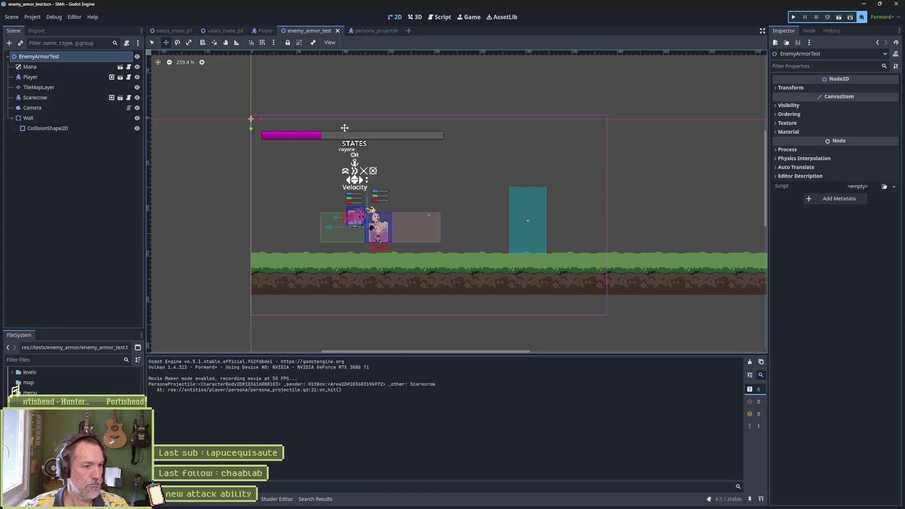
# - Rerun and stop the test scene, then show the Scarecrow's properties in the Inspector
pyautogui.press('F6')
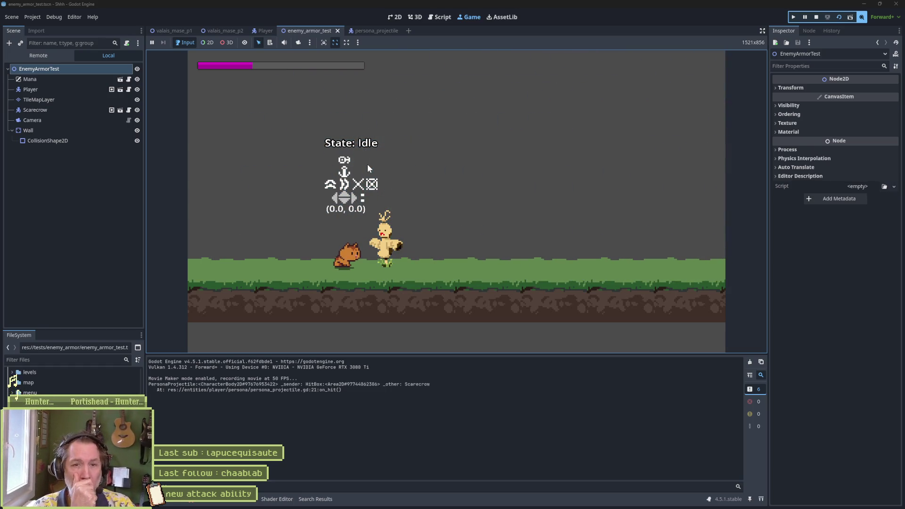
pyautogui.press('F8')
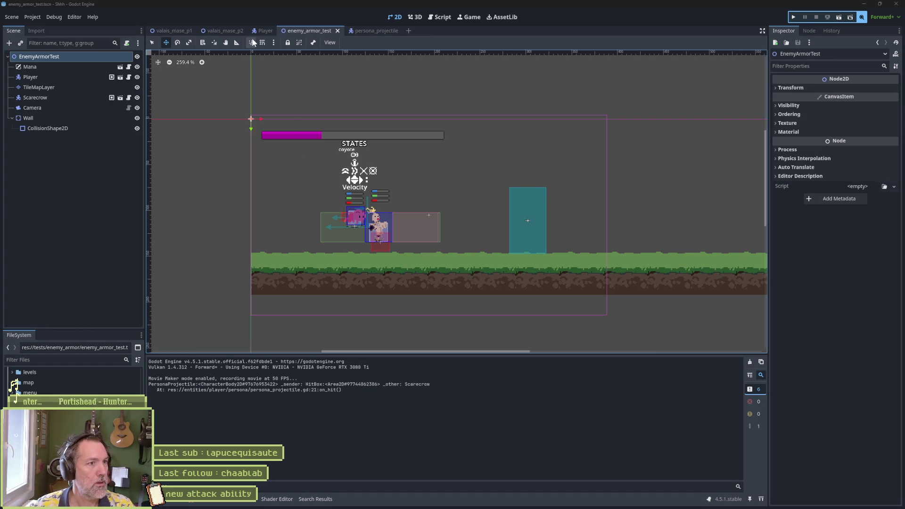
pyautogui.click(61, 97)
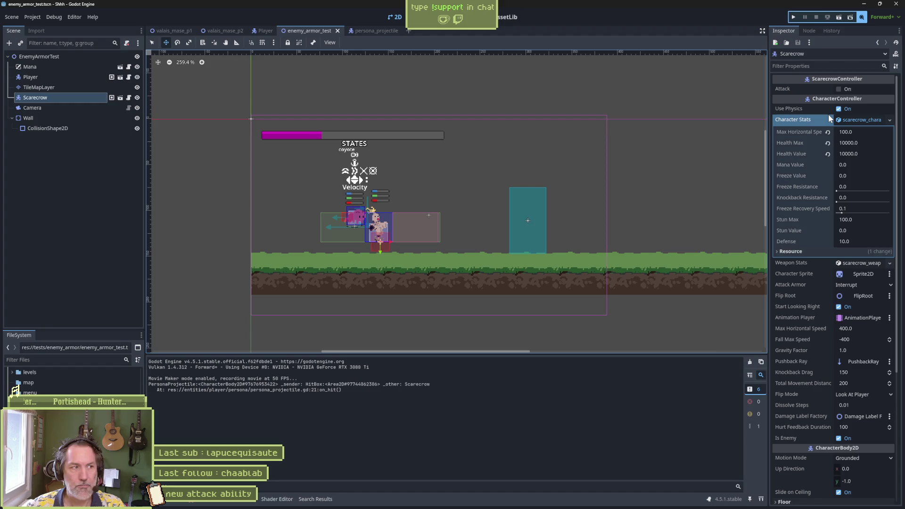
# - Open character_controller.gd, collapse all code blocks, and expand the Fields region
pyautogui.click(445, 17)
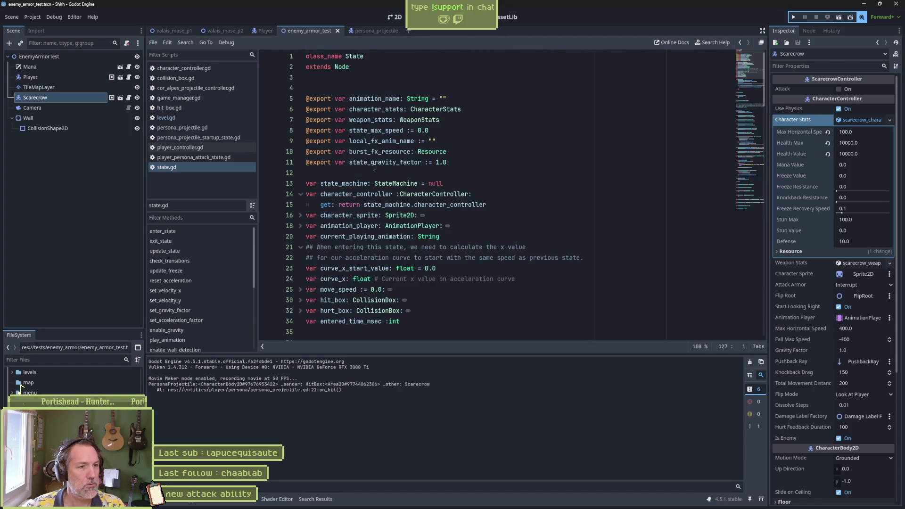
pyautogui.click(184, 69)
pyautogui.hotkey('ctrl', 'alt', 'f')
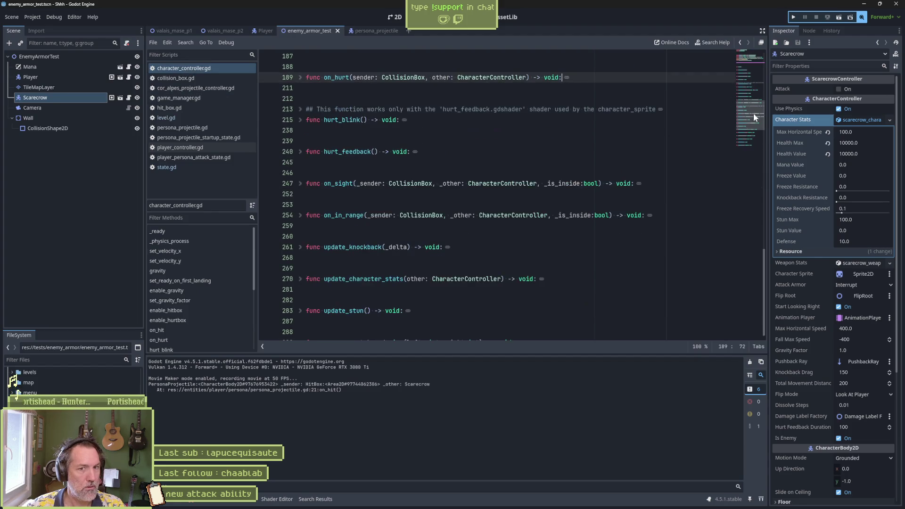
pyautogui.moveTo(753, 112); pyautogui.dragTo(747, 58)
pyautogui.scroll(5, 703, 62)
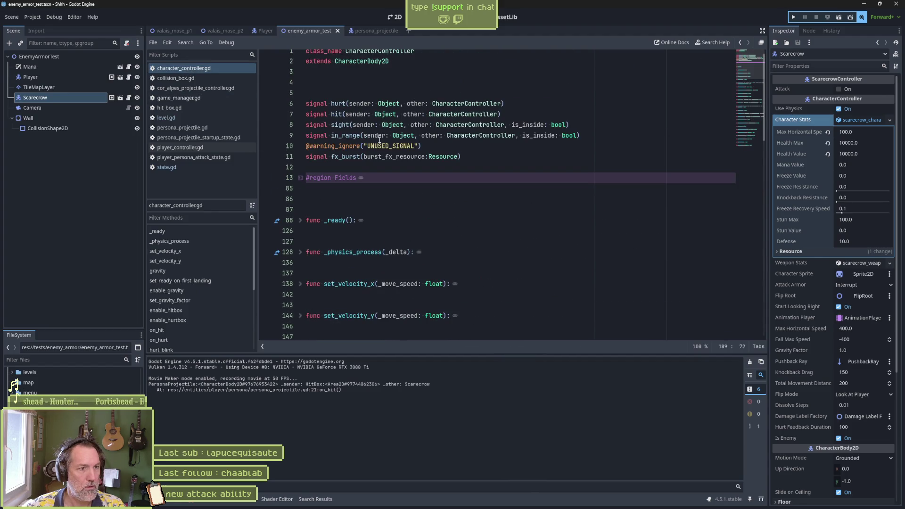
pyautogui.click(301, 178)
# - Scroll through the exported fields, folding the is_ready setter block
pyautogui.scroll(-3, 377, 183)
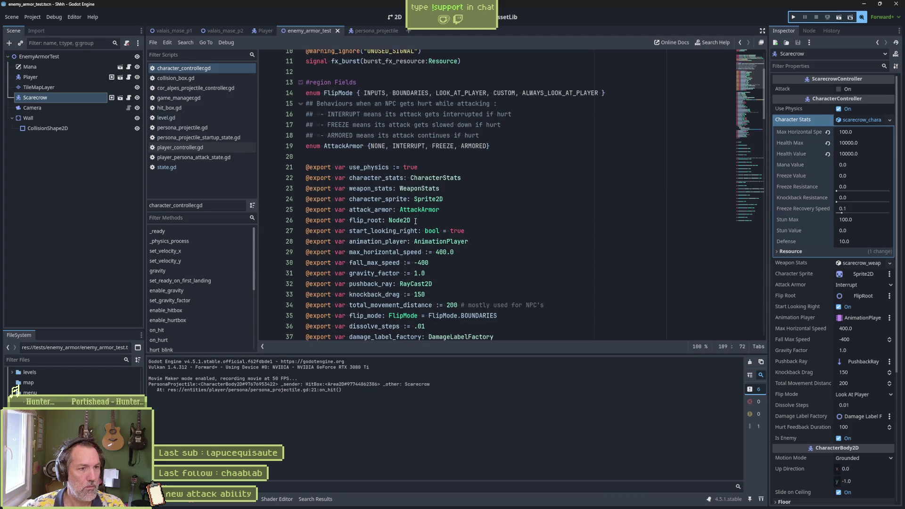
pyautogui.scroll(-1, 411, 240)
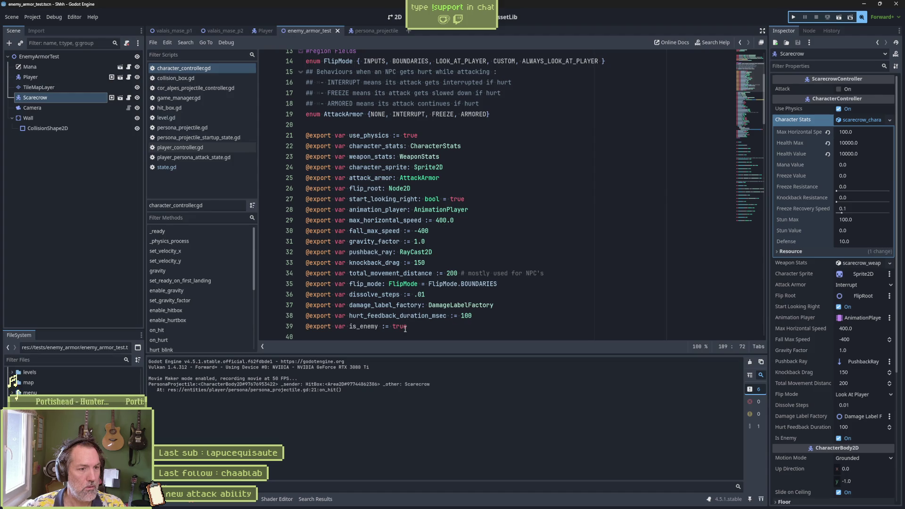
pyautogui.scroll(-6, 405, 325)
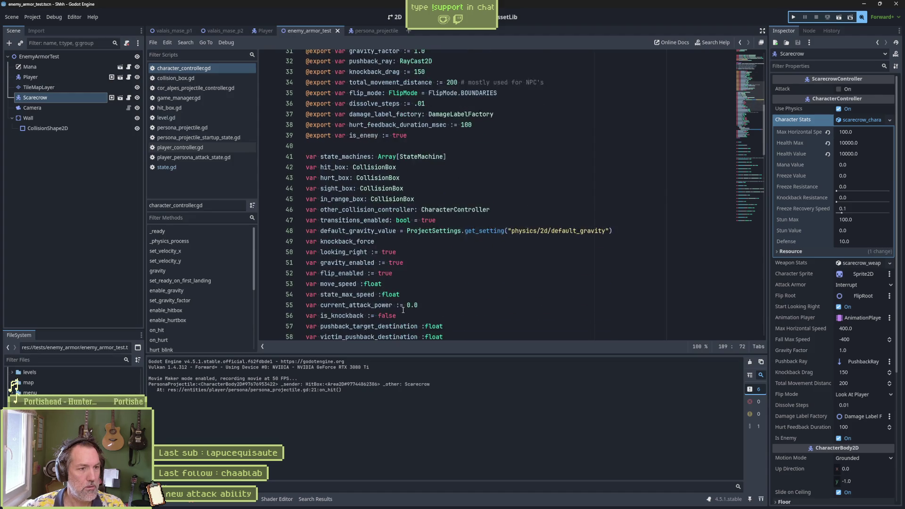
pyautogui.scroll(-1, 403, 310)
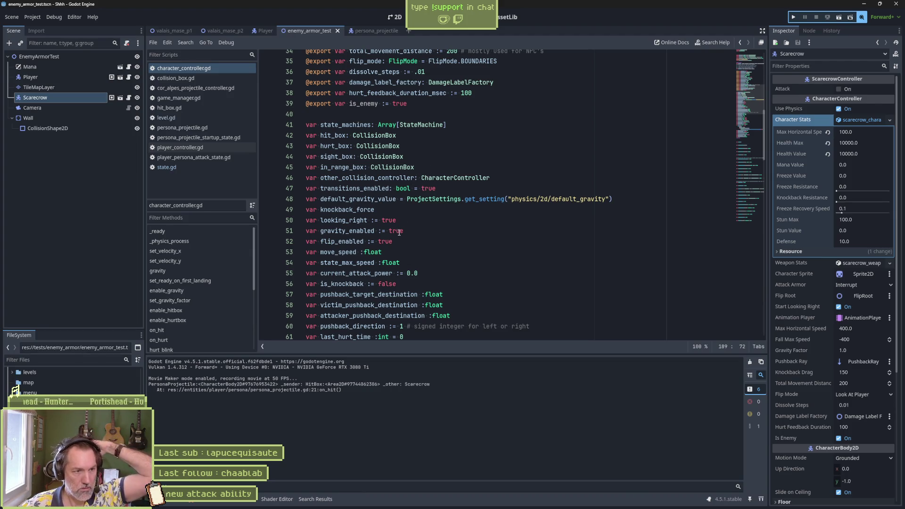
pyautogui.scroll(-2, 398, 289)
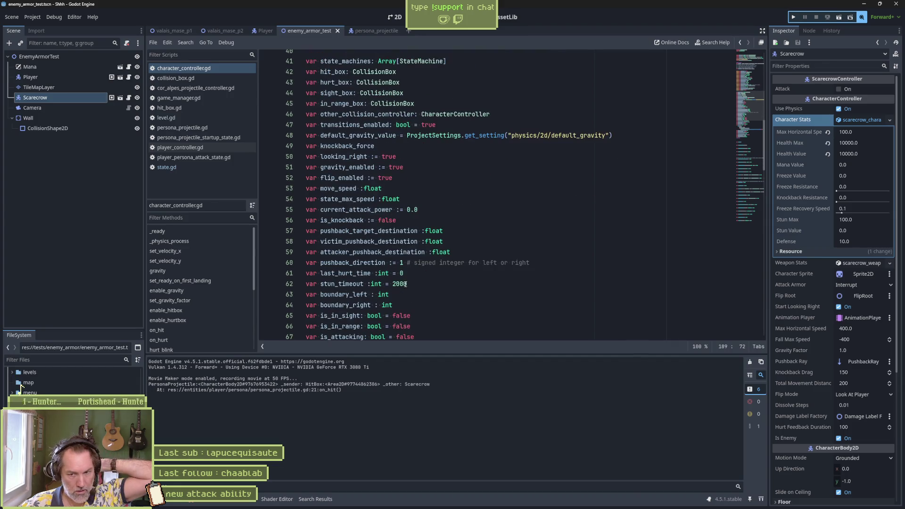
pyautogui.scroll(-2, 432, 276)
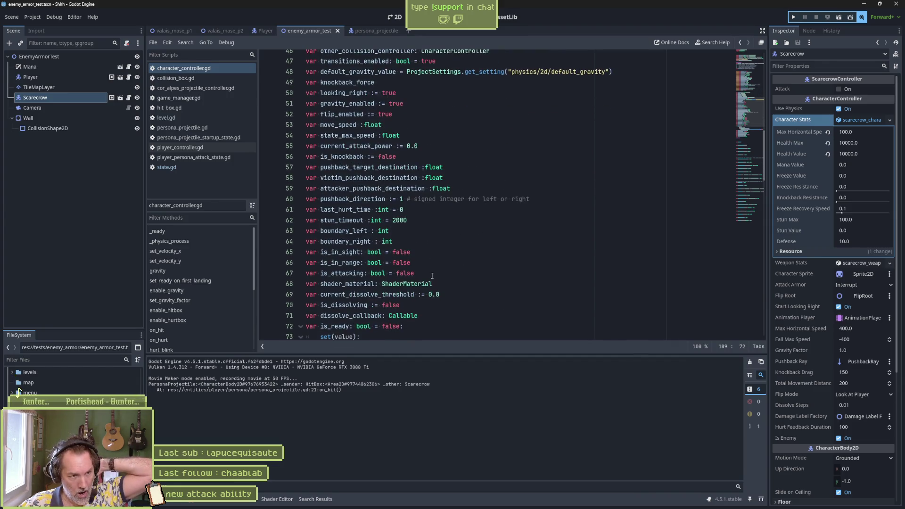
pyautogui.scroll(-1, 400, 286)
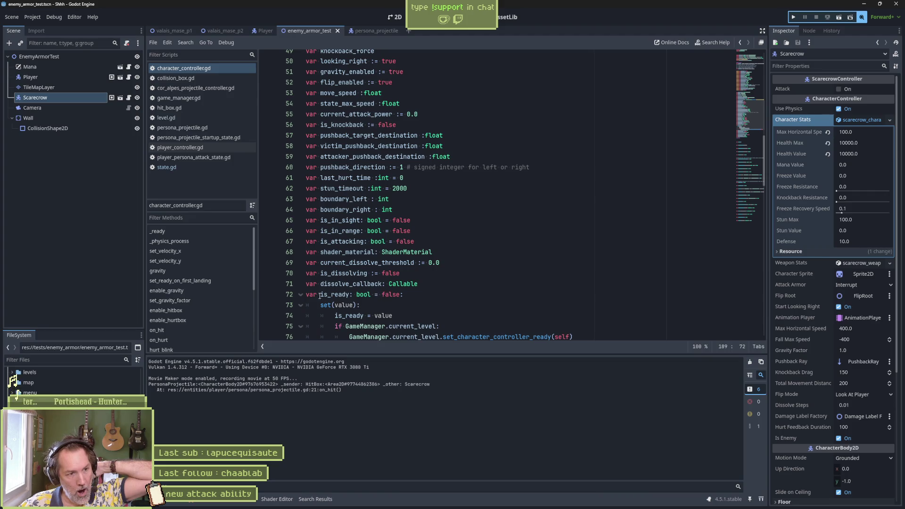
pyautogui.click(300, 295)
pyautogui.scroll(-1, 424, 294)
pyautogui.scroll(-1, 436, 295)
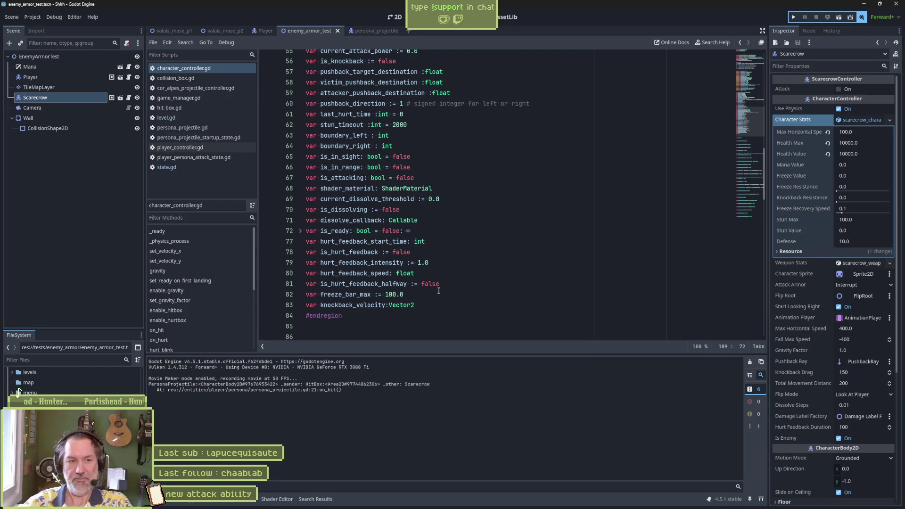
pyautogui.scroll(10, 422, 280)
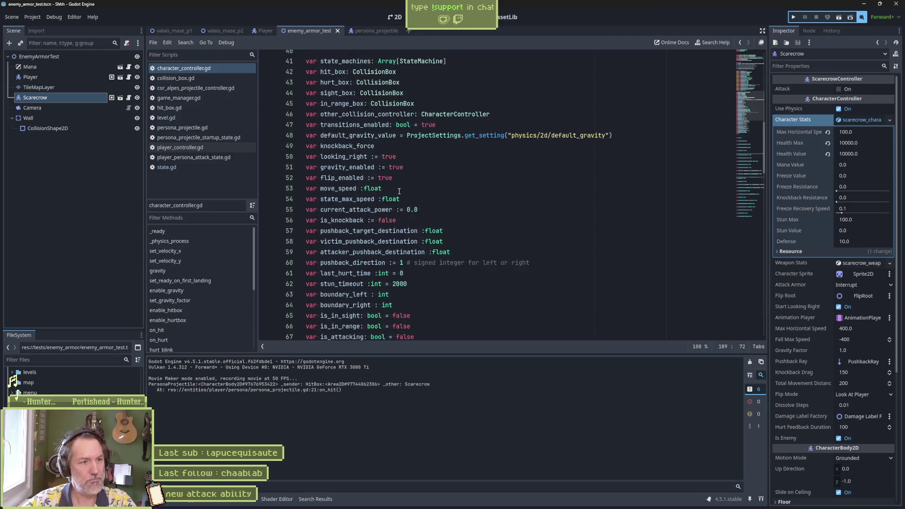
pyautogui.click(425, 199)
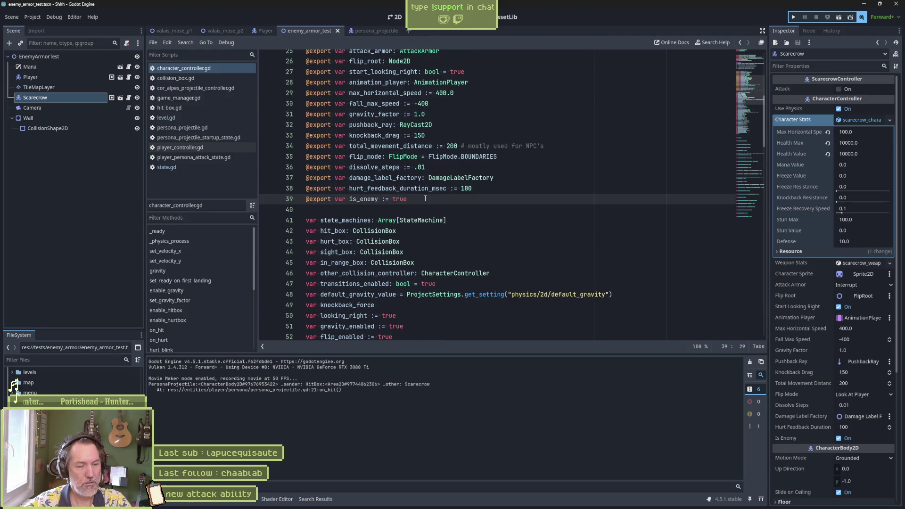
pyautogui.press('Return')
pyautogui.write('export var sho')
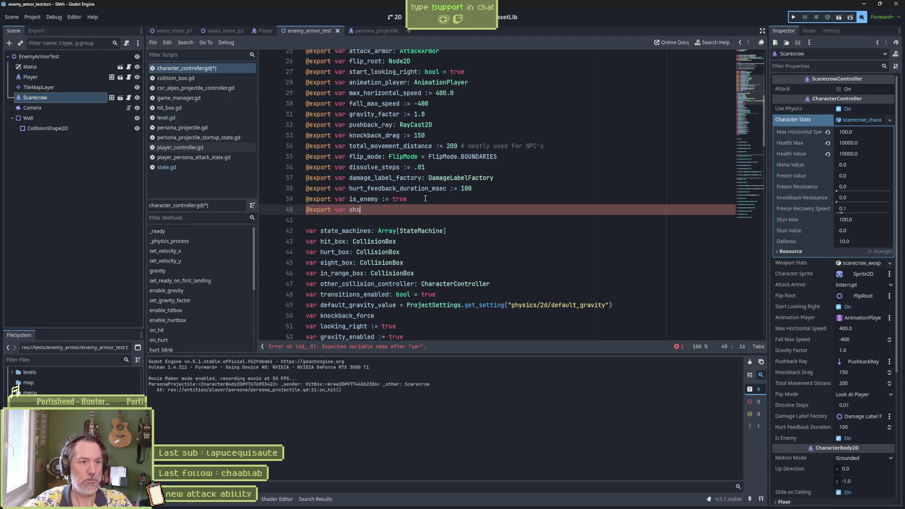
pyautogui.write('s')
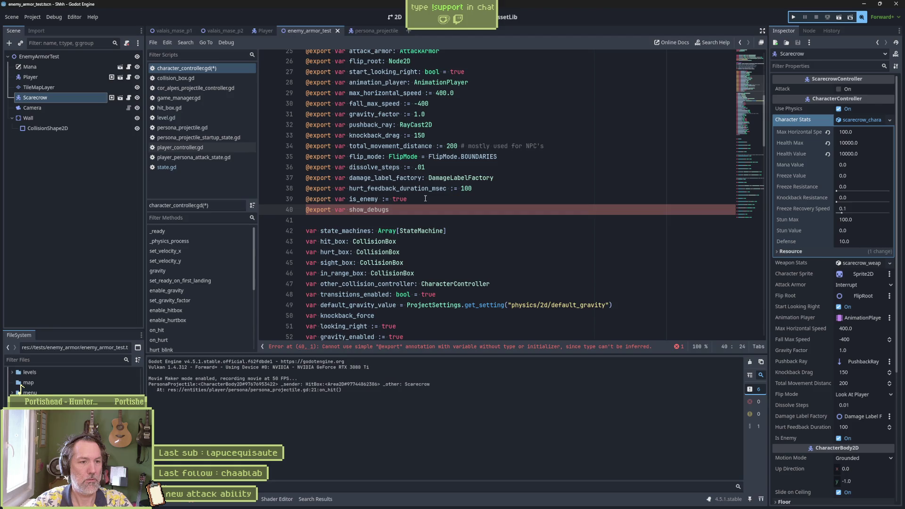
pyautogui.write('false')
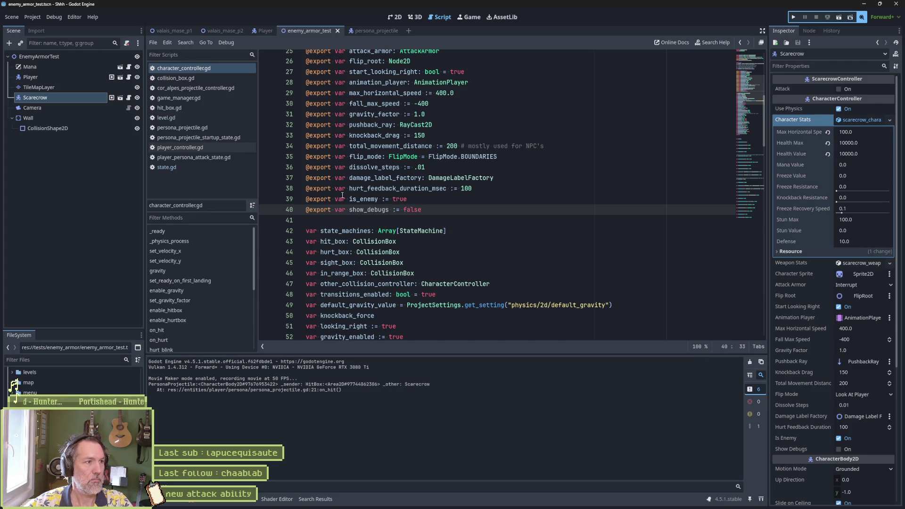
pyautogui.click(121, 97)
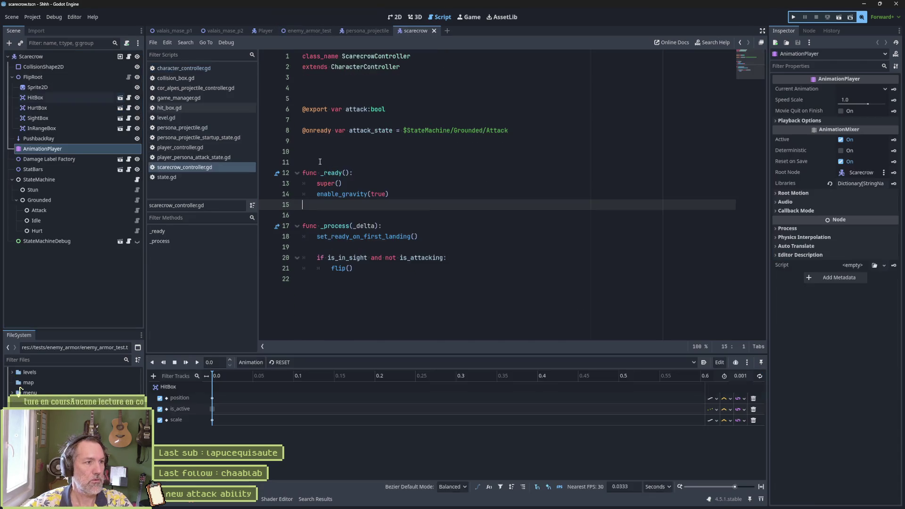
# - In scarecrow_controller.gd, add a new line after enable_gravity(true) in _ready
pyautogui.click(129, 57)
pyautogui.click(191, 232)
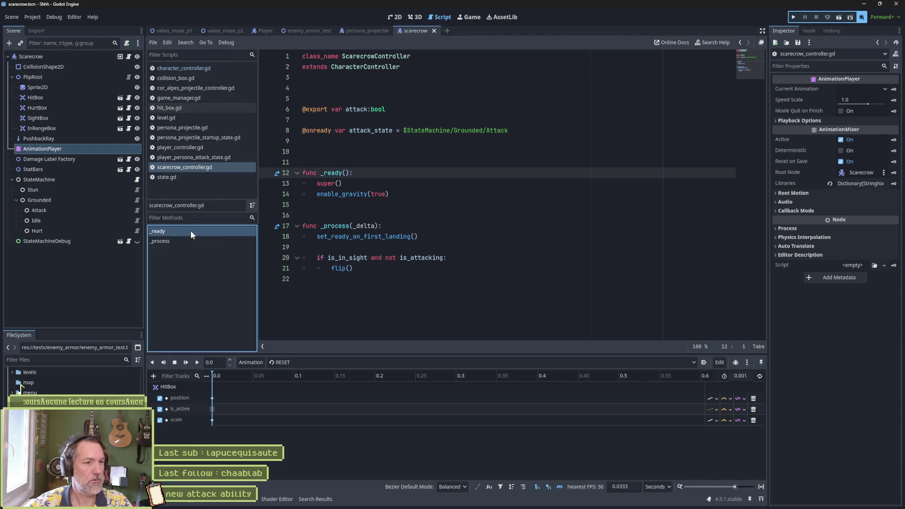
pyautogui.moveTo(344, 183); pyautogui.dragTo(483, 202)
pyautogui.click(439, 197)
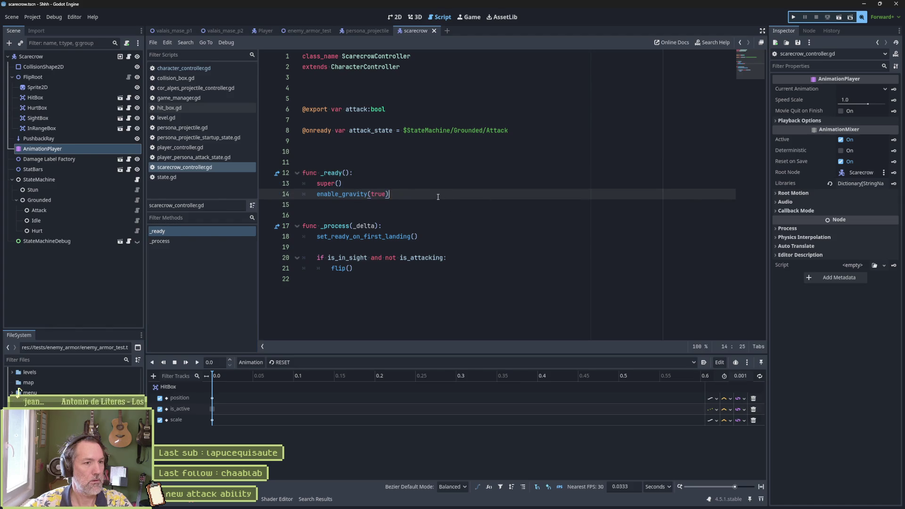
pyautogui.press('Return')
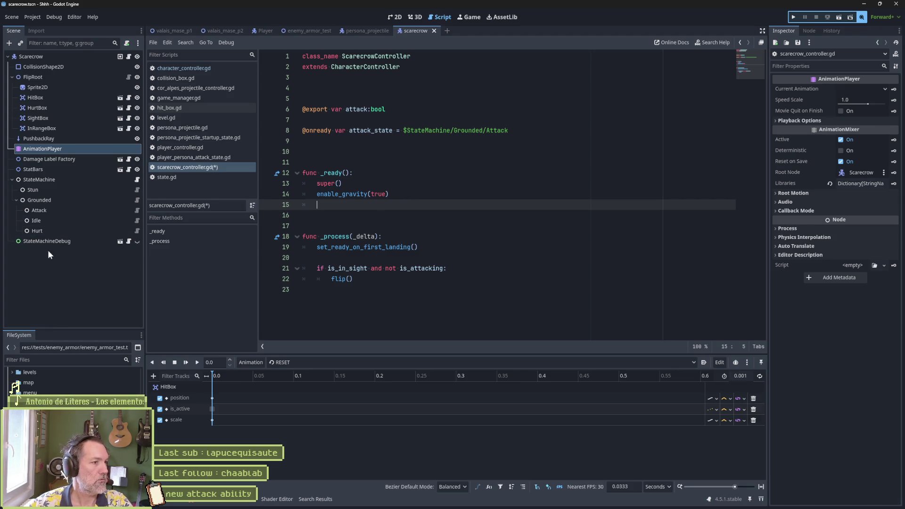
# - Add an onready state_machine_debug reference and start calling it in _ready
pyautogui.moveTo(47, 241)
pyautogui.mouseDown()
pyautogui.moveTo(174, 219)
pyautogui.moveTo(335, 141)
pyautogui.mouseUp()
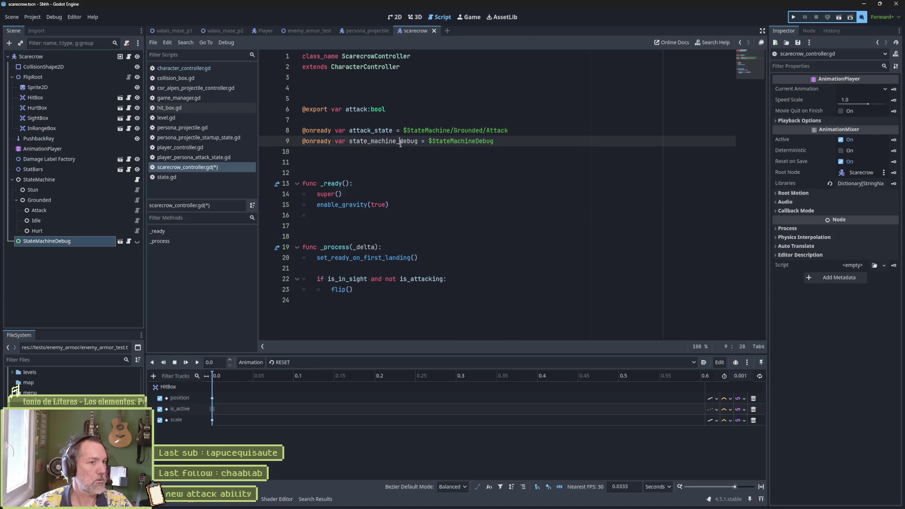
pyautogui.doubleClick(400, 144)
pyautogui.hotkey('ctrl', 'c')
pyautogui.click(407, 211)
pyautogui.hotkey('ctrl', 'v')
pyautogui.write('.')
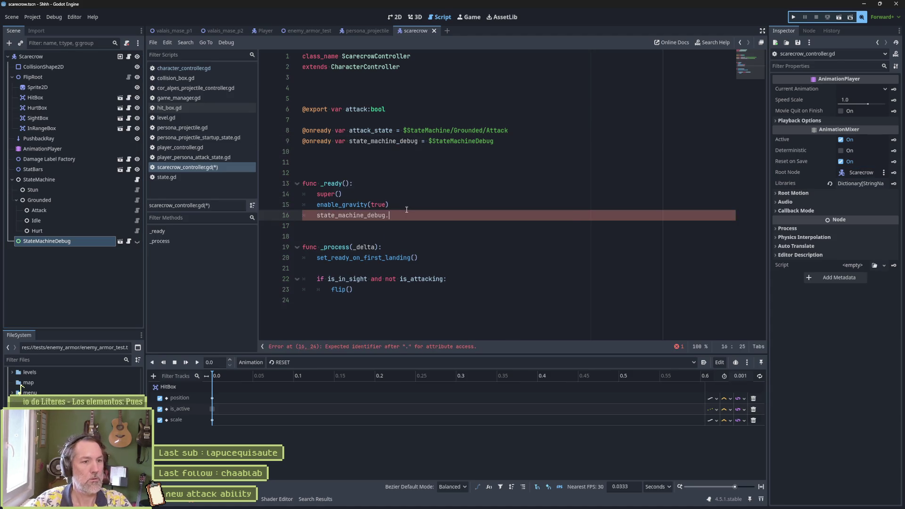
pyautogui.write('set_')
pyautogui.write('en')
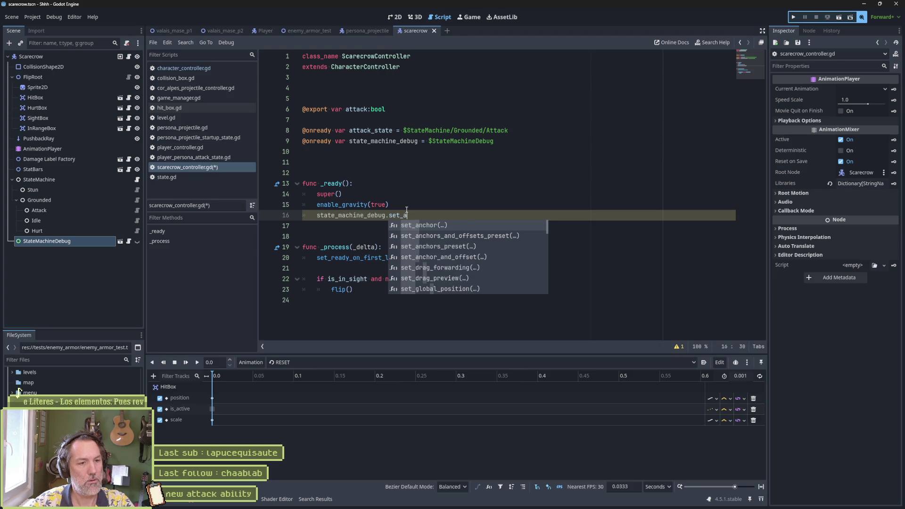
pyautogui.write('a')
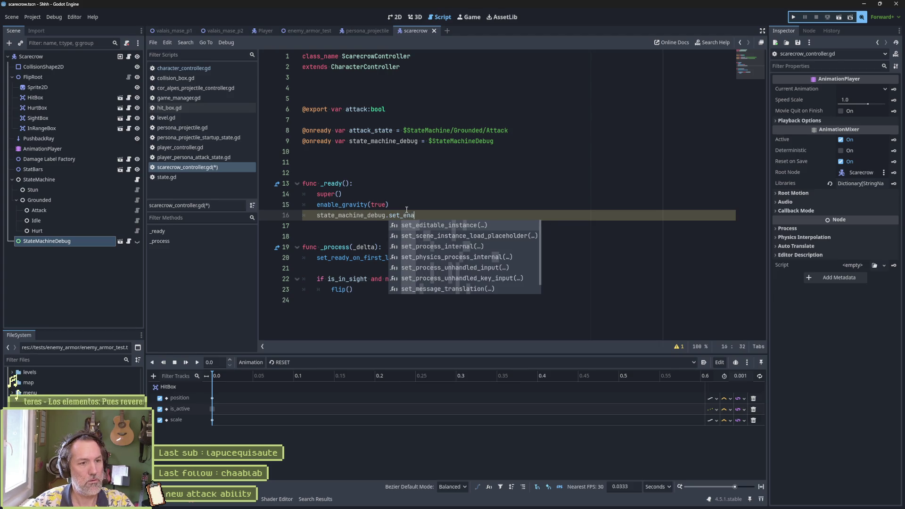
pyautogui.press('BackSpace')
pyautogui.press('BackSpace')
pyautogui.press('BackSpace')
pyautogui.write('en')
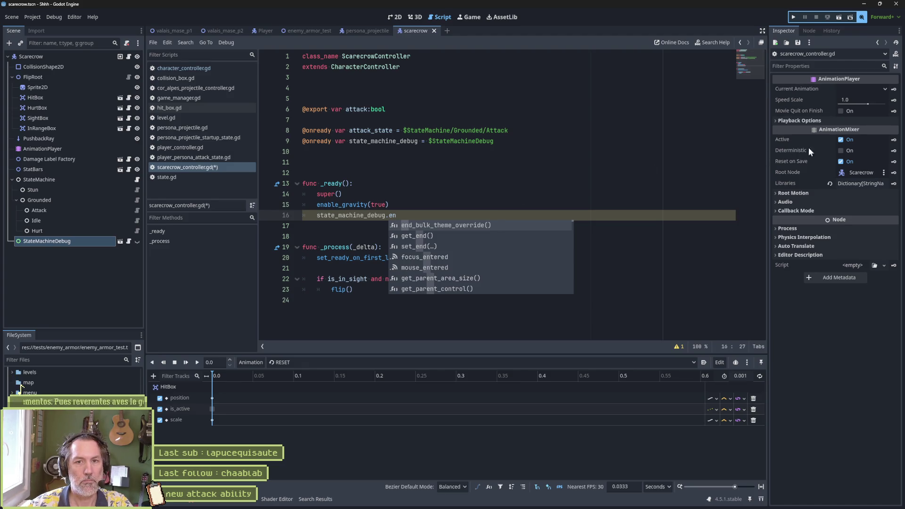
# - Complete the call as state_machine_debug.set_visible(false) and save the script
pyautogui.click(81, 240)
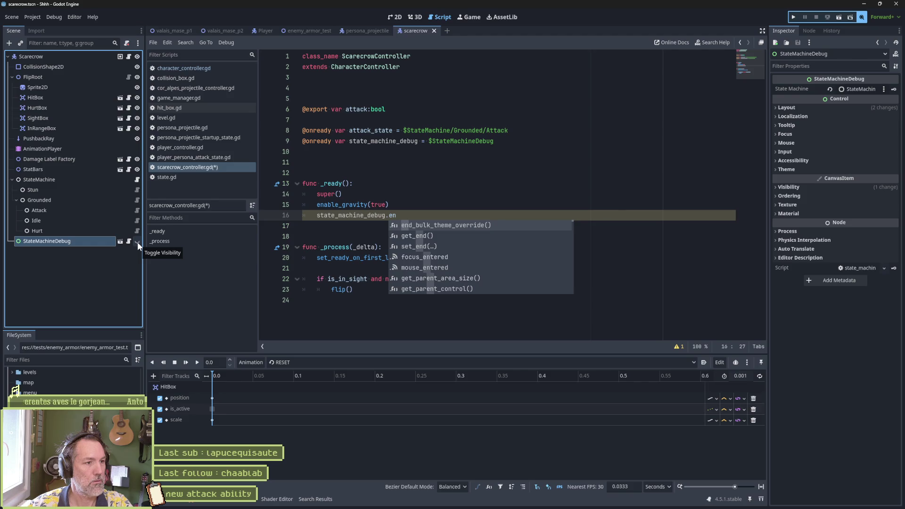
pyautogui.click(436, 213)
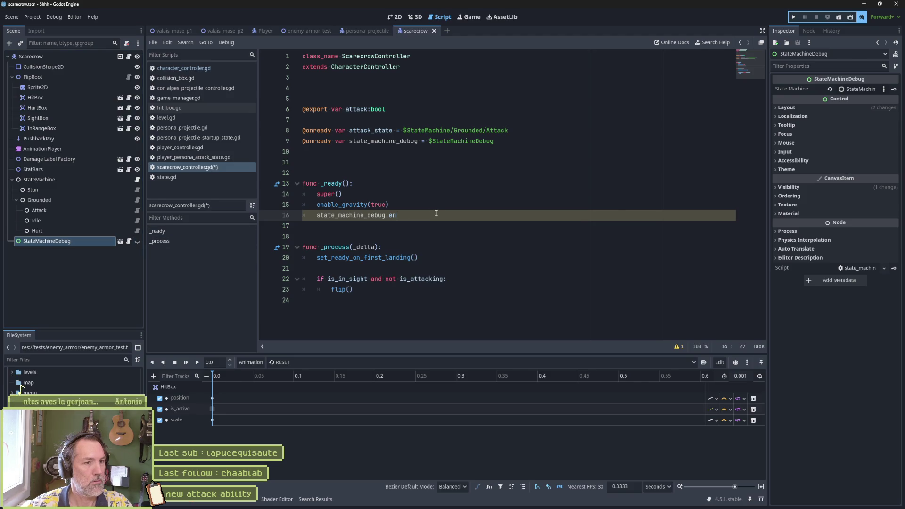
pyautogui.press('BackSpace')
pyautogui.press('BackSpace')
pyautogui.write('set_visible')
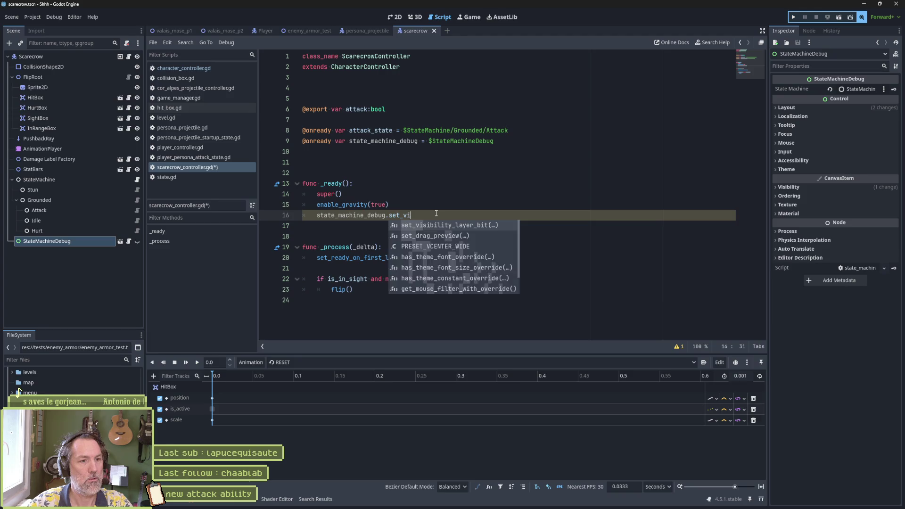
pyautogui.write('(false')
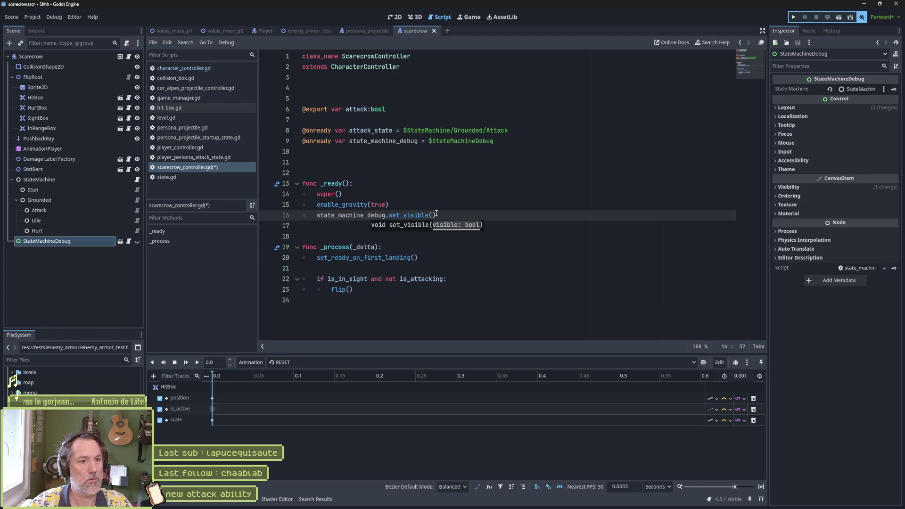
pyautogui.hotkey('ctrl', 's')
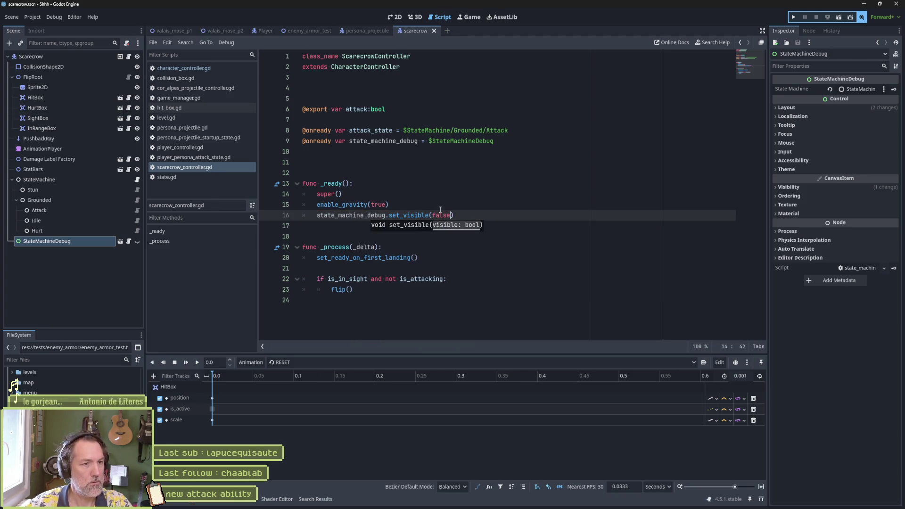
# - Change the set_visible argument to true and run the scarecrow scene
pyautogui.doubleClick(442, 215)
pyautogui.write('true')
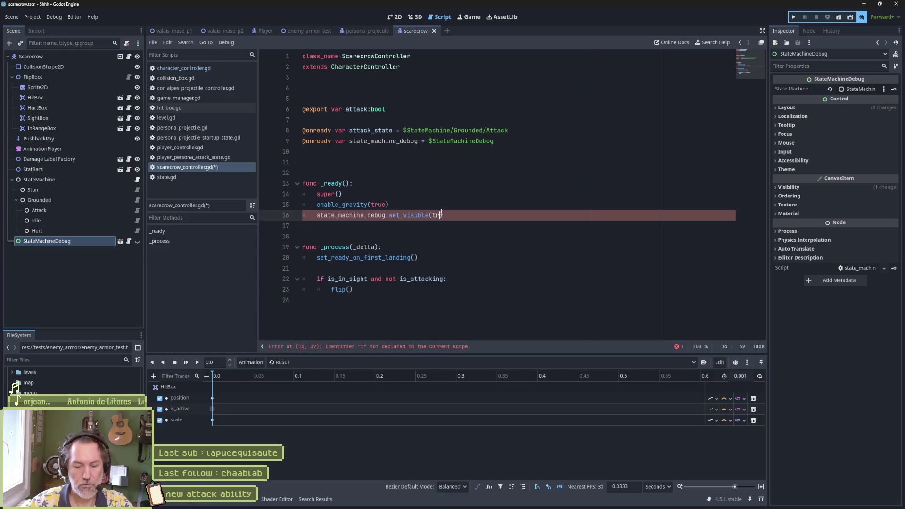
pyautogui.press('F6')
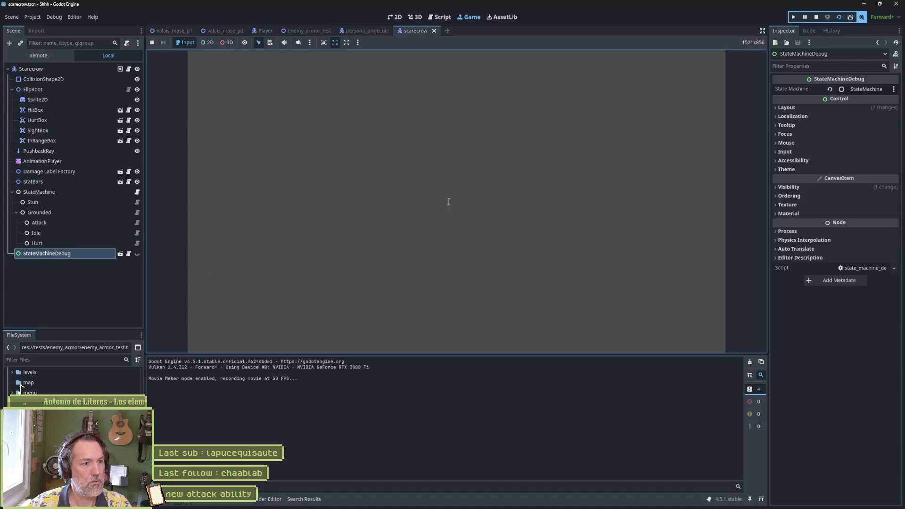
# - Stop the scarecrow scene, run it once more, and stop it again
pyautogui.press('F8')
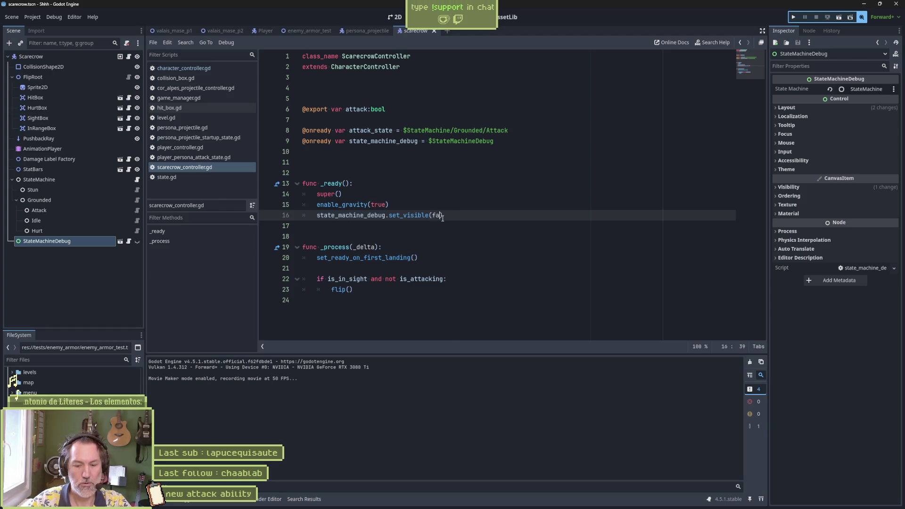
pyautogui.press('F6')
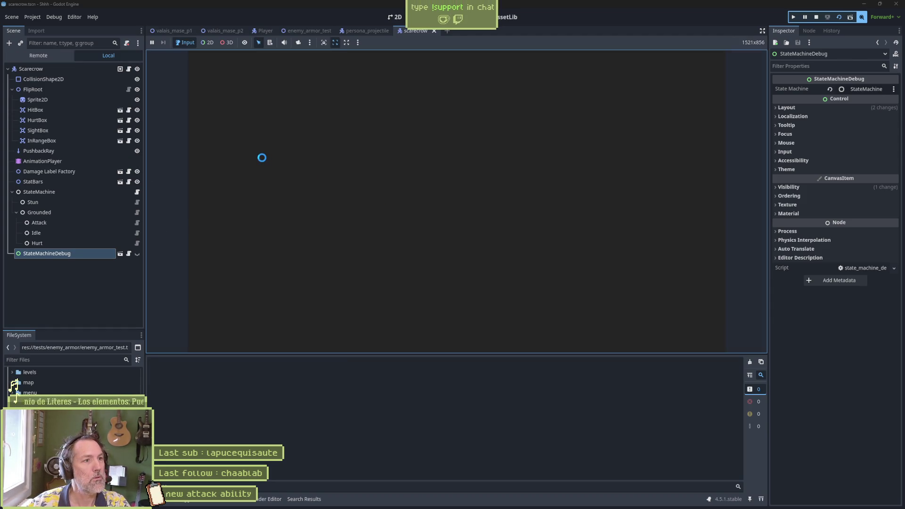
pyautogui.press('F8')
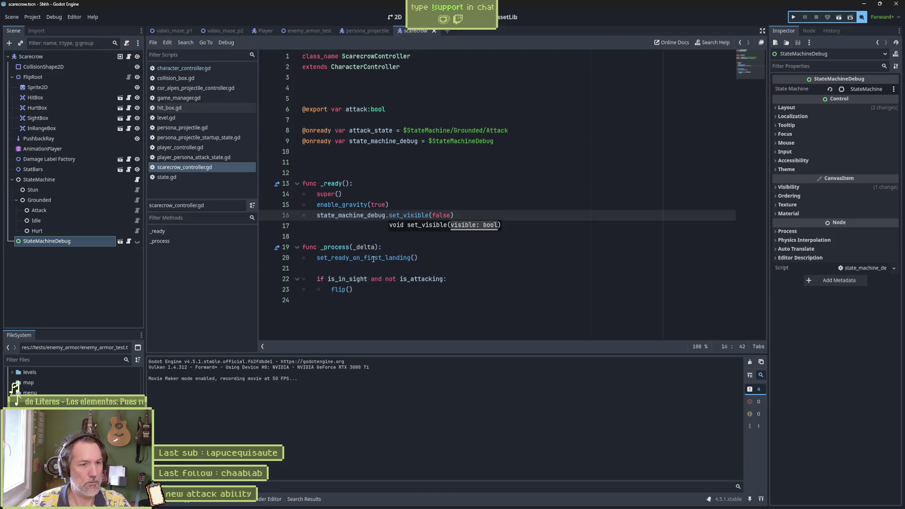
# - Confirm show_debugs in character_controller.gd, then replace false on line 16 with show_debugs
pyautogui.hotkey('ctrl', 'shift', 'Left')
pyautogui.moveTo(373, 258)
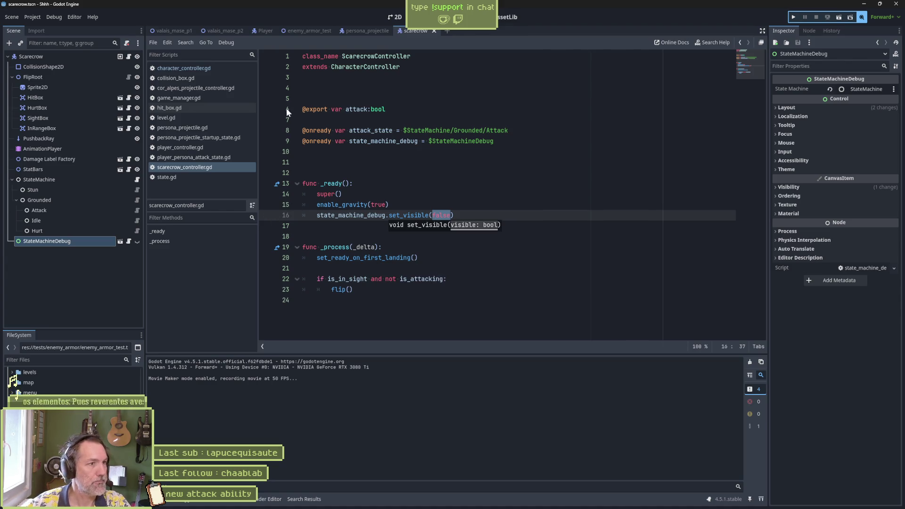
pyautogui.click(197, 75)
pyautogui.click(197, 69)
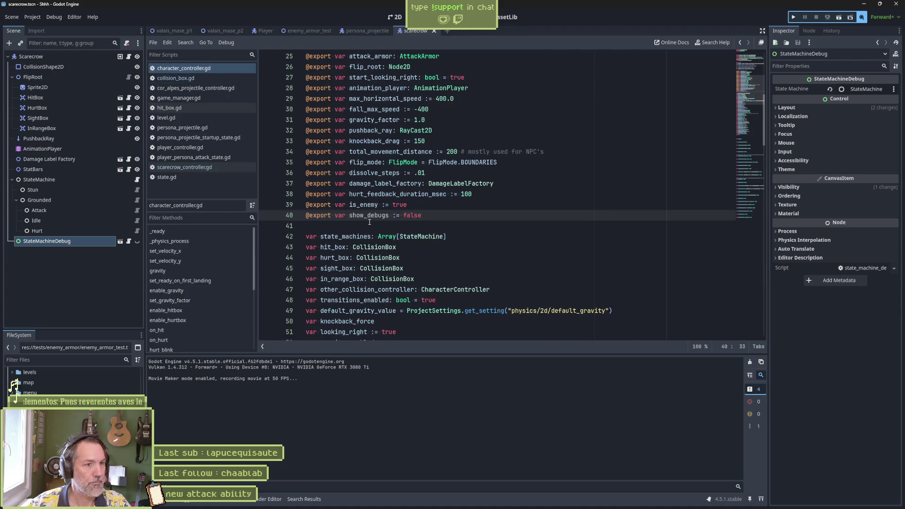
pyautogui.hotkey('alt', 'Left')
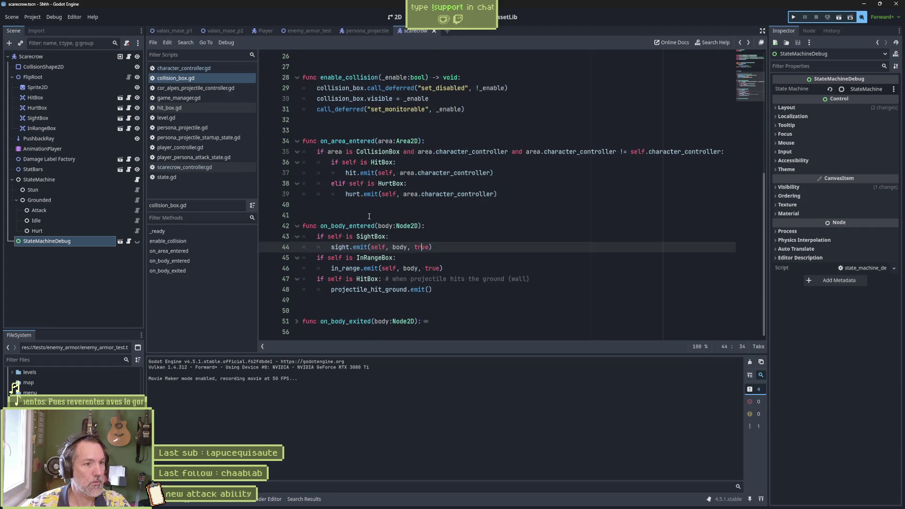
pyautogui.hotkey('alt', 'Left')
pyautogui.write('show_debugs')
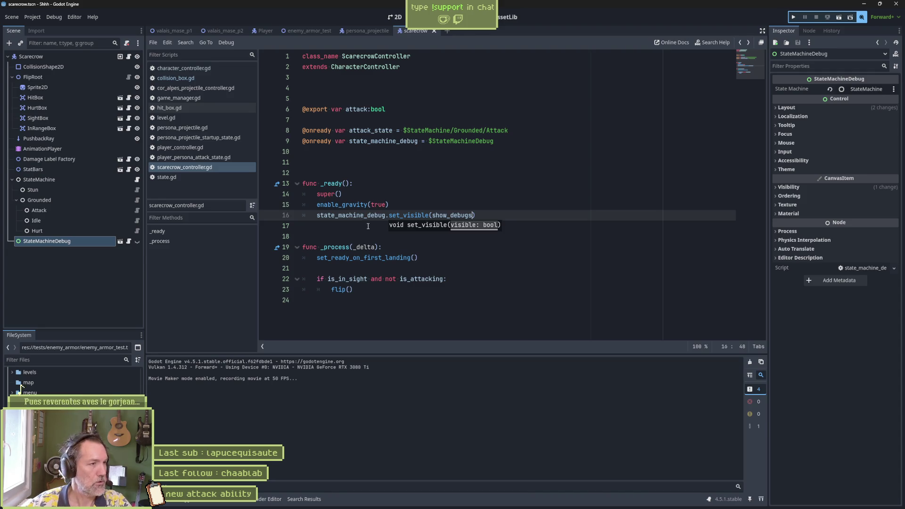
pyautogui.click(264, 31)
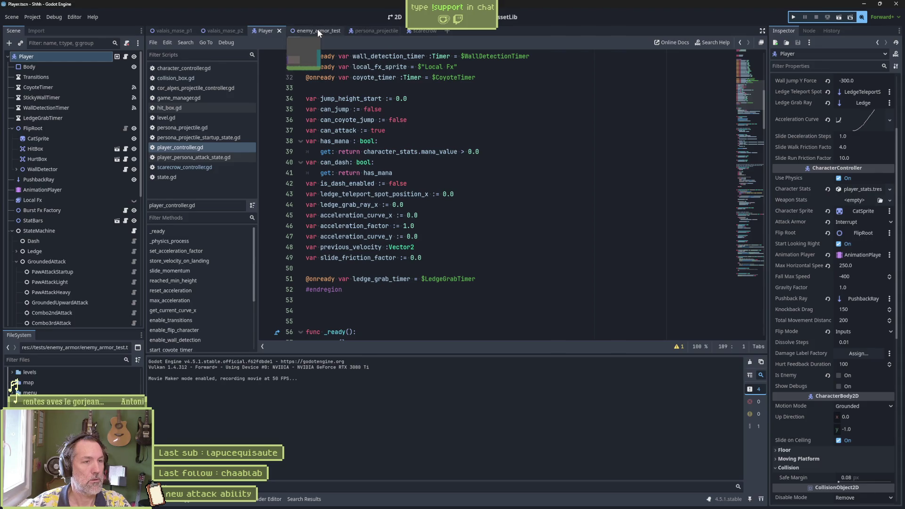
# - In enemy_armor_test, select the Player instance and enable Show Debugs in the Inspector
pyautogui.click(318, 31)
pyautogui.click(391, 19)
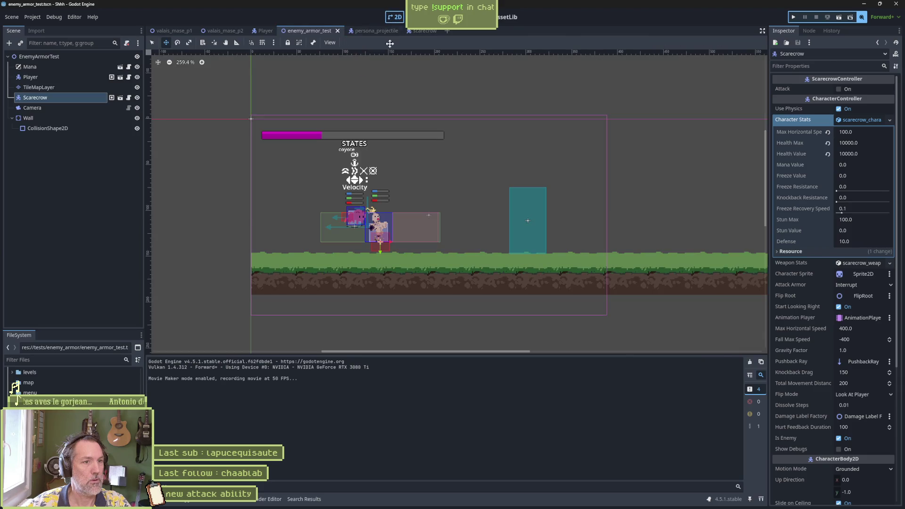
pyautogui.click(108, 77)
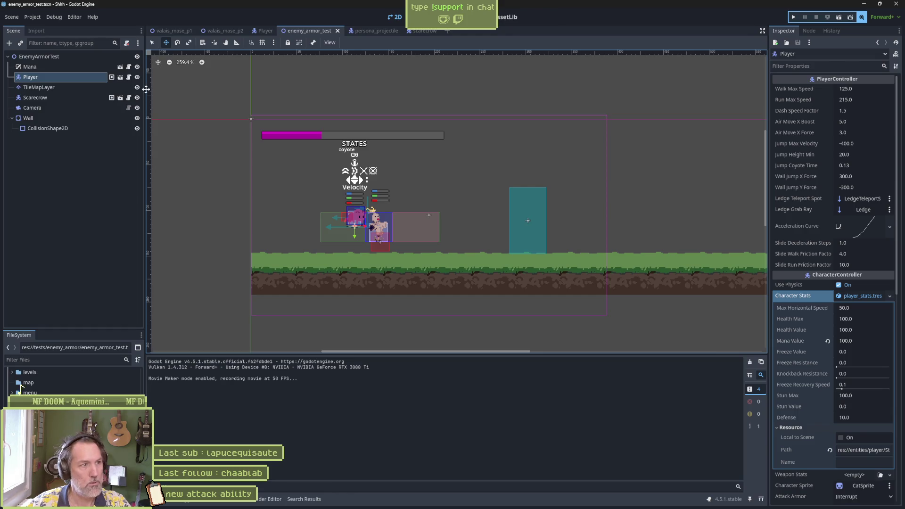
pyautogui.scroll(-5, 827, 310)
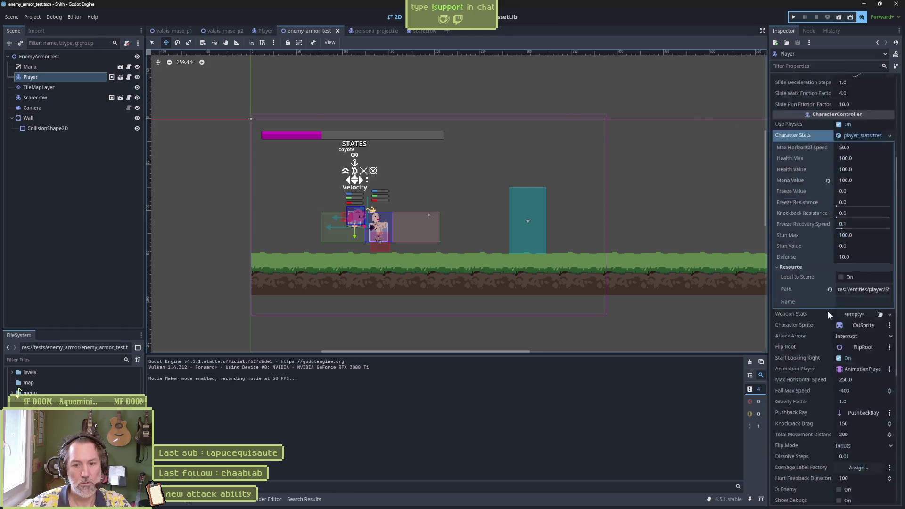
pyautogui.scroll(-5, 827, 310)
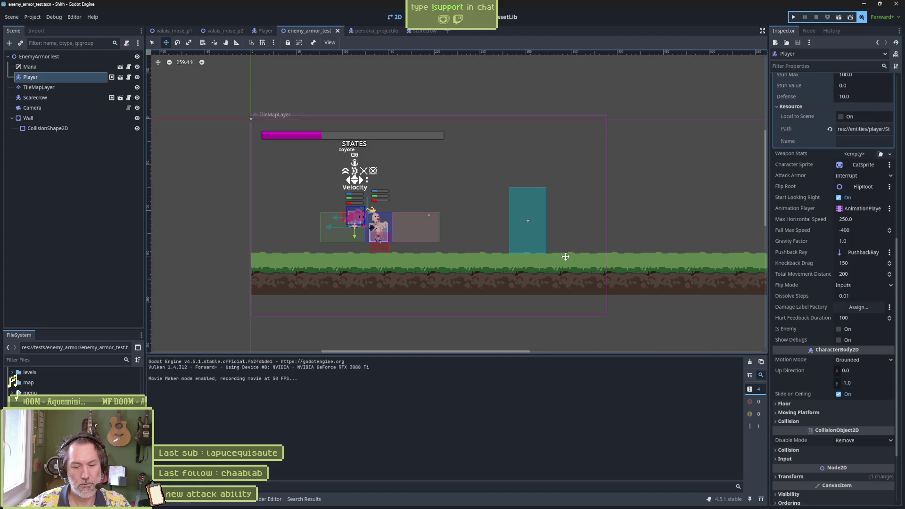
# - Run and stop the test scene, then open the Player scene in the editor
pyautogui.press('F6')
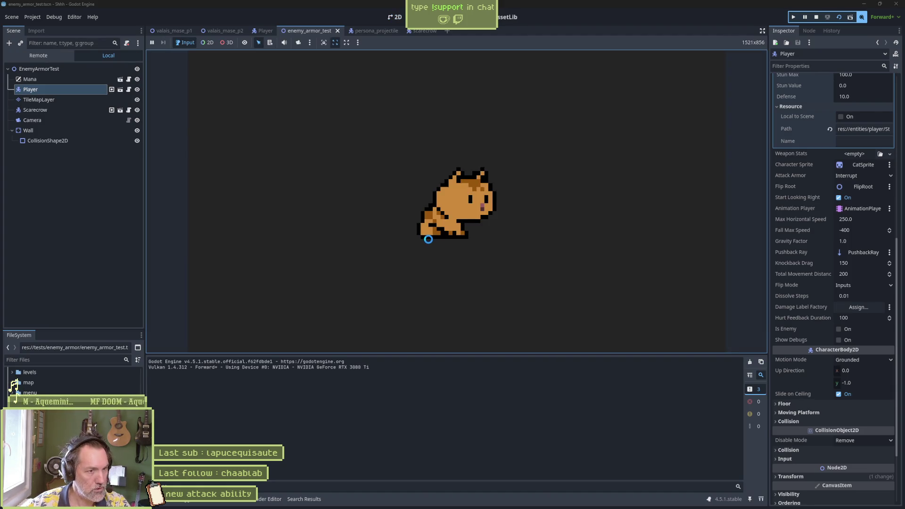
pyautogui.press('F8')
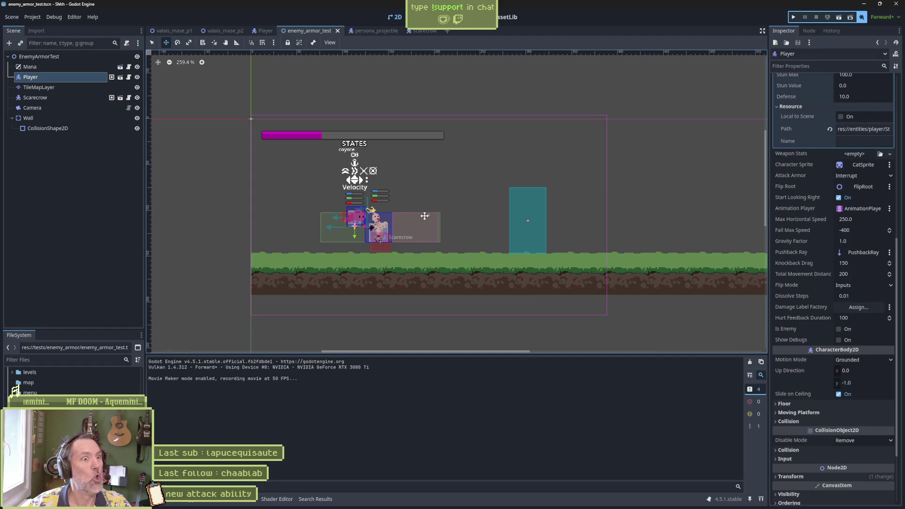
pyautogui.click(118, 79)
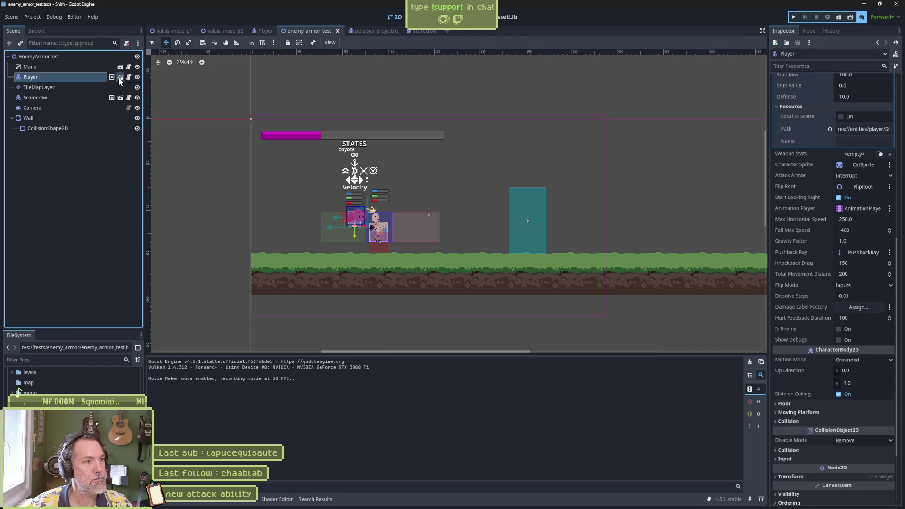
pyautogui.scroll(-10, 76, 176)
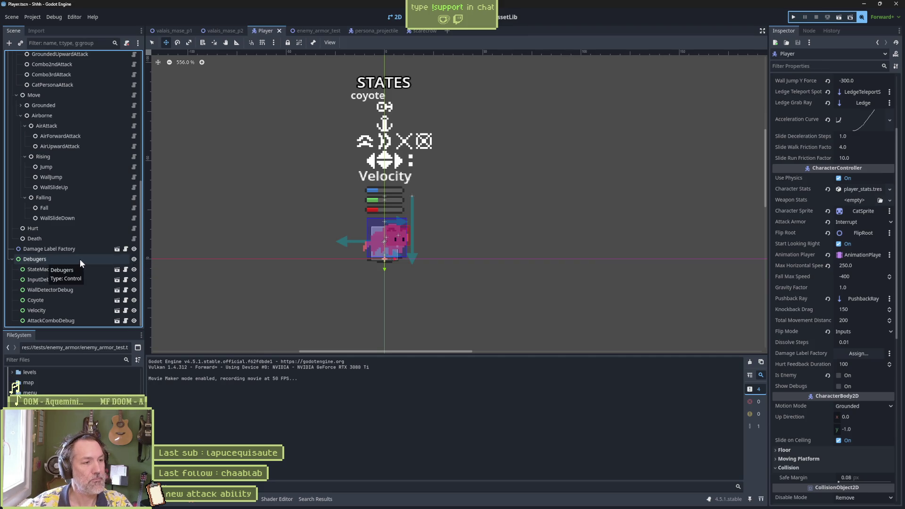
# - Open StateMachineDebug's script and select its Control base class name
pyautogui.click(125, 269)
pyautogui.doubleClick(342, 67)
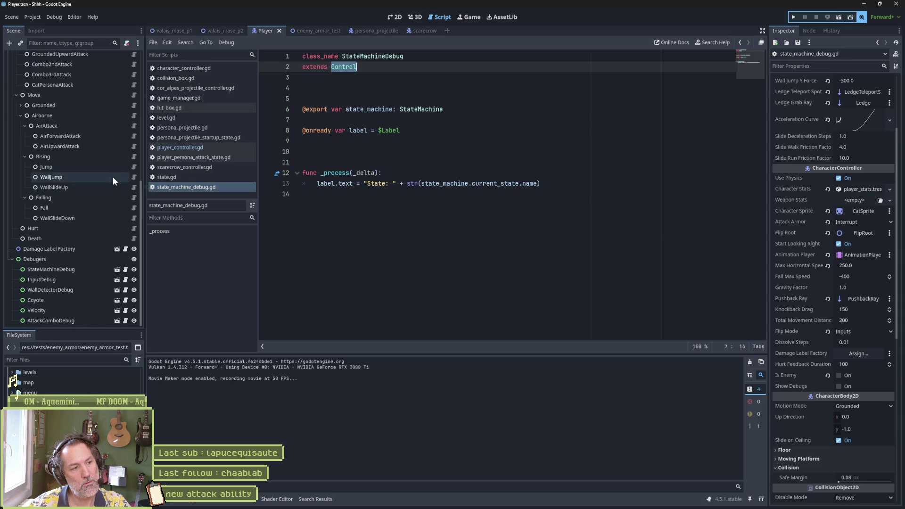
pyautogui.scroll(8, 108, 168)
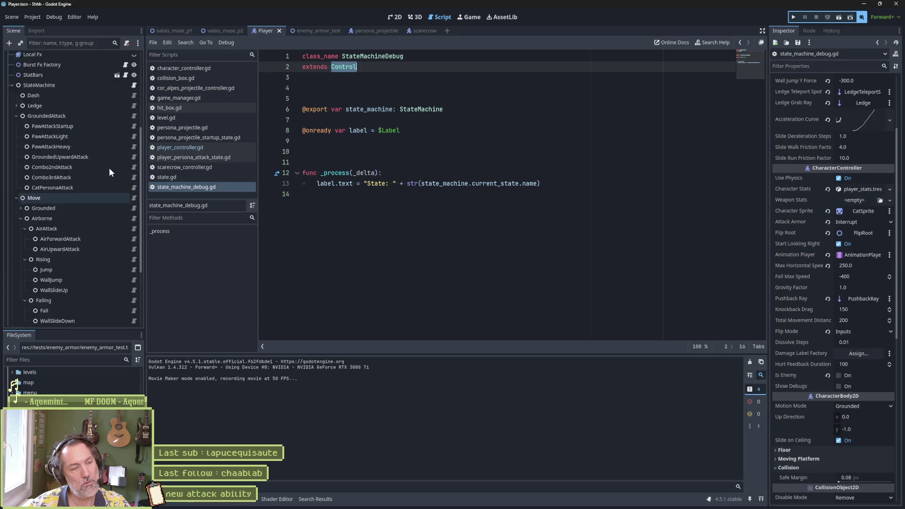
# - Declare an exported debuggers variable of type Control below is_enemy in character_controller.gd and save
pyautogui.click(230, 69)
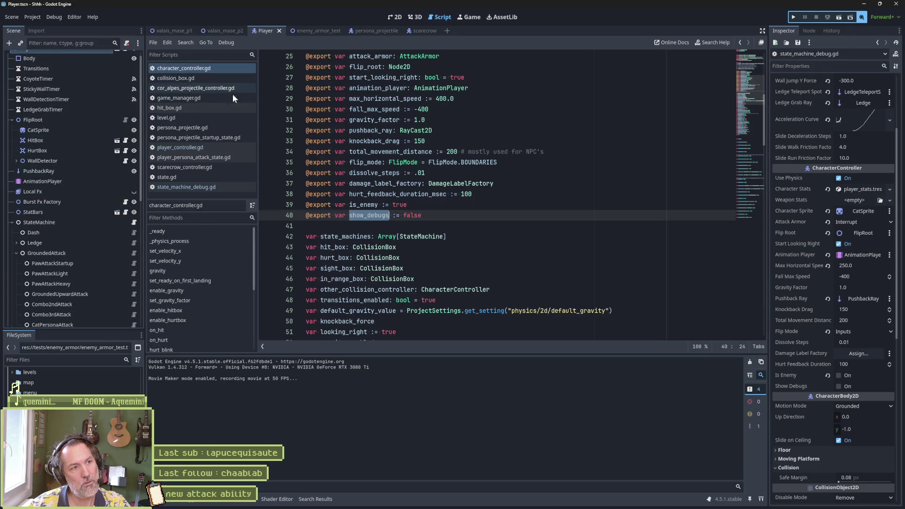
pyautogui.click(423, 206)
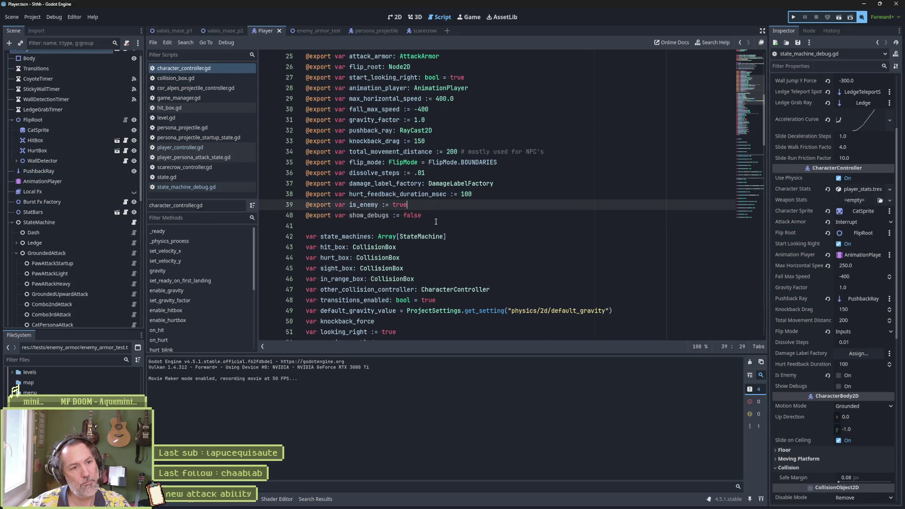
pyautogui.press('Return')
pyautogui.write('@export v')
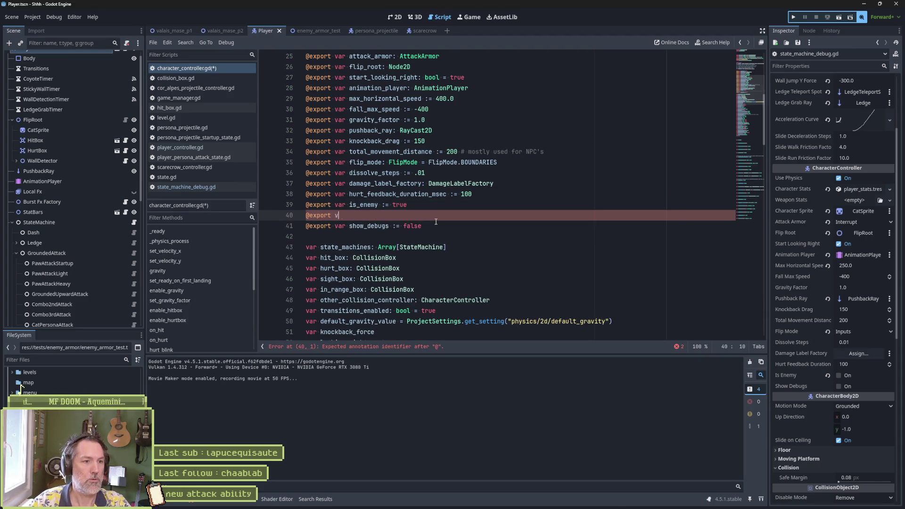
pyautogui.write('ar debubggers')
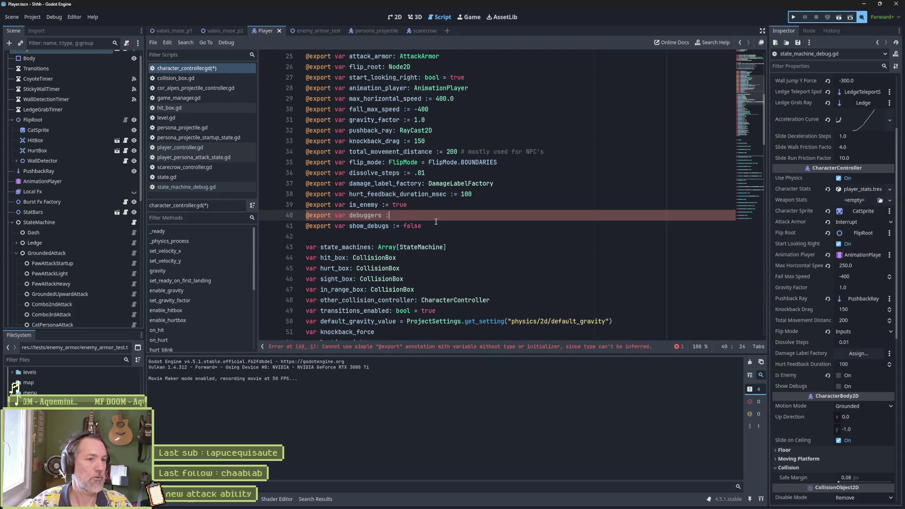
pyautogui.write(':')
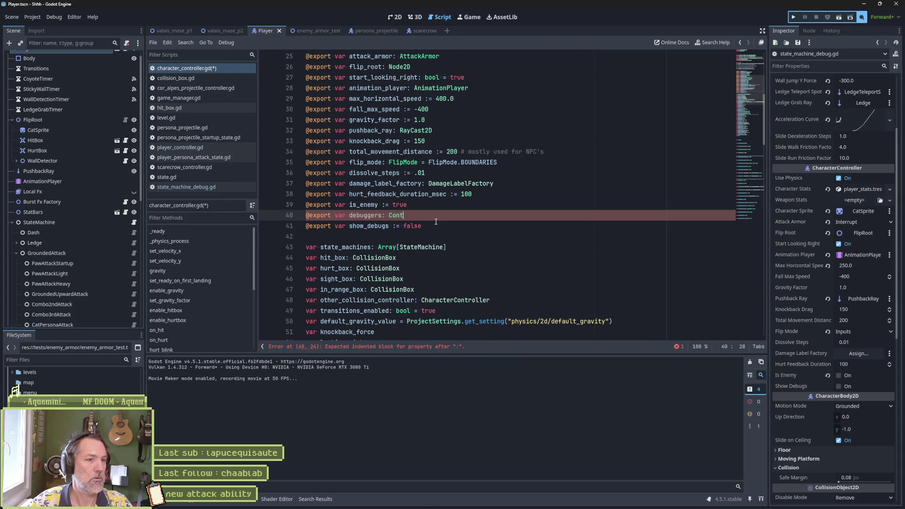
pyautogui.write('r')
pyautogui.press('Return')
pyautogui.hotkey('ctrl', 's')
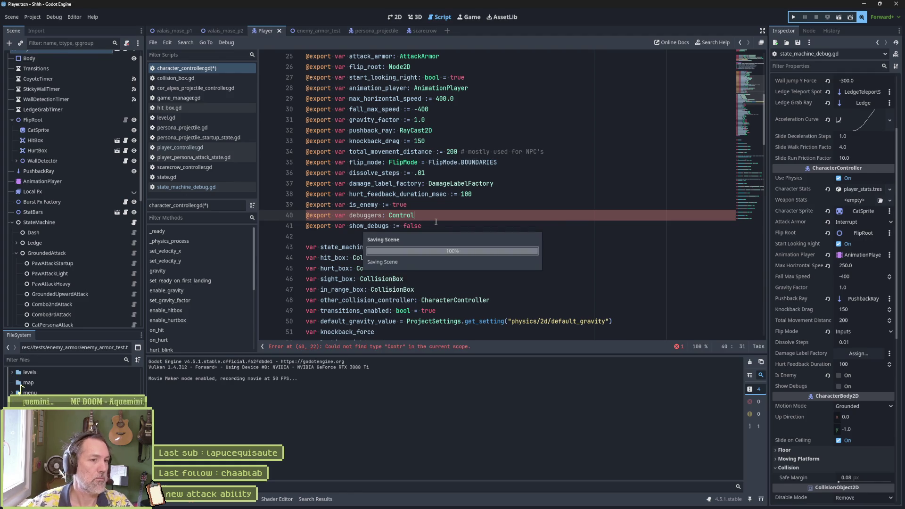
# - Select Player in the enemy_armor_test scene to see its unassigned Debuggers property
pyautogui.scroll(1, 33, 61)
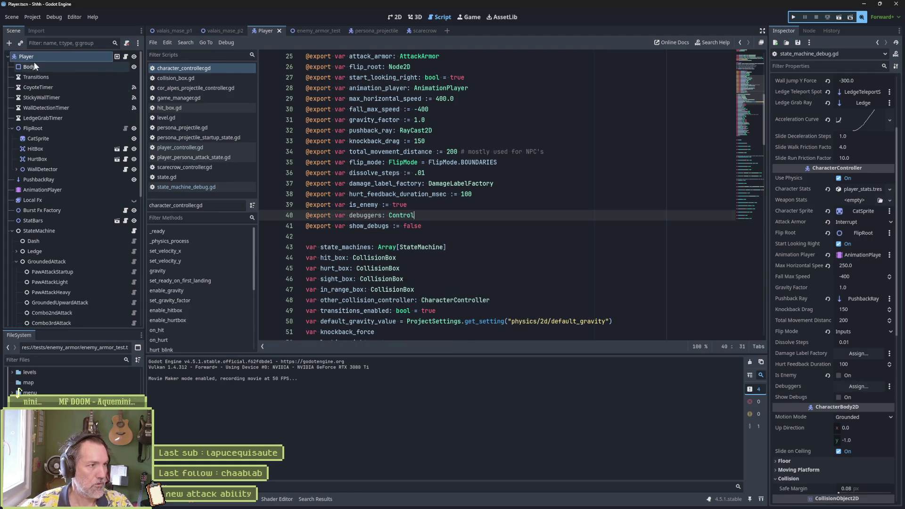
pyautogui.click(223, 30)
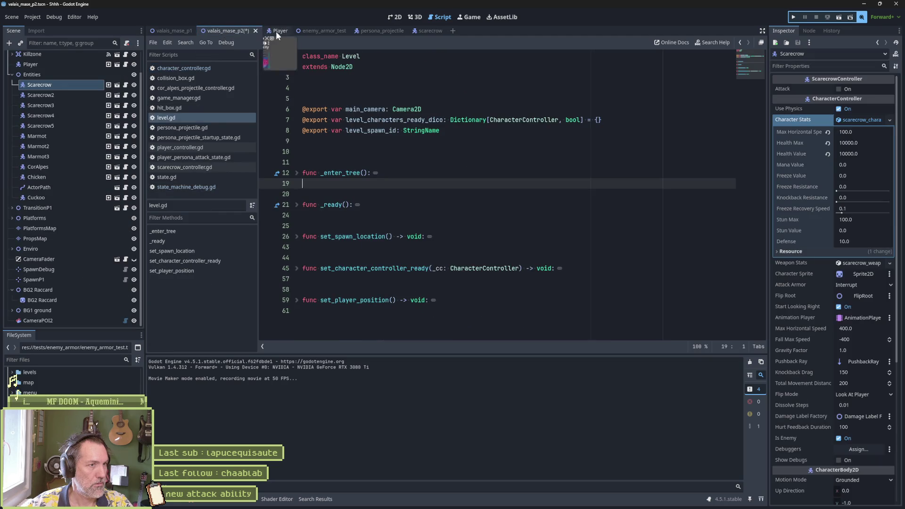
pyautogui.click(318, 31)
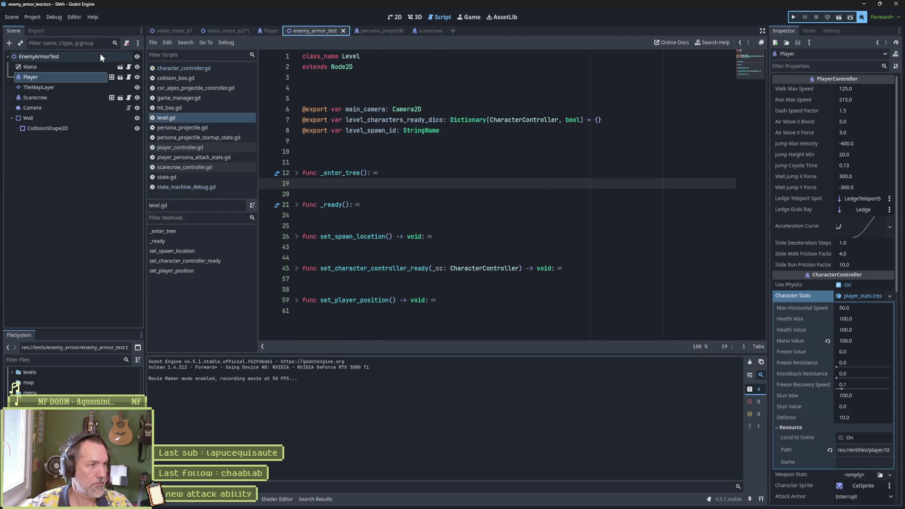
pyautogui.click(77, 78)
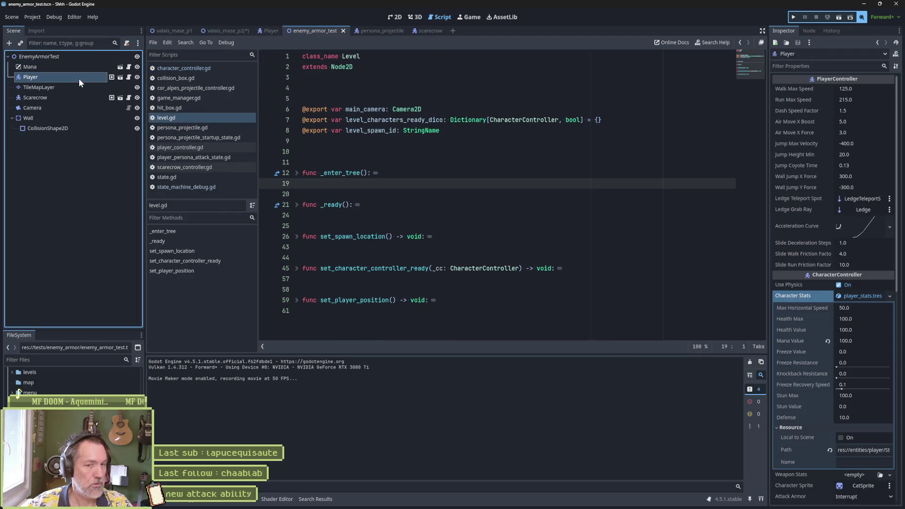
pyautogui.click(867, 298)
pyautogui.scroll(-5, 827, 307)
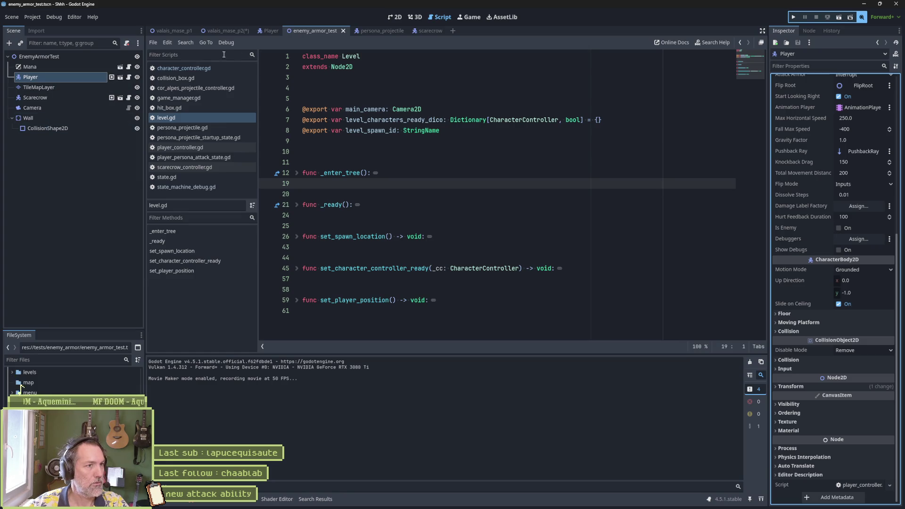
# - In the Player scene, assign the Debugers node to the Inspector's Debuggers property
pyautogui.click(272, 30)
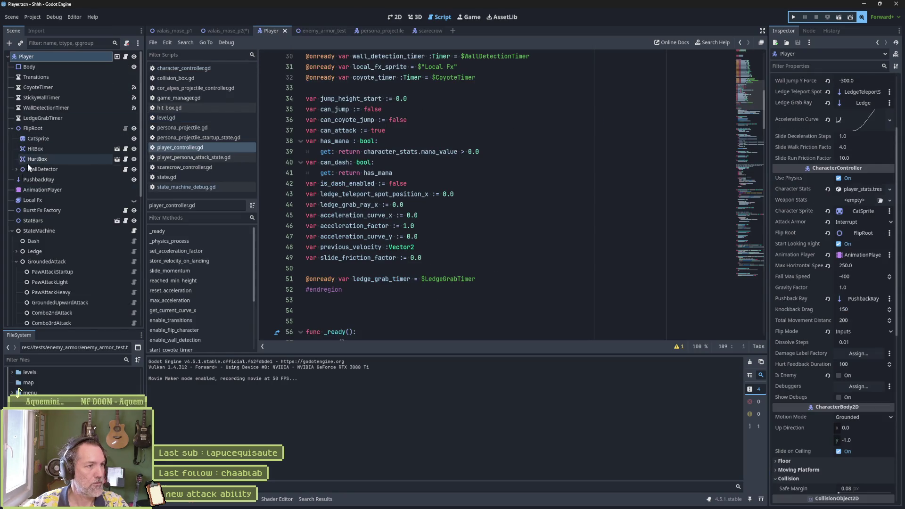
pyautogui.click(12, 231)
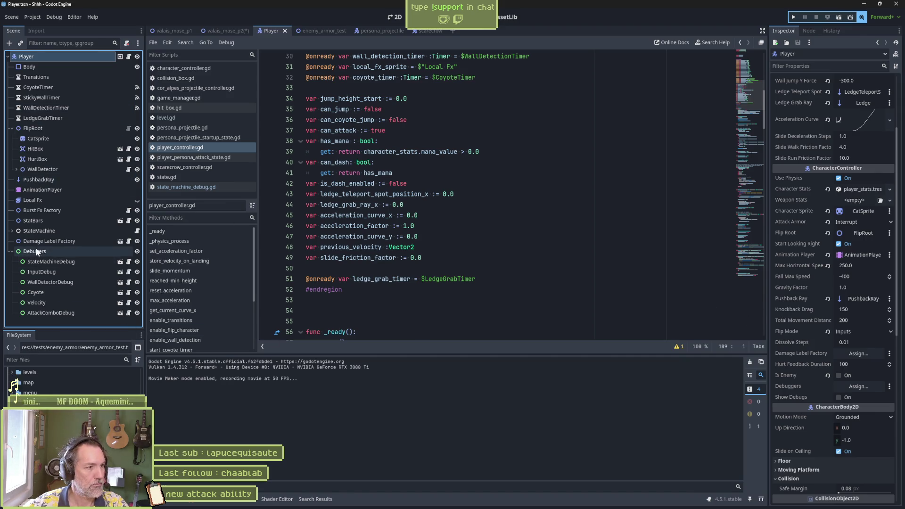
pyautogui.moveTo(35, 251)
pyautogui.mouseDown()
pyautogui.moveTo(644, 334)
pyautogui.moveTo(864, 392)
pyautogui.mouseUp()
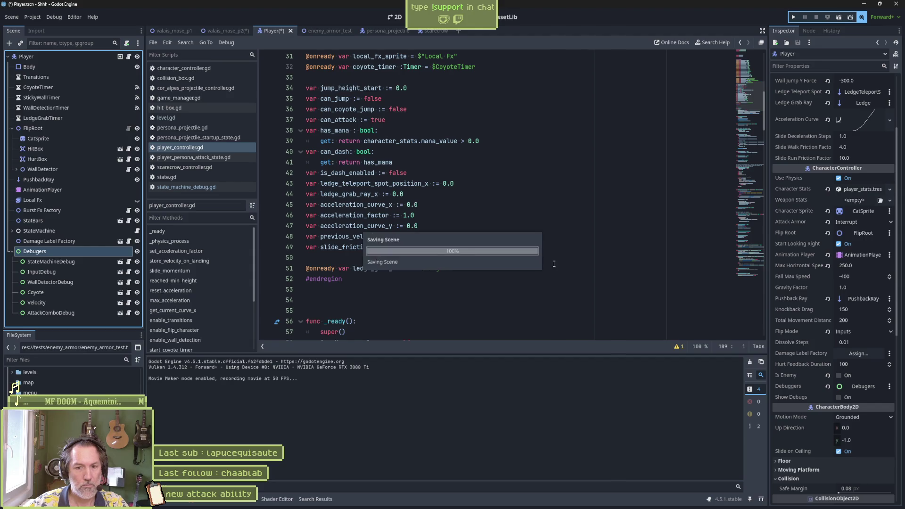
# - Confirm the valais_mase_p2 Player has Debuggers assigned, then test-run the level and stop it
pyautogui.click(224, 31)
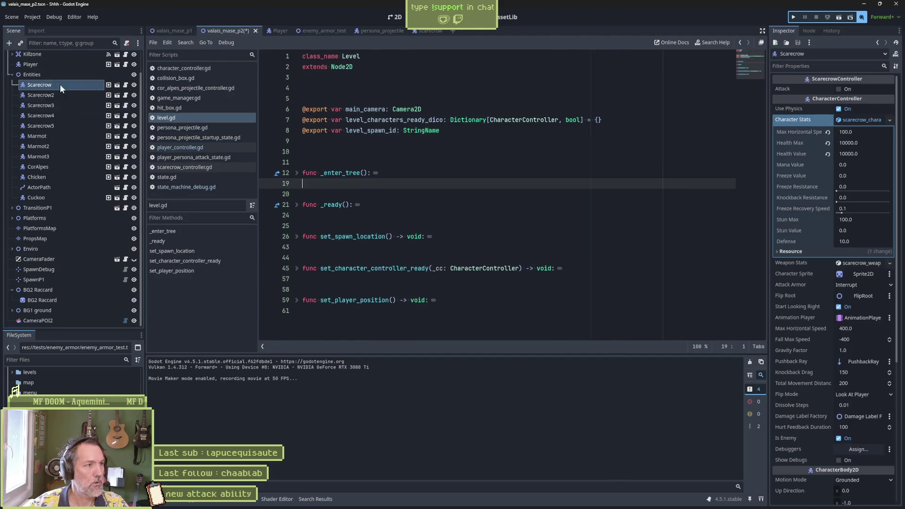
pyautogui.scroll(2, 52, 85)
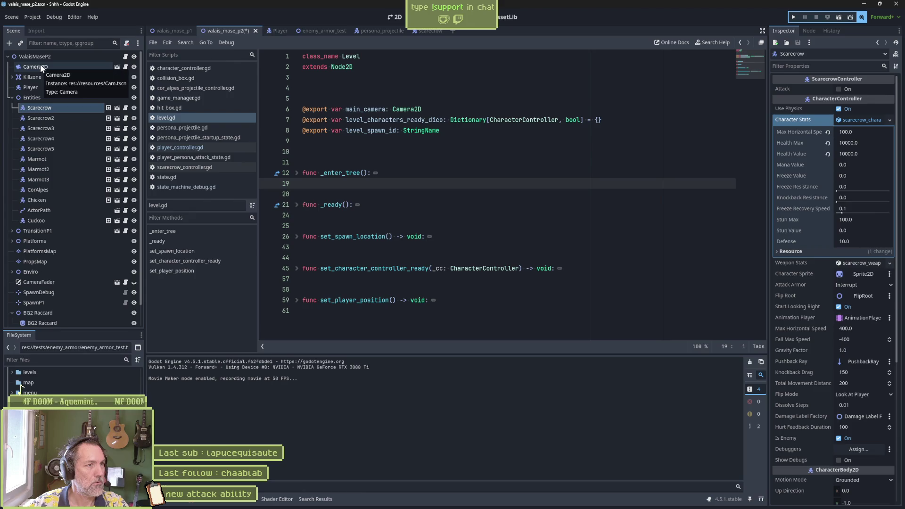
pyautogui.click(29, 89)
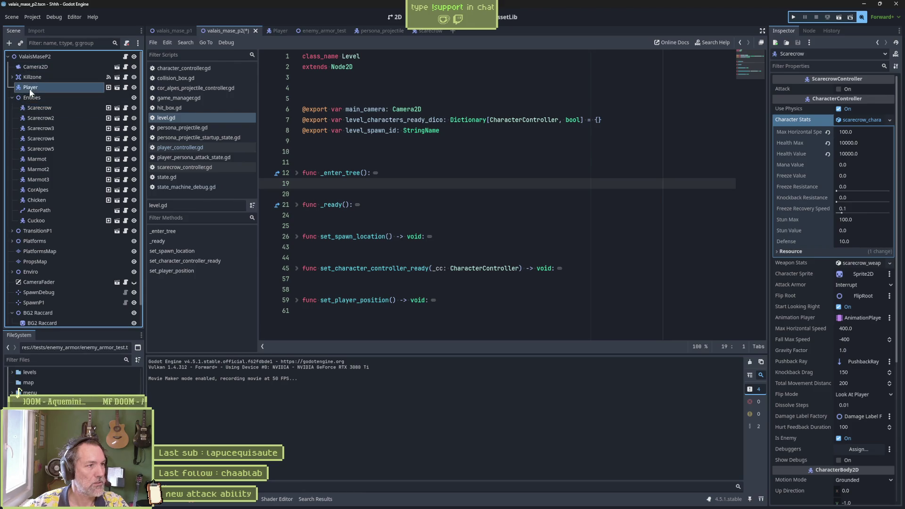
pyautogui.click(864, 296)
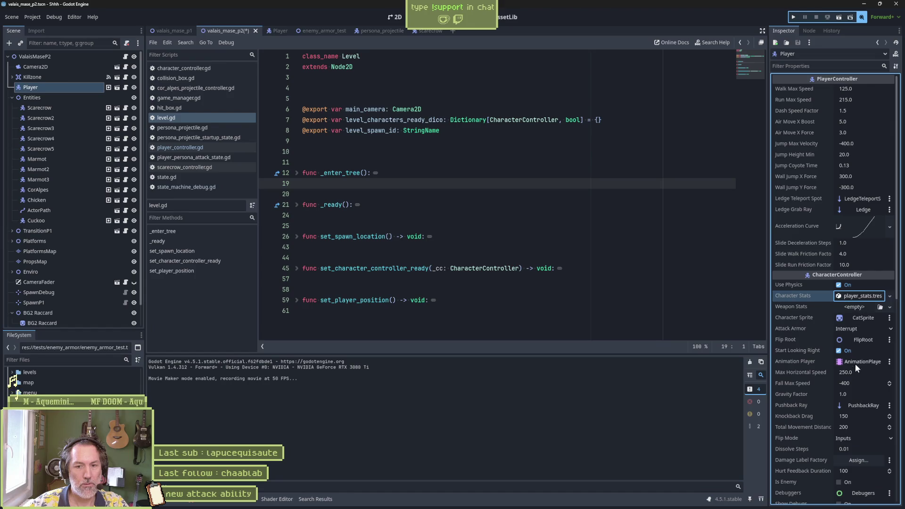
pyautogui.scroll(-5, 817, 373)
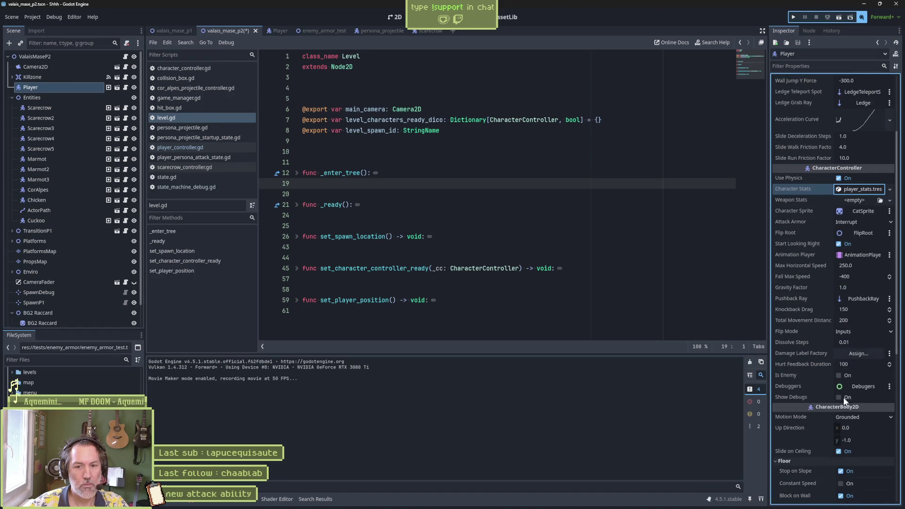
pyautogui.press('F5')
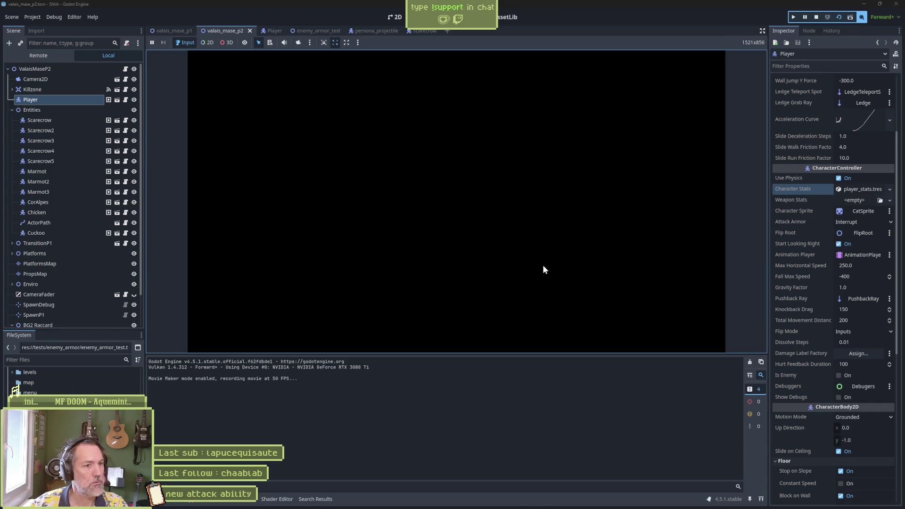
pyautogui.press('F8')
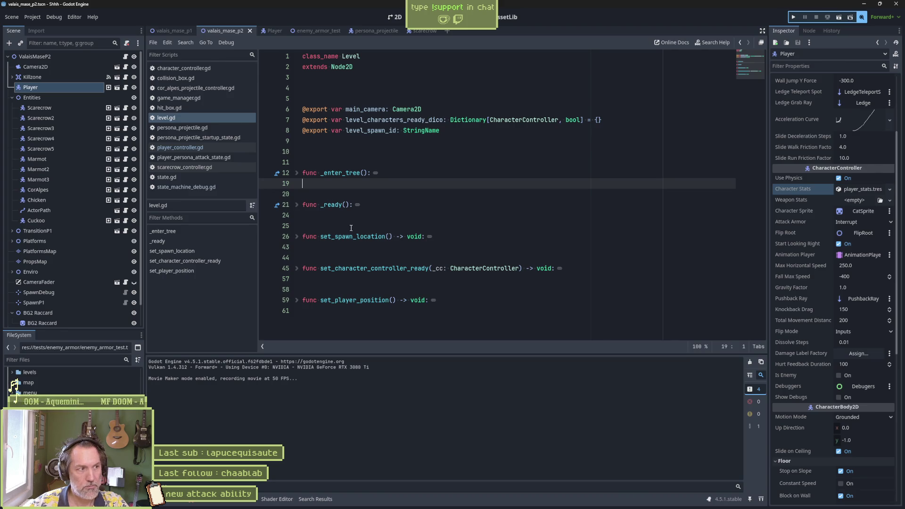
# - Rename the Player scene's Debugers node to Debuggers
pyautogui.click(268, 30)
pyautogui.click(49, 250)
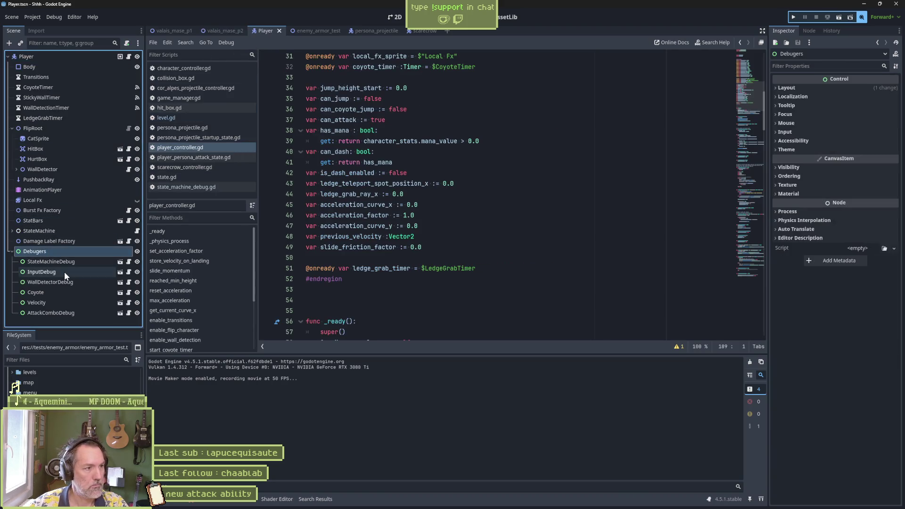
pyautogui.press('F2')
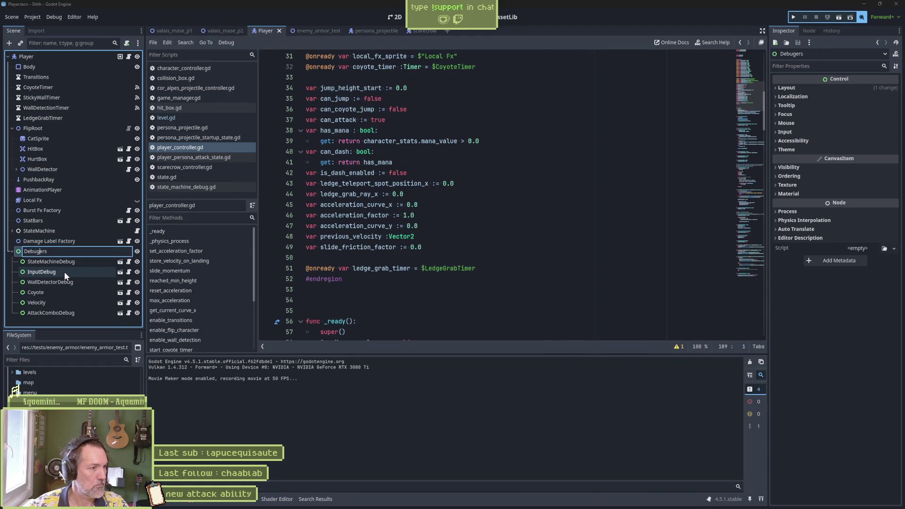
pyautogui.write('g')
pyautogui.press('Return')
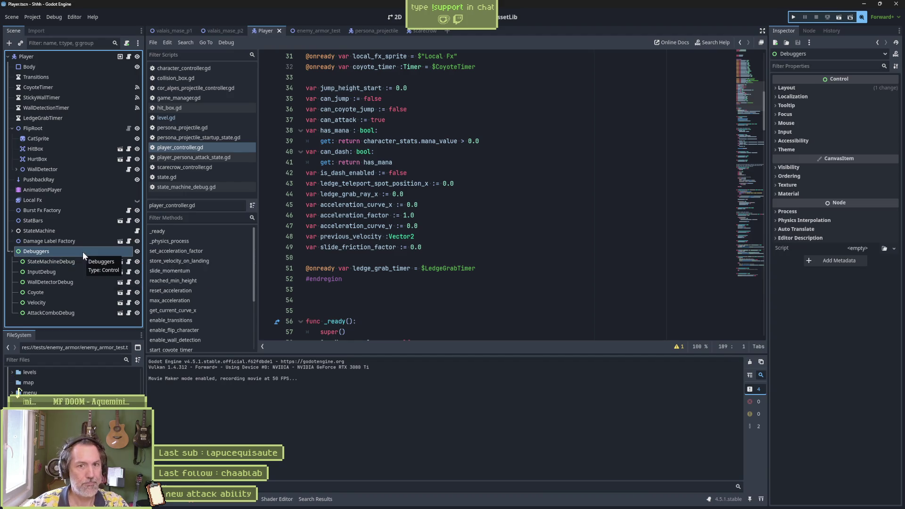
# - Copy the property path of the Debuggers node's Visible setting
pyautogui.click(785, 167)
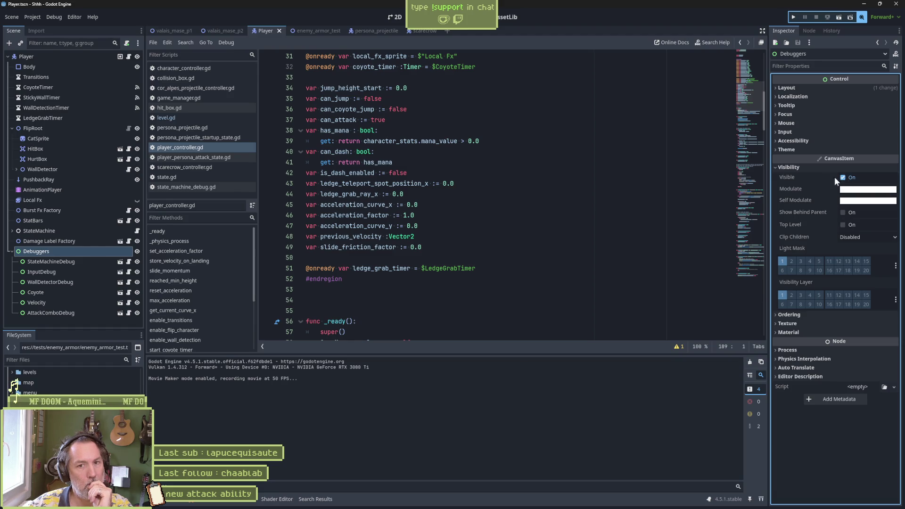
pyautogui.rightClick(782, 176)
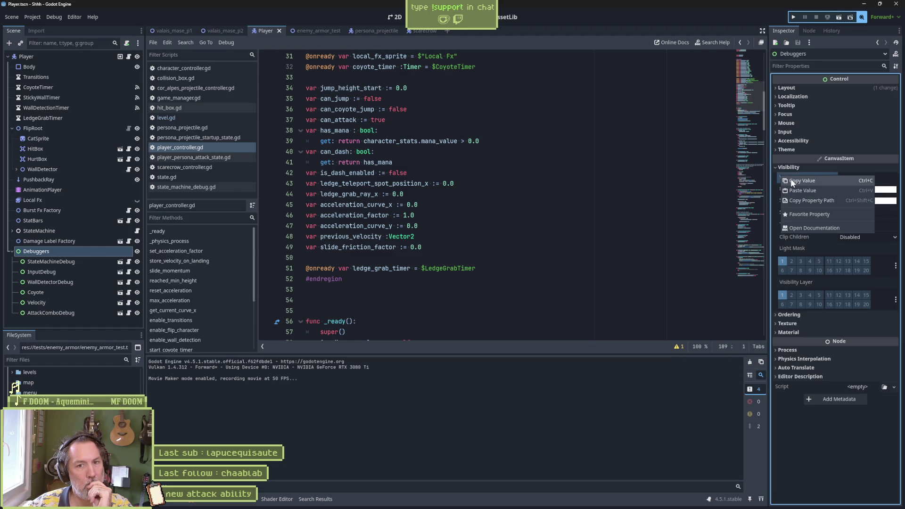
pyautogui.click(807, 200)
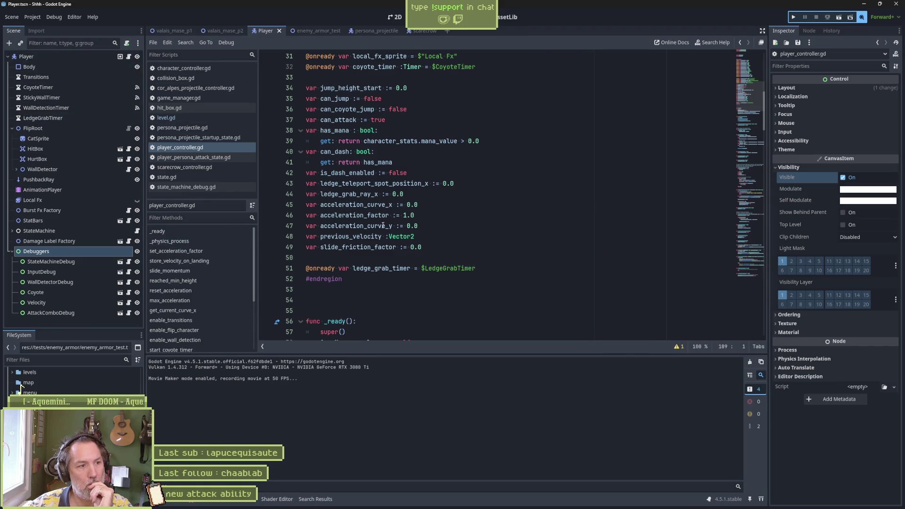
pyautogui.click(216, 233)
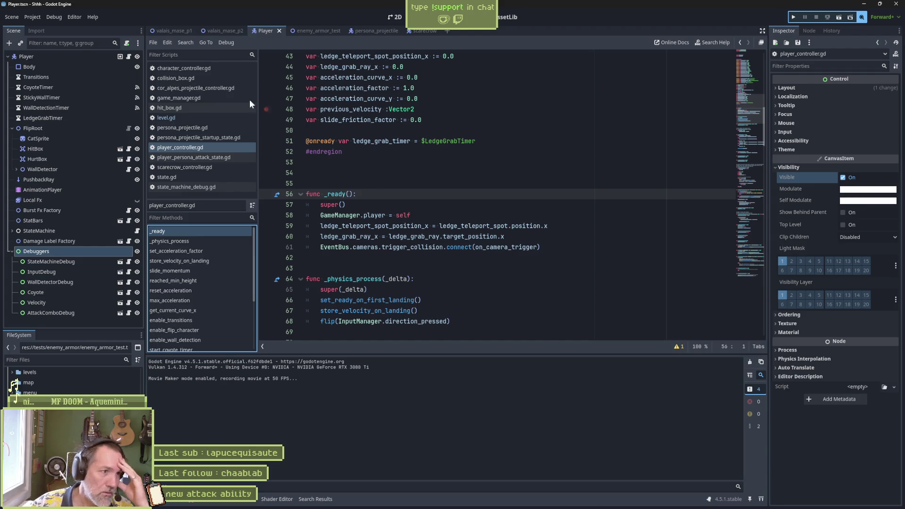
pyautogui.click(196, 69)
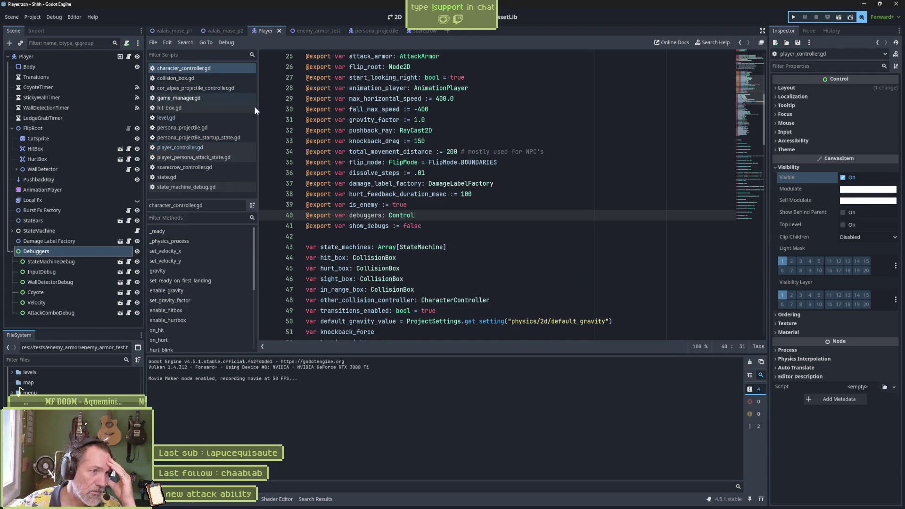
pyautogui.click(168, 231)
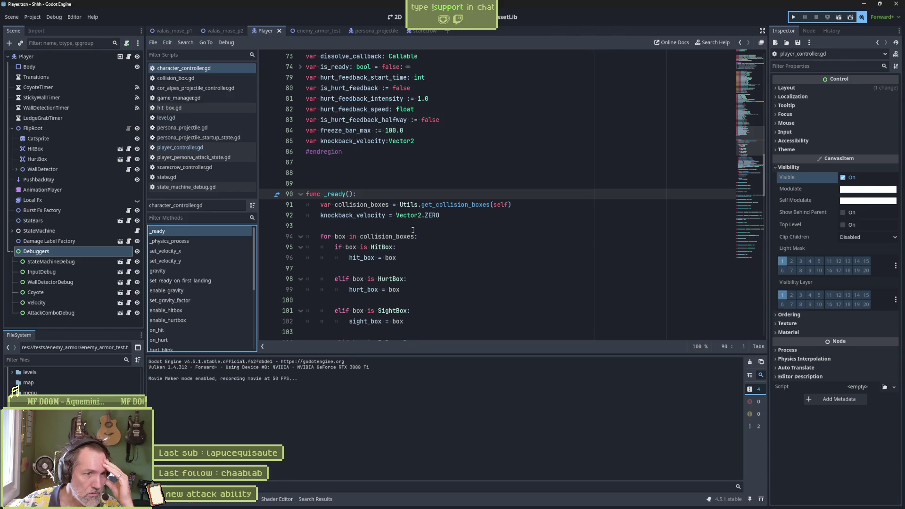
pyautogui.scroll(-6, 417, 235)
pyautogui.scroll(-5, 422, 243)
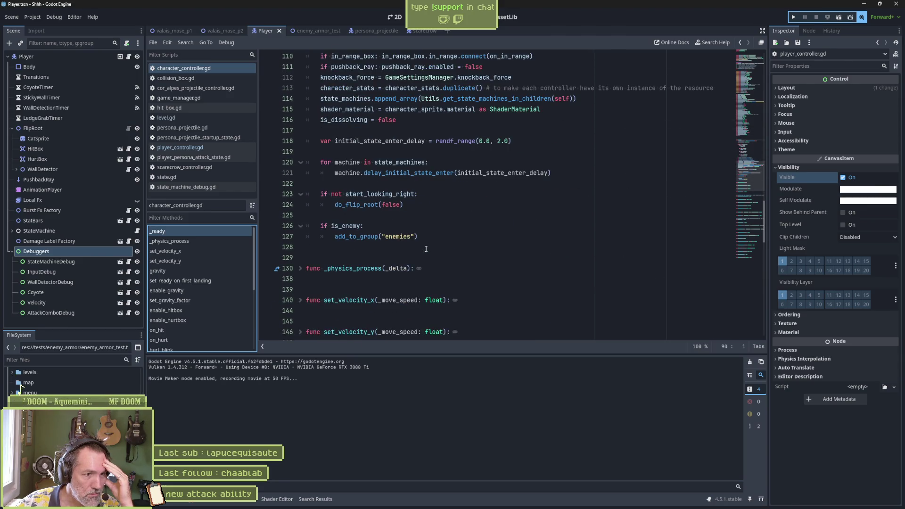
pyautogui.scroll(1, 426, 249)
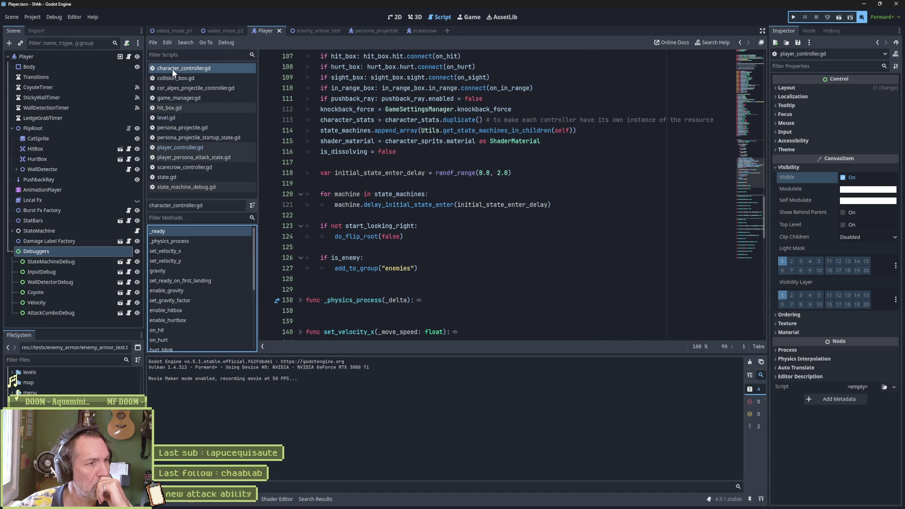
pyautogui.click(177, 231)
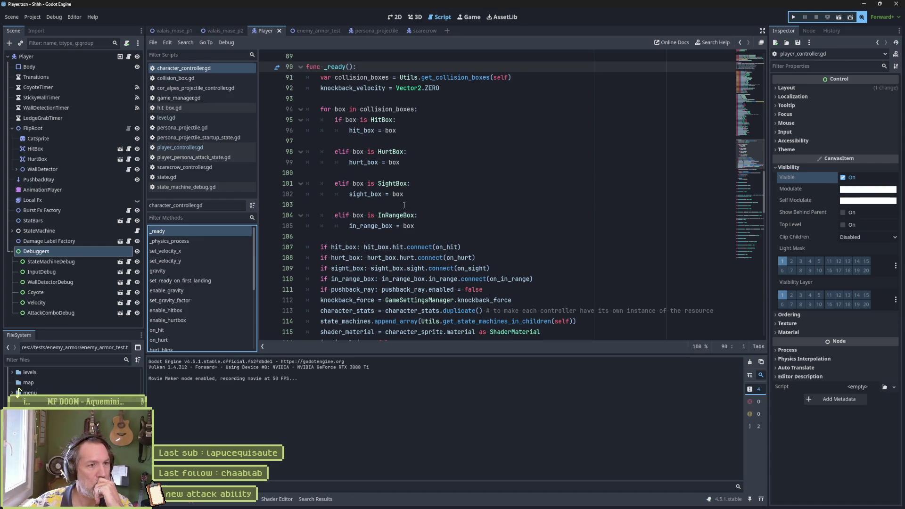
pyautogui.scroll(6, 440, 178)
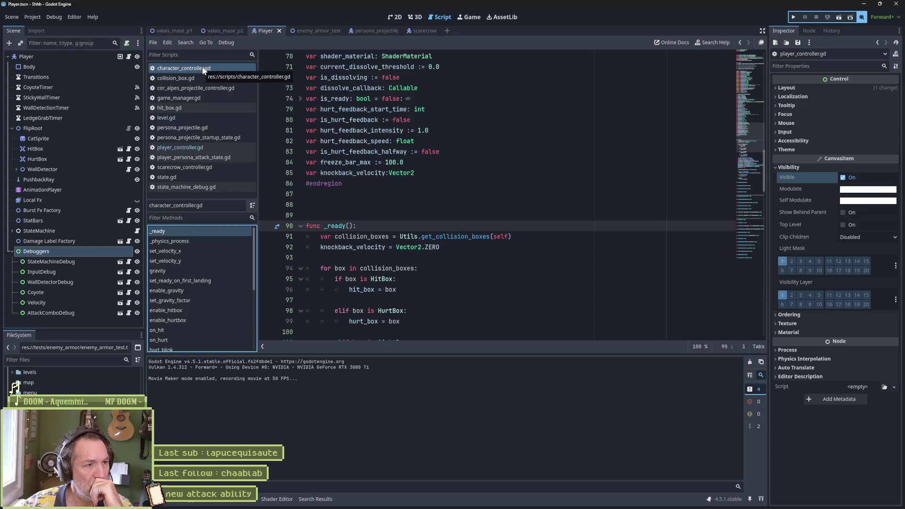
pyautogui.click(207, 148)
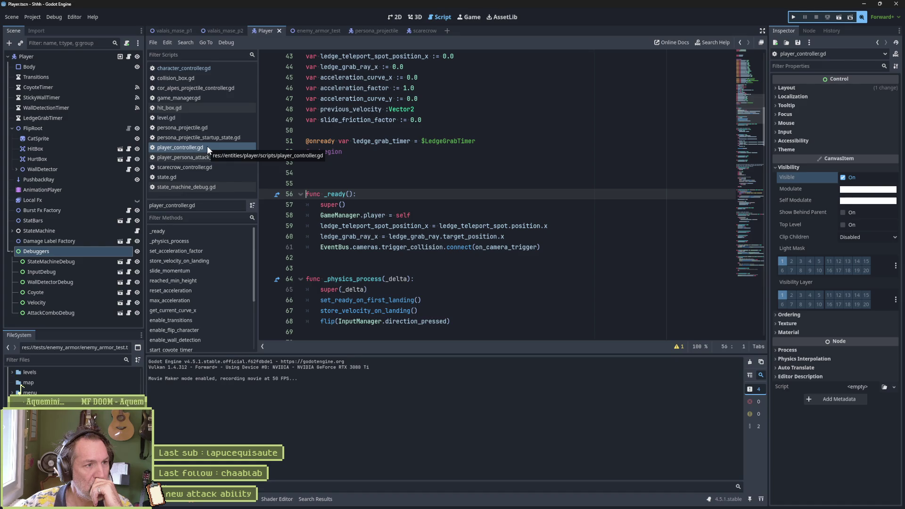
# - Browse state_machine_debug.gd and state.gd, then close collision_box.gd and cor_alpes_projectile_controller.gd
pyautogui.click(204, 187)
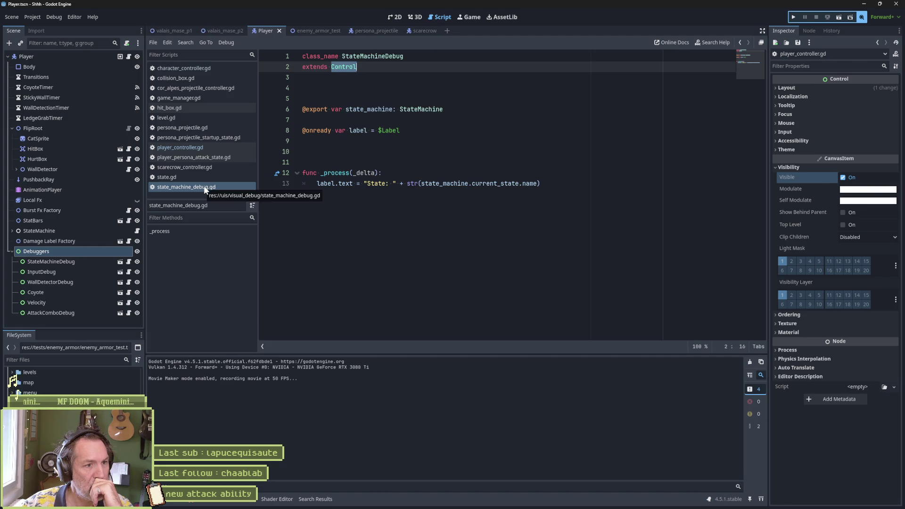
pyautogui.click(197, 176)
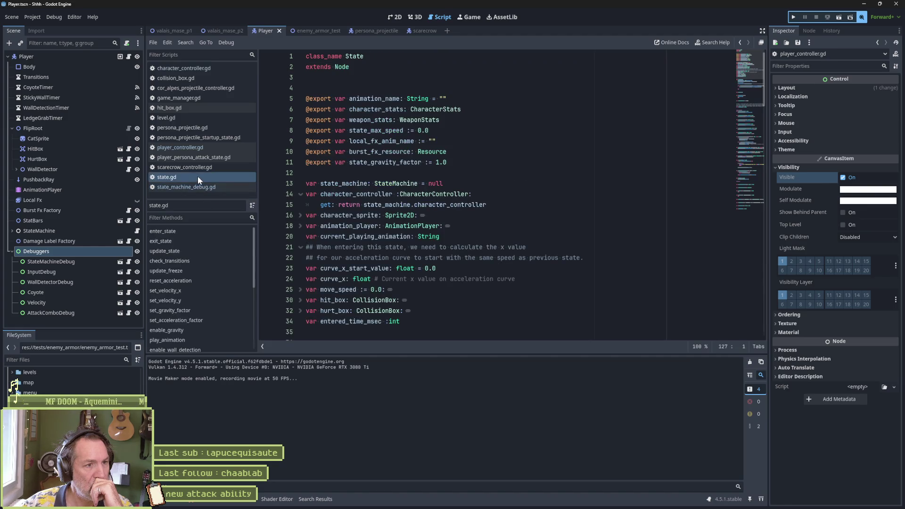
pyautogui.scroll(-2, 429, 208)
pyautogui.scroll(-3, 429, 208)
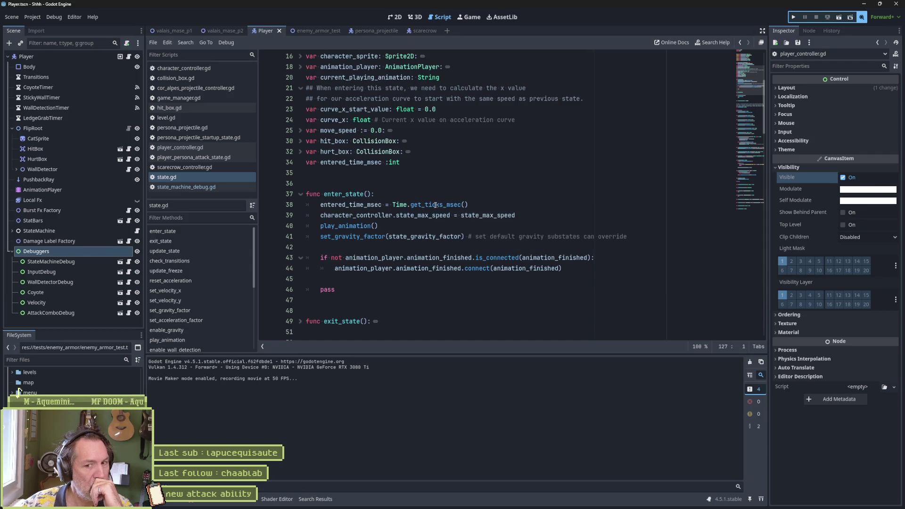
pyautogui.click(202, 78)
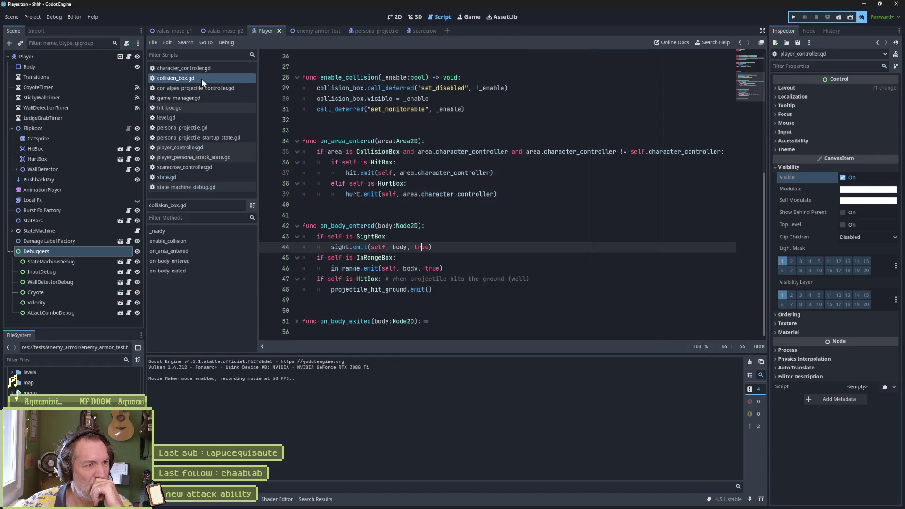
pyautogui.middleClick(202, 78)
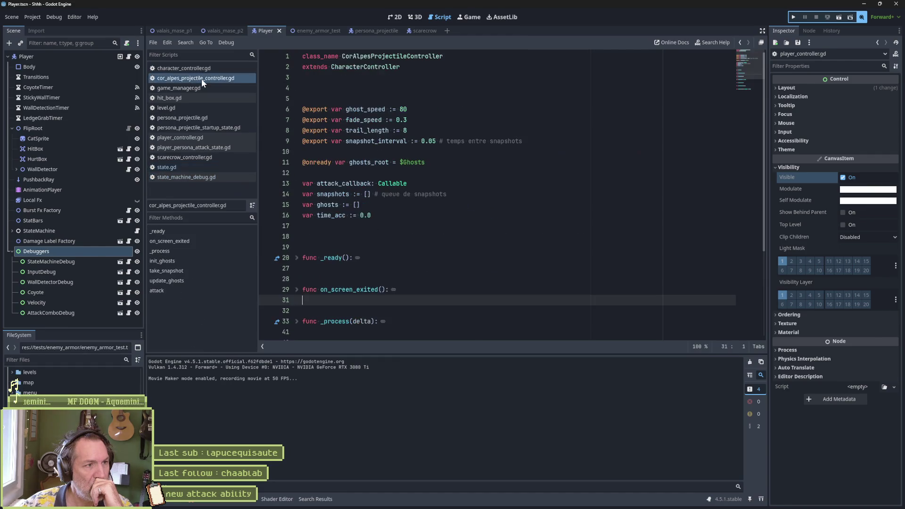
pyautogui.middleClick(201, 78)
# - Close game_manager.gd, hit_box.gd and level.gd from the script list
pyautogui.click(201, 78)
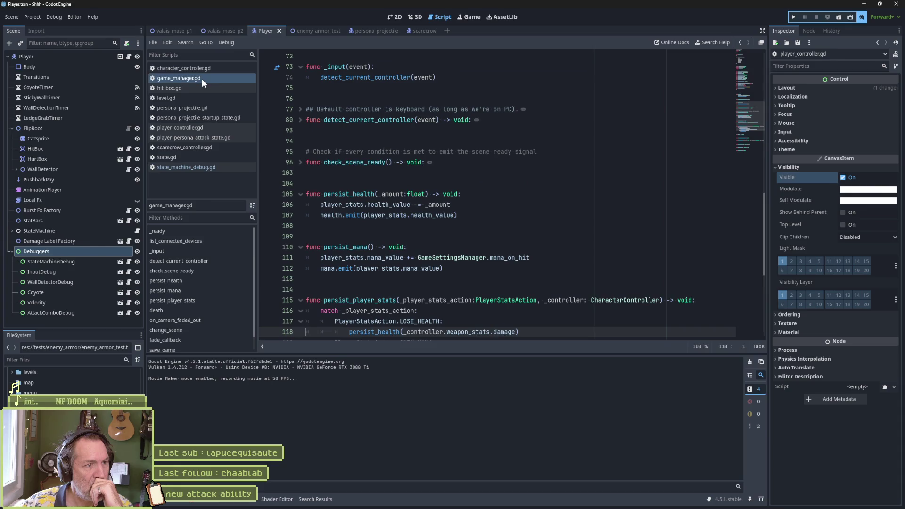
pyautogui.scroll(7, 391, 150)
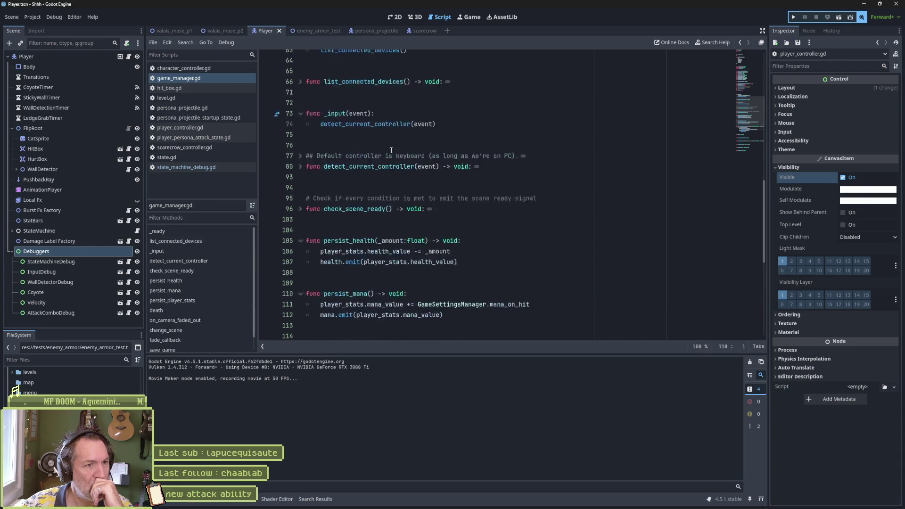
pyautogui.middleClick(182, 79)
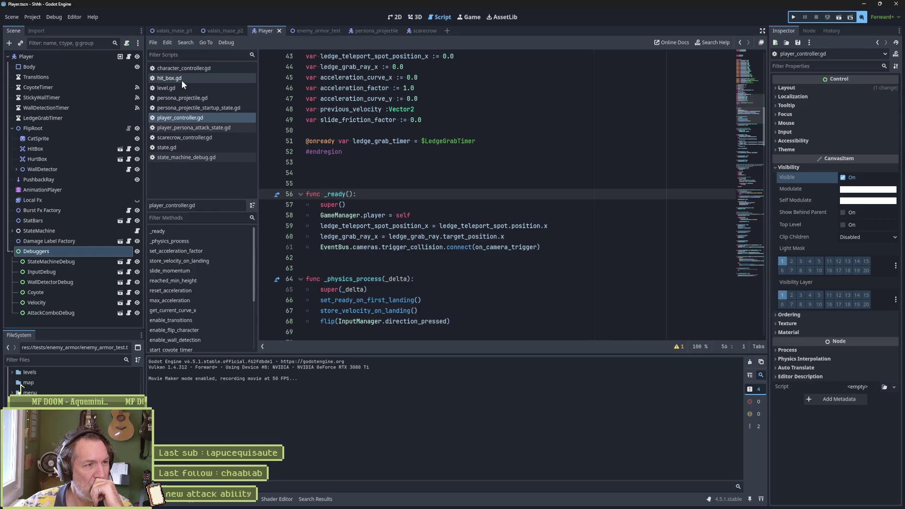
pyautogui.click(182, 80)
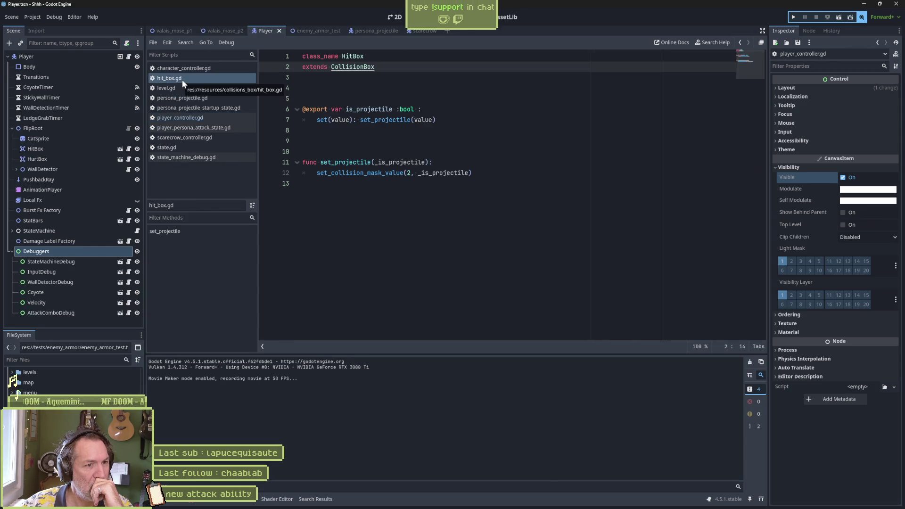
pyautogui.middleClick(182, 79)
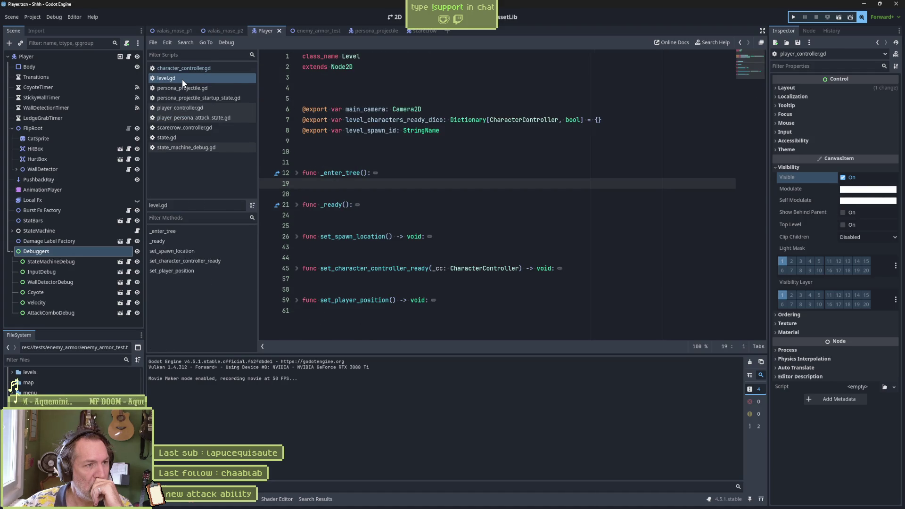
pyautogui.middleClick(182, 80)
# - Review persona_projectile.gd and its startup state script, then close player_controller.gd
pyautogui.click(184, 78)
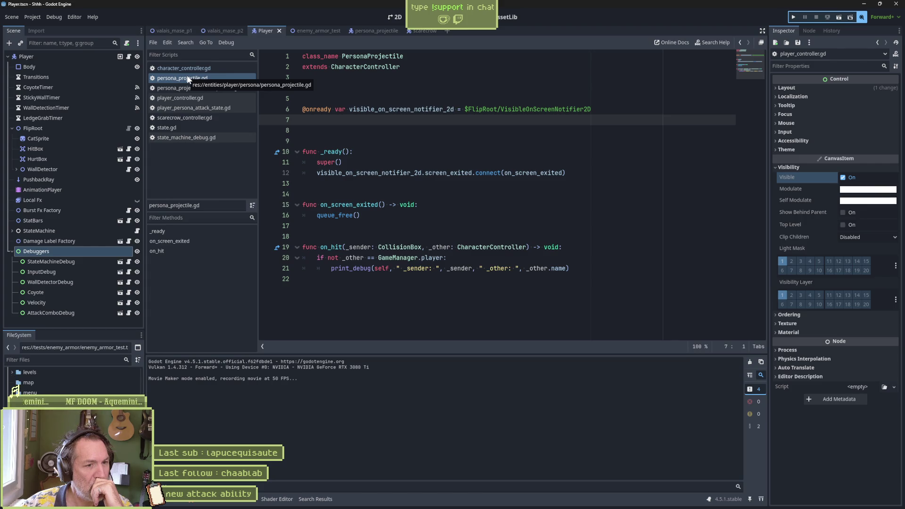
pyautogui.click(185, 89)
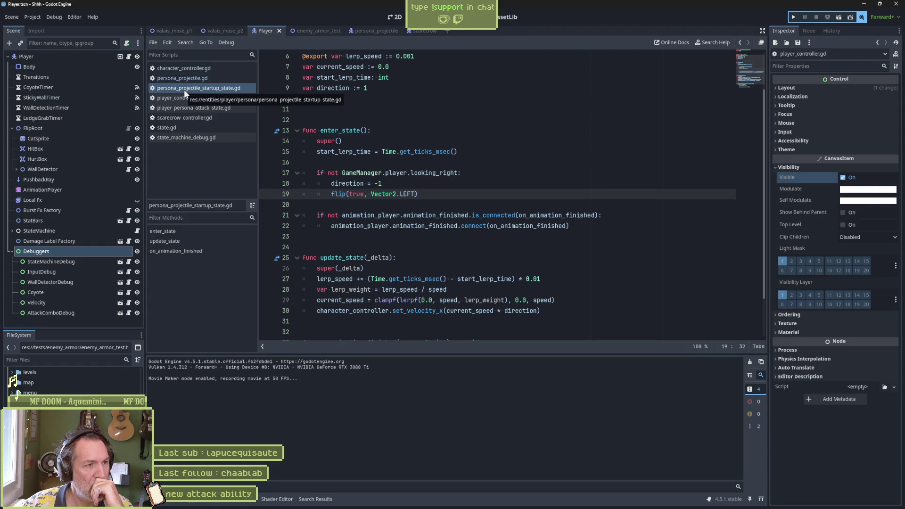
pyautogui.click(182, 97)
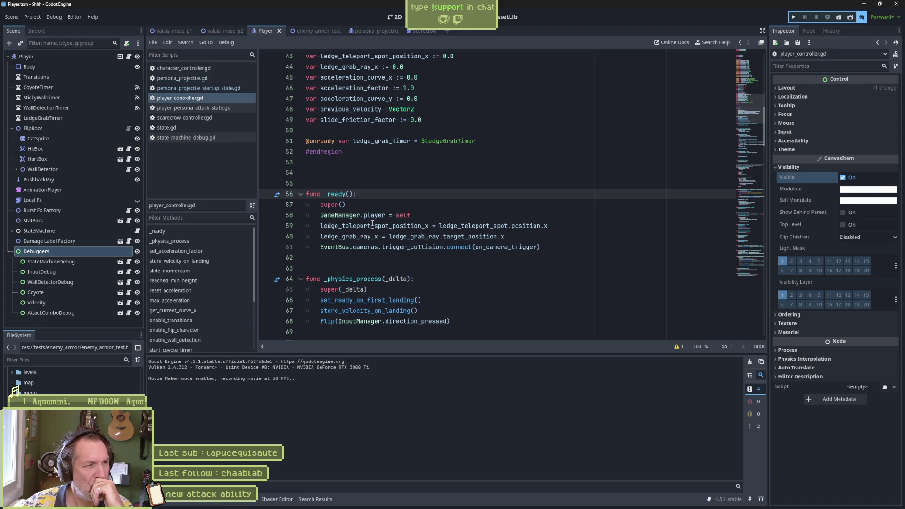
pyautogui.middleClick(199, 101)
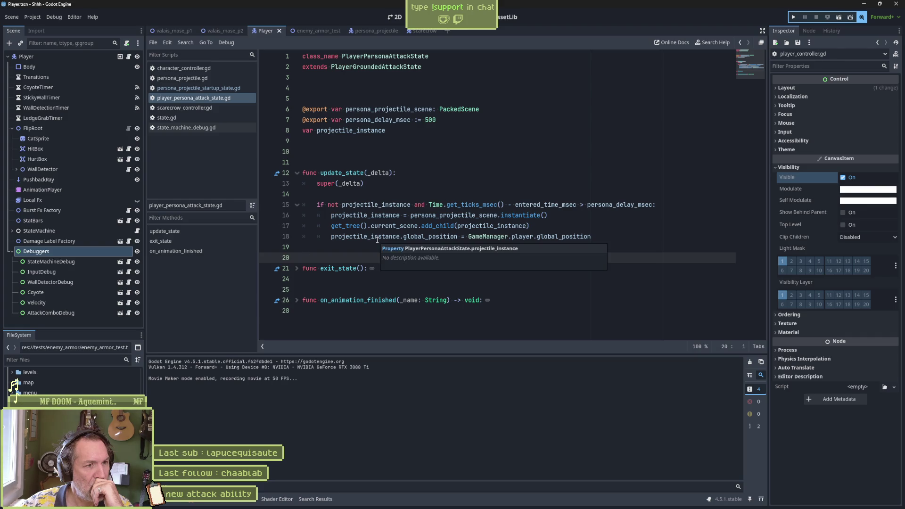
# - Cut the state_machine_debug visibility line from scarecrow_controller.gd's _ready and save
pyautogui.click(208, 109)
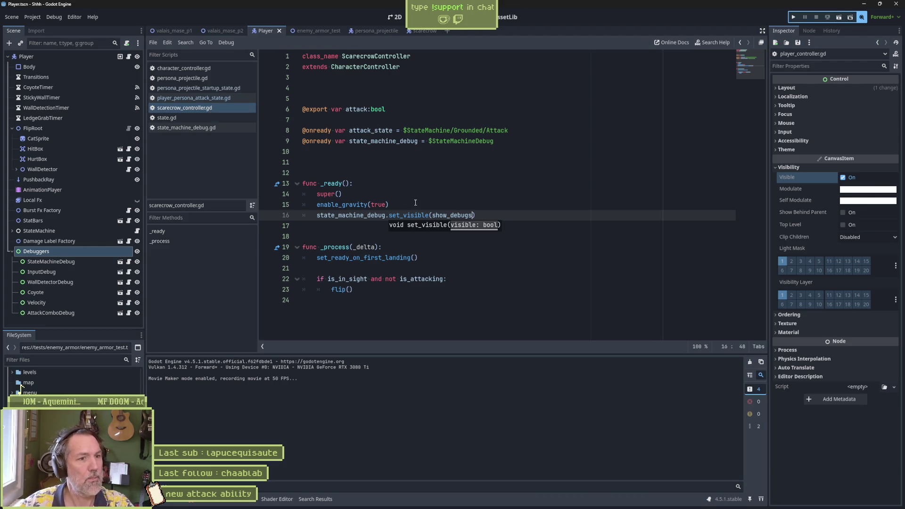
pyautogui.moveTo(486, 215); pyautogui.dragTo(493, 207)
pyautogui.hotkey('ctrl', 'c')
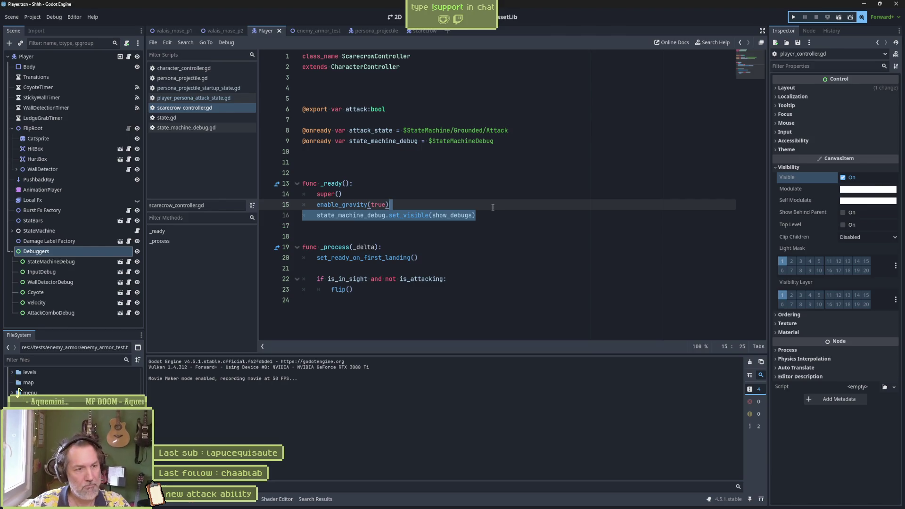
pyautogui.press('BackSpace')
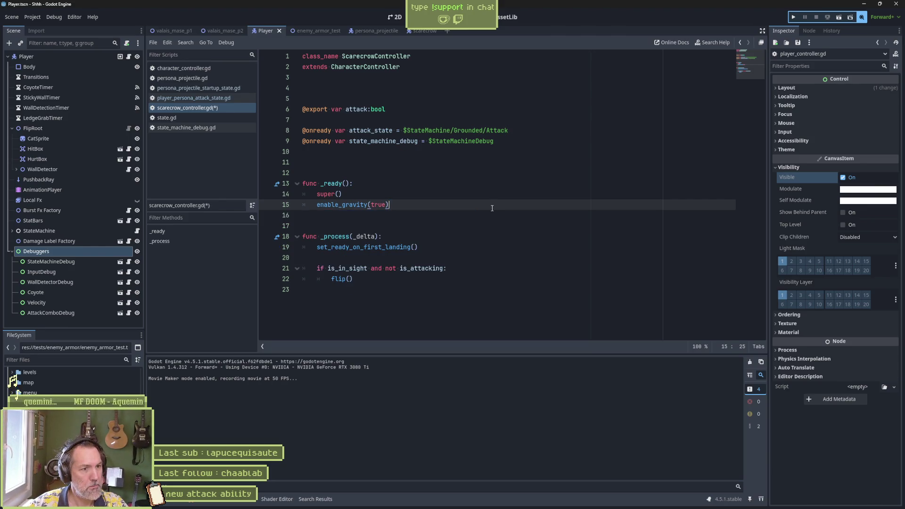
pyautogui.hotkey('ctrl', 's')
# - Paste the set_visible call into character_controller.gd's _ready function
pyautogui.click(226, 68)
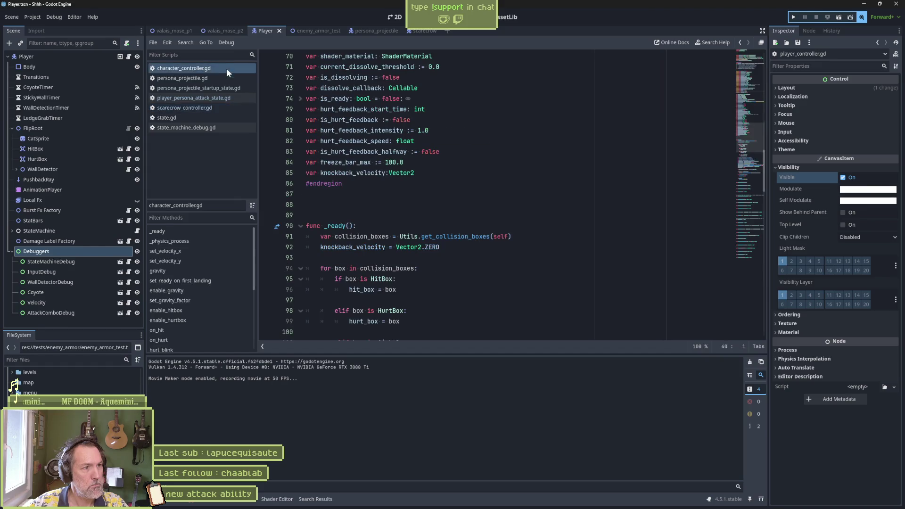
pyautogui.click(179, 231)
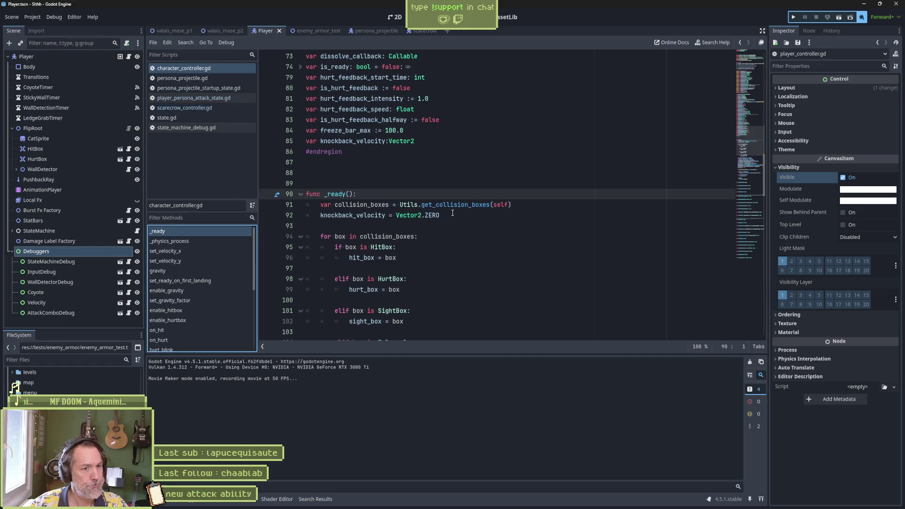
pyautogui.press('End')
pyautogui.press('Return')
pyautogui.hotkey('ctrl', 'v')
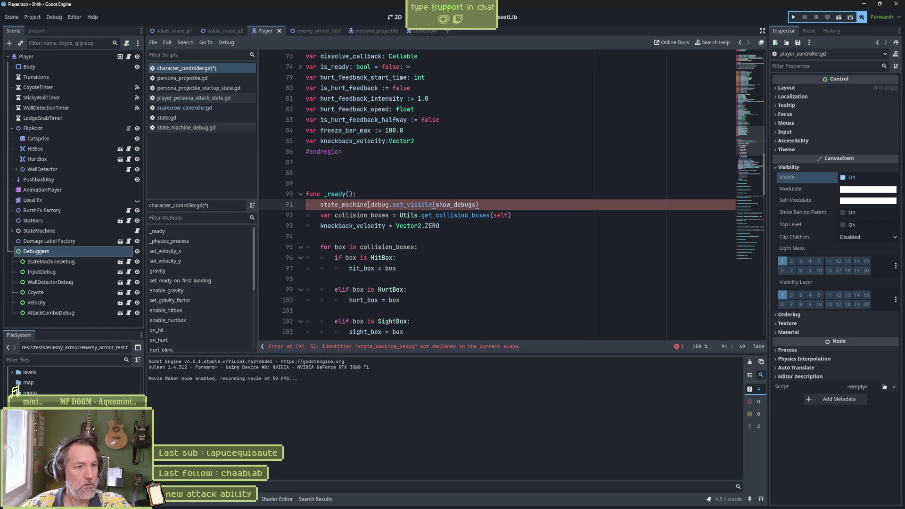
# - Replace state_machine_debug with debuggers in the pasted call and save the script
pyautogui.scroll(12, 373, 203)
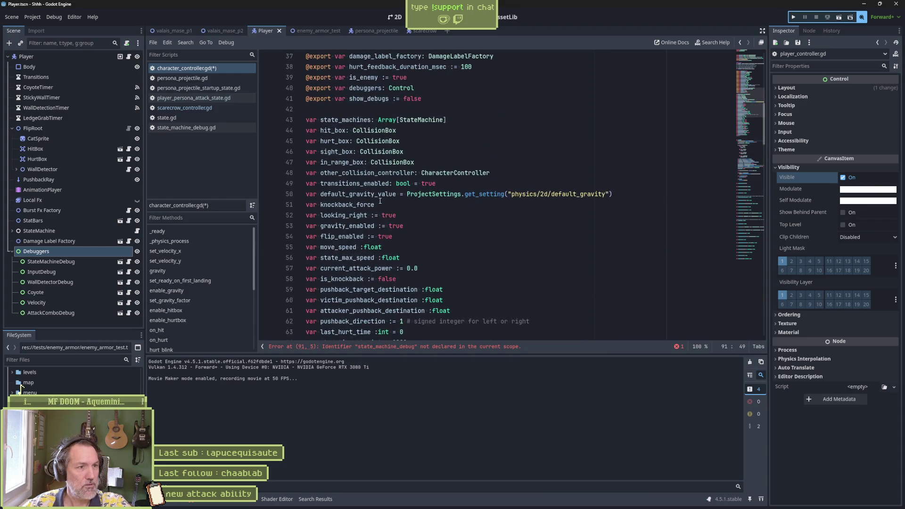
pyautogui.doubleClick(375, 99)
pyautogui.doubleClick(370, 88)
pyautogui.hotkey('ctrl', 'c')
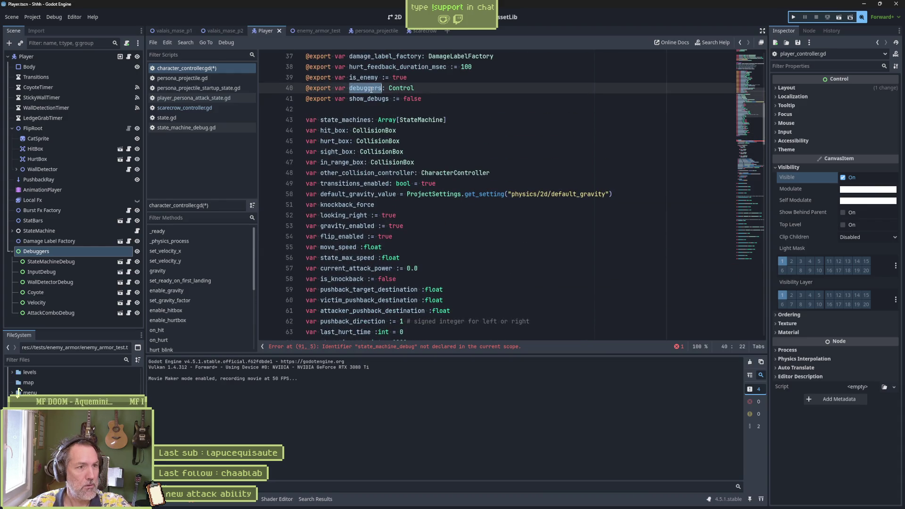
pyautogui.scroll(-12, 382, 226)
pyautogui.doubleClick(365, 204)
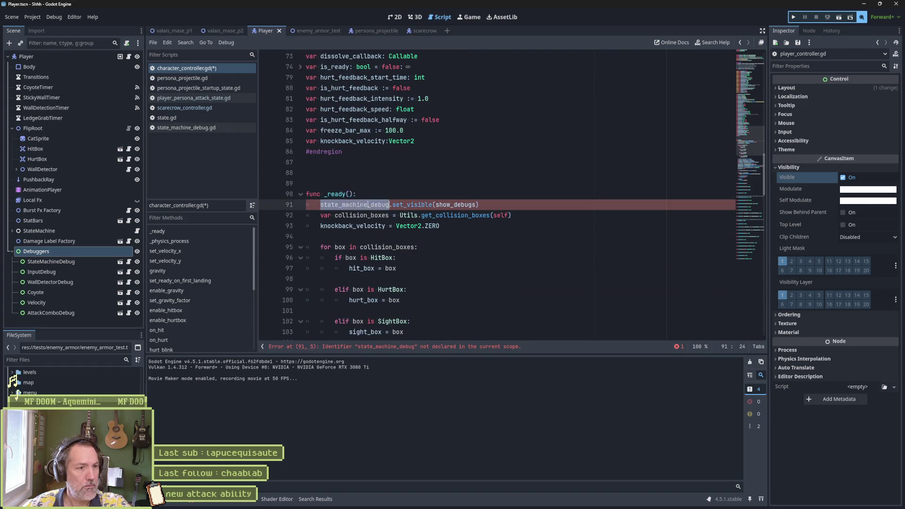
pyautogui.hotkey('ctrl', 'v')
pyautogui.hotkey('ctrl', 's')
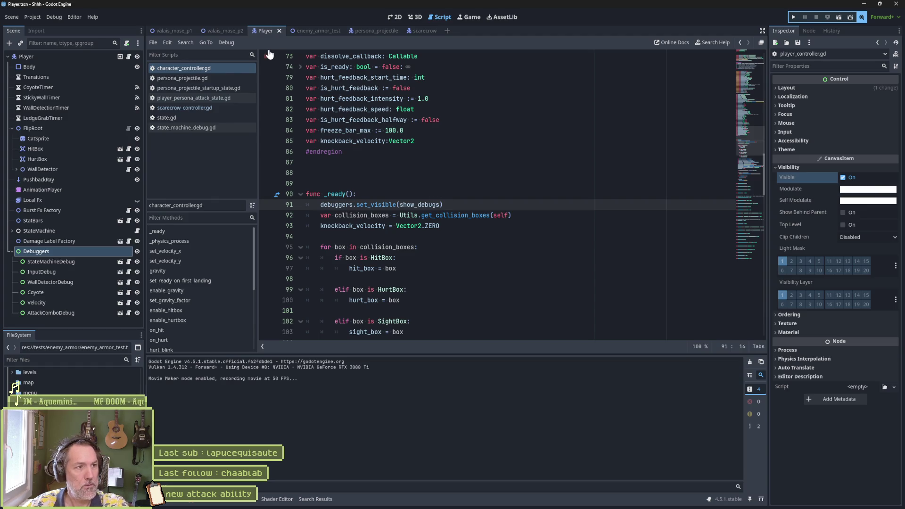
# - Run the valais_mase_p2 scene to test the change
pyautogui.press('F6')
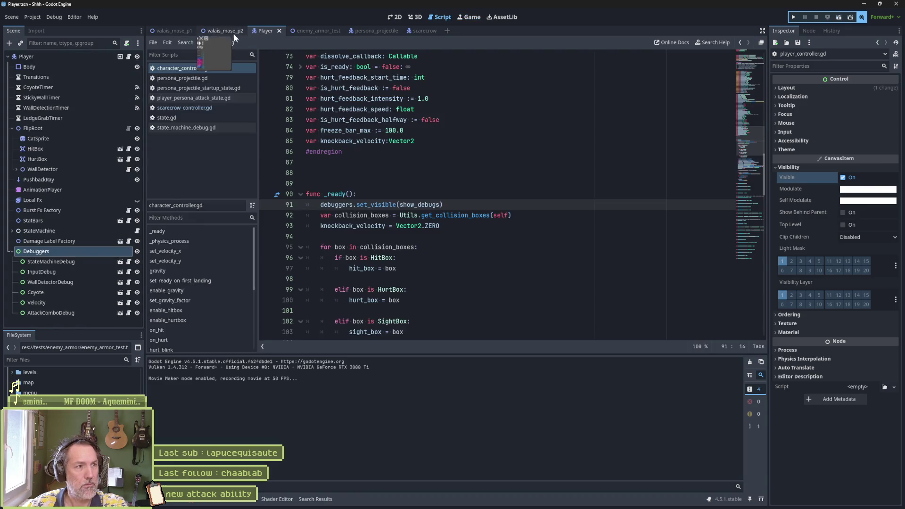
pyautogui.click(233, 32)
pyautogui.press('F6')
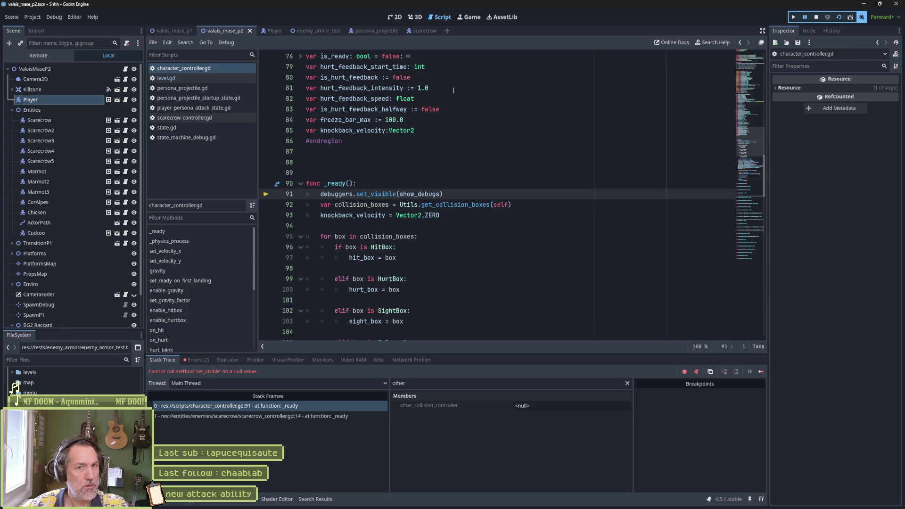
# - Wrap the set_visible call in an 'if debuggers:' guard in _ready and save
pyautogui.press('F8')
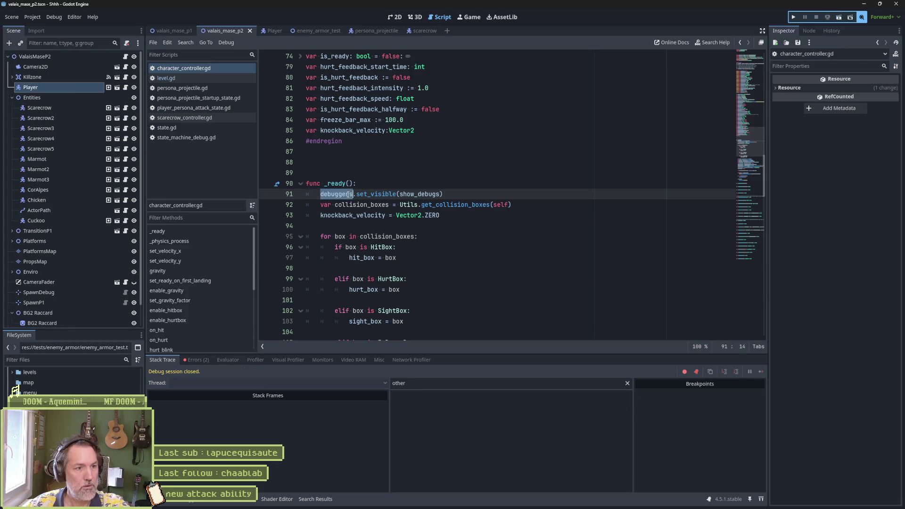
pyautogui.click(371, 186)
pyautogui.press('Return')
pyautogui.write('if debuggers:')
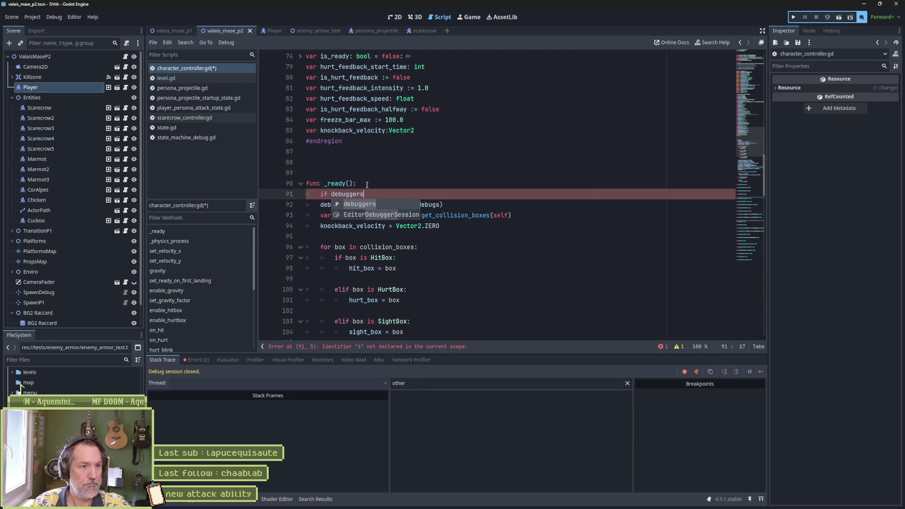
pyautogui.press('Down')
pyautogui.press('Home')
pyautogui.press('Tab')
pyautogui.hotkey('ctrl', 's')
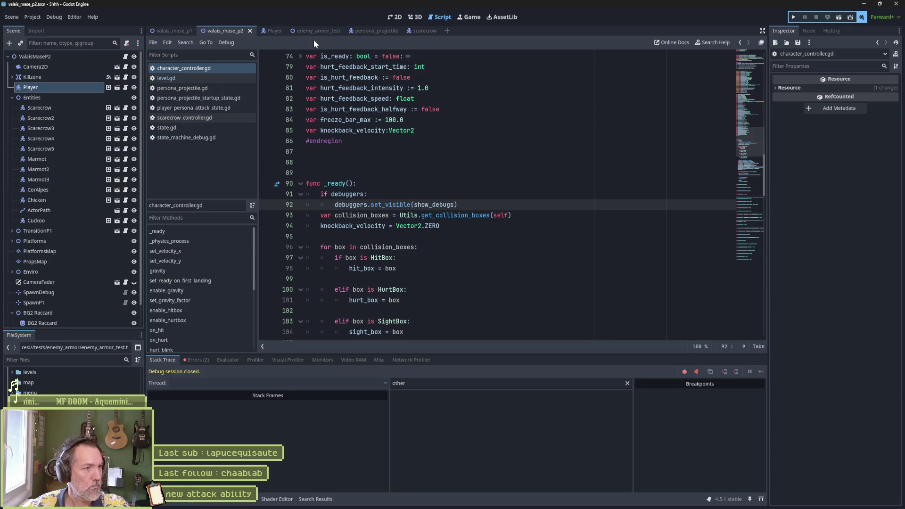
# - Test-run the scene, turn on the Player's Show Debugs, and run it again
pyautogui.press('F6')
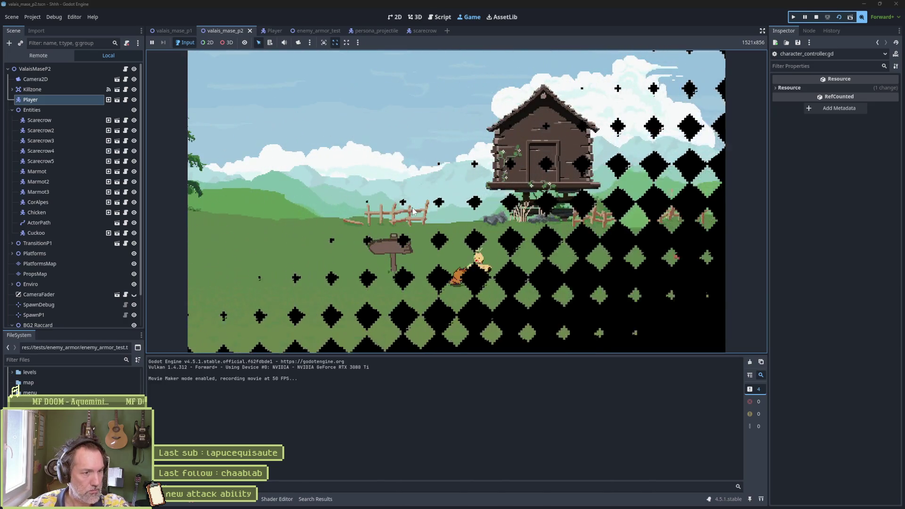
pyautogui.press('F8')
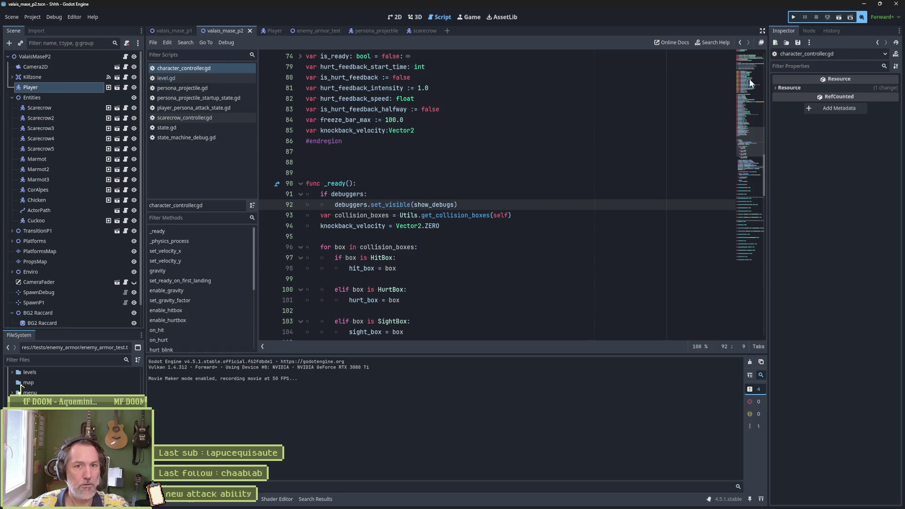
pyautogui.click(57, 88)
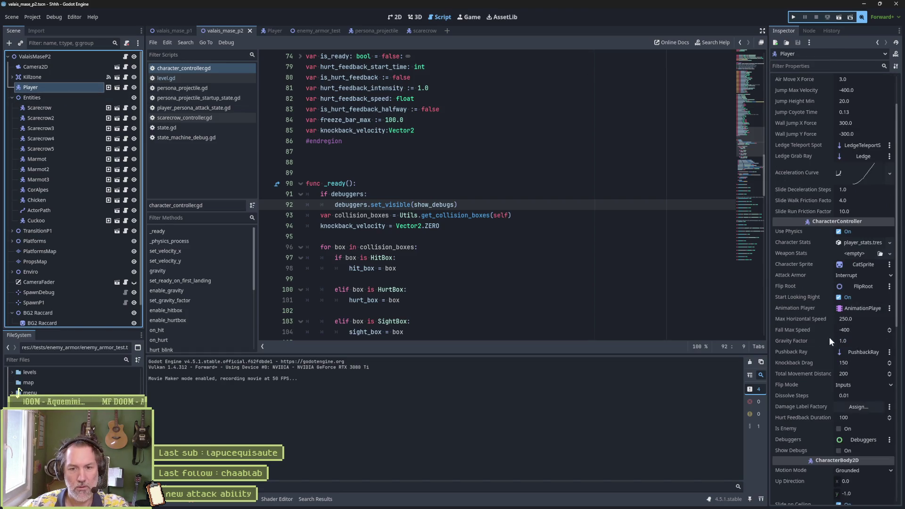
pyautogui.click(838, 451)
pyautogui.press('F6')
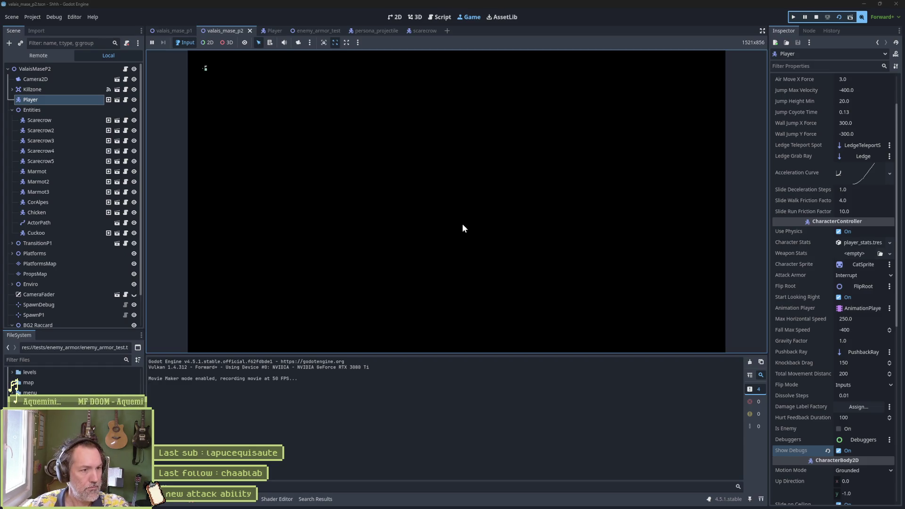
pyautogui.press('F8')
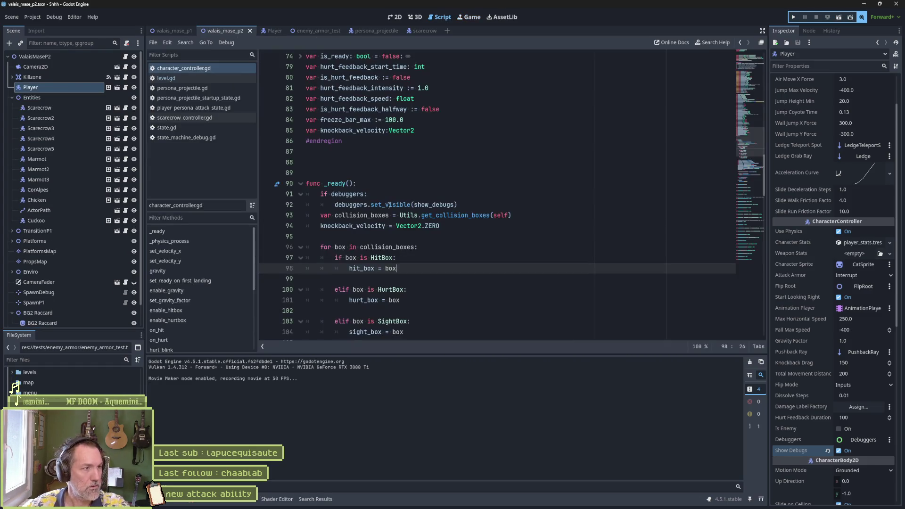
pyautogui.click(74, 110)
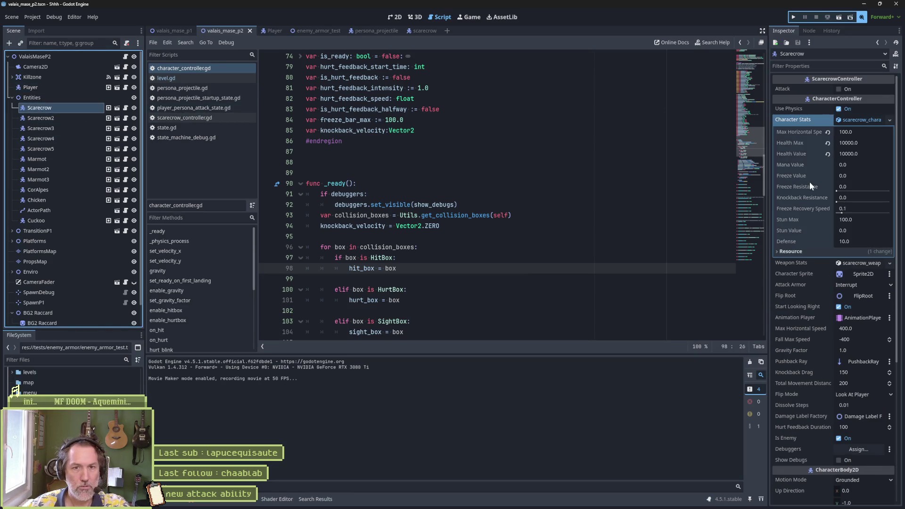
# - Turn on the Scarecrow's Show Debugs, cancel the Debuggers node picker, and open scarecrow.tscn
pyautogui.click(842, 120)
pyautogui.click(850, 326)
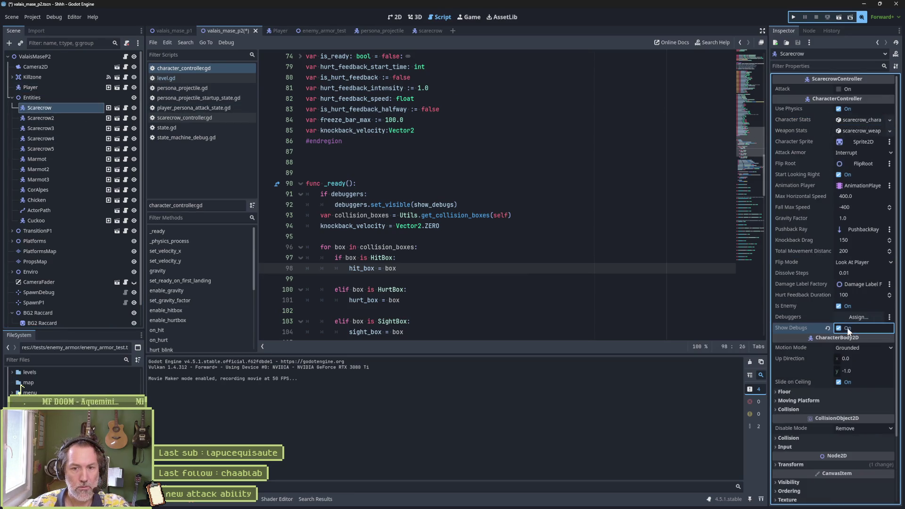
pyautogui.click(855, 317)
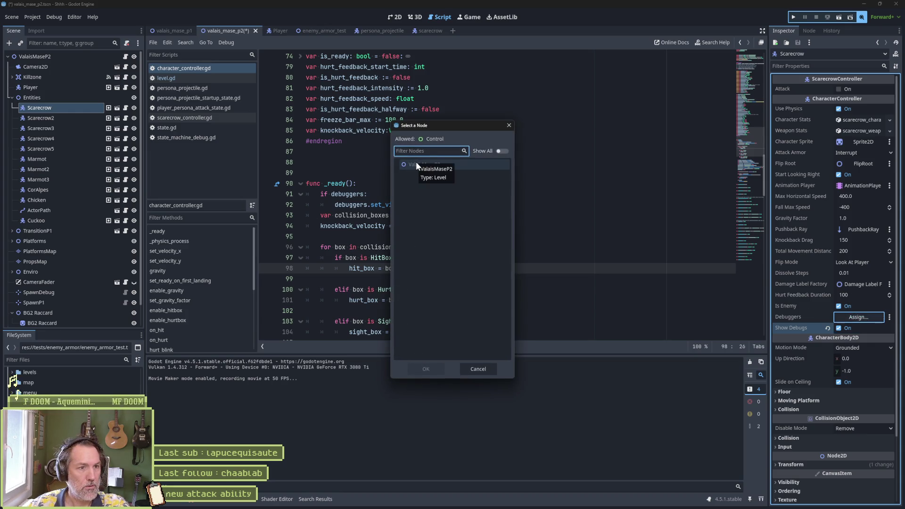
pyautogui.click(499, 151)
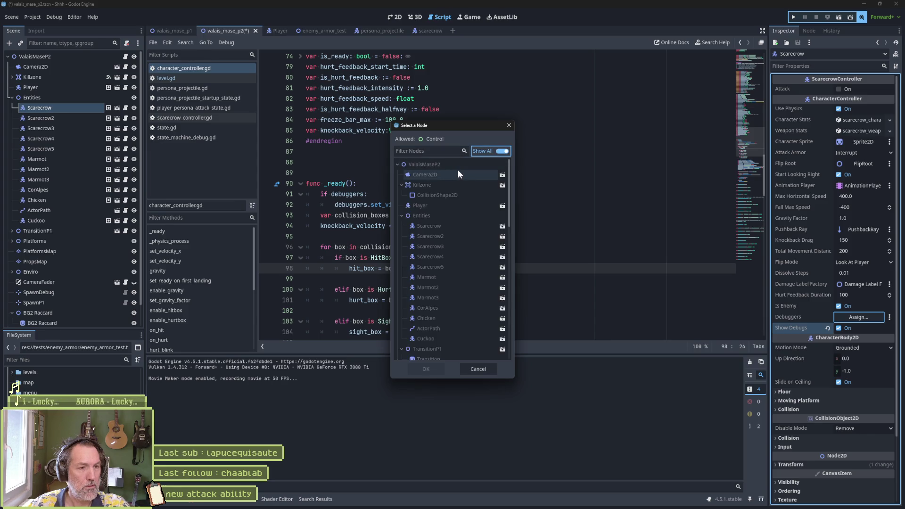
pyautogui.click(477, 372)
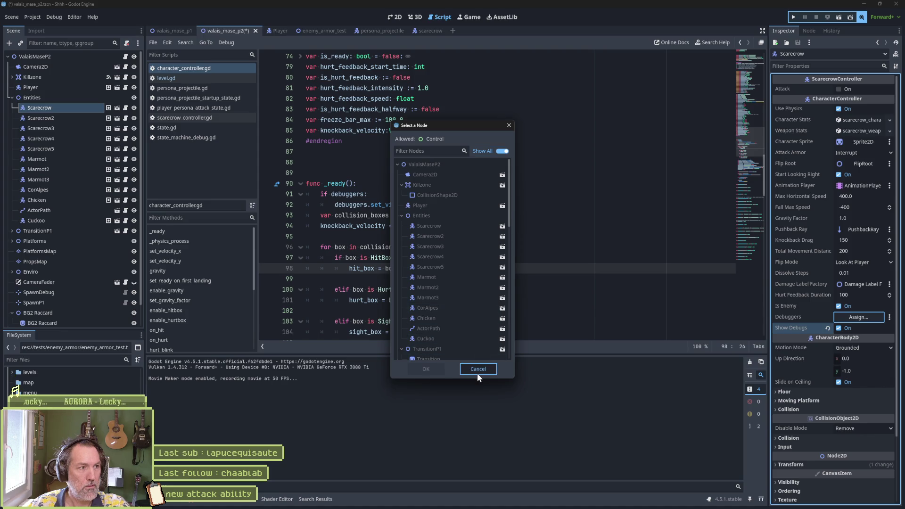
pyautogui.click(477, 372)
pyautogui.click(117, 108)
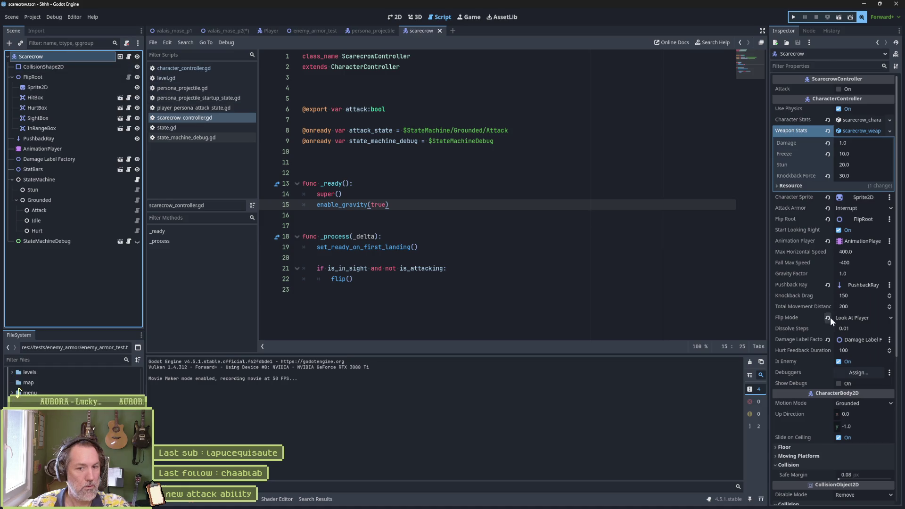
# - Assign StateMachineDebug to the Scarecrow's Debuggers property, leaving the node's name unchanged
pyautogui.click(861, 372)
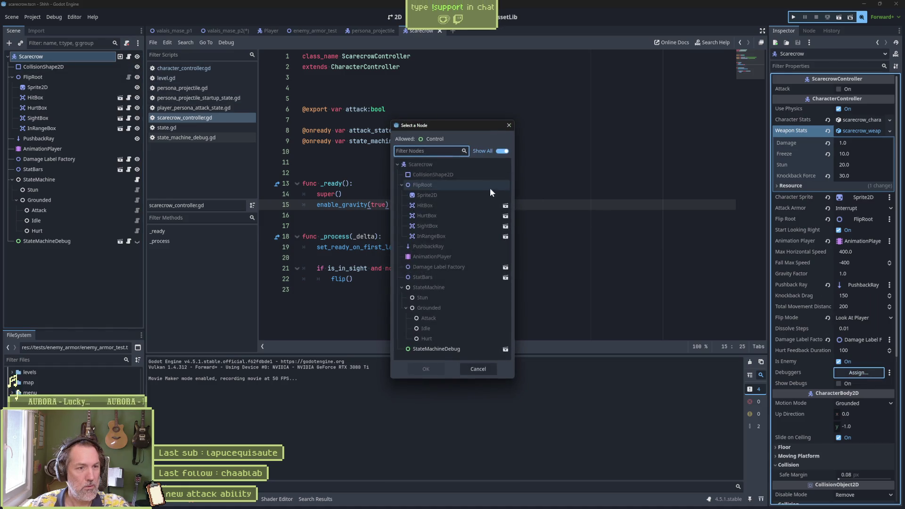
pyautogui.click(436, 349)
pyautogui.click(425, 369)
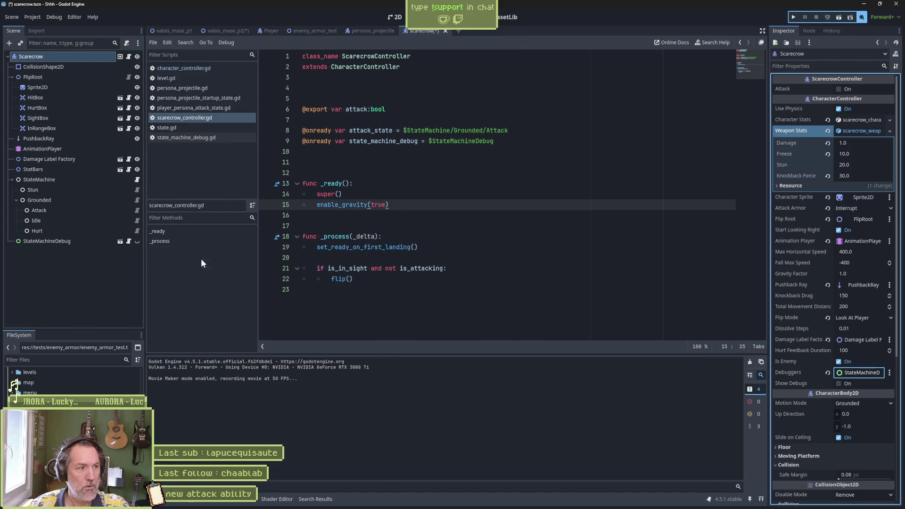
pyautogui.click(46, 241)
pyautogui.press('F2')
pyautogui.write('Deb')
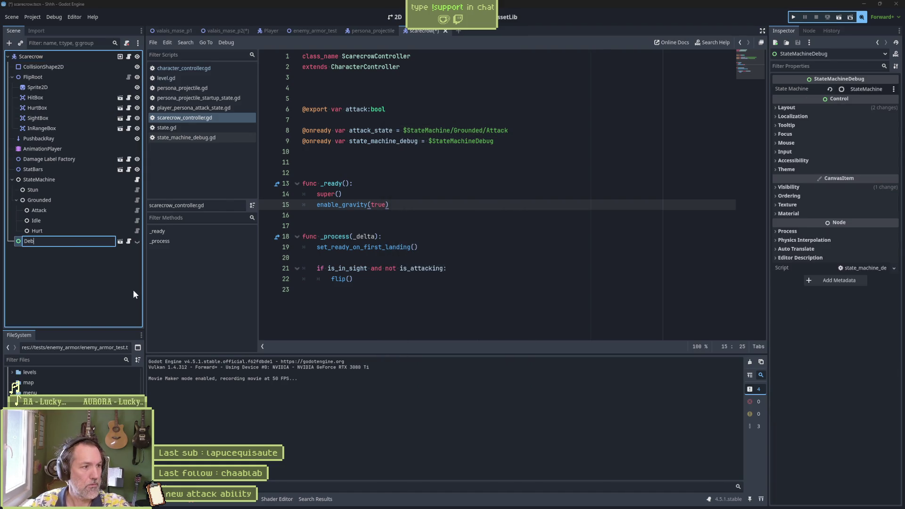
pyautogui.write('uggers')
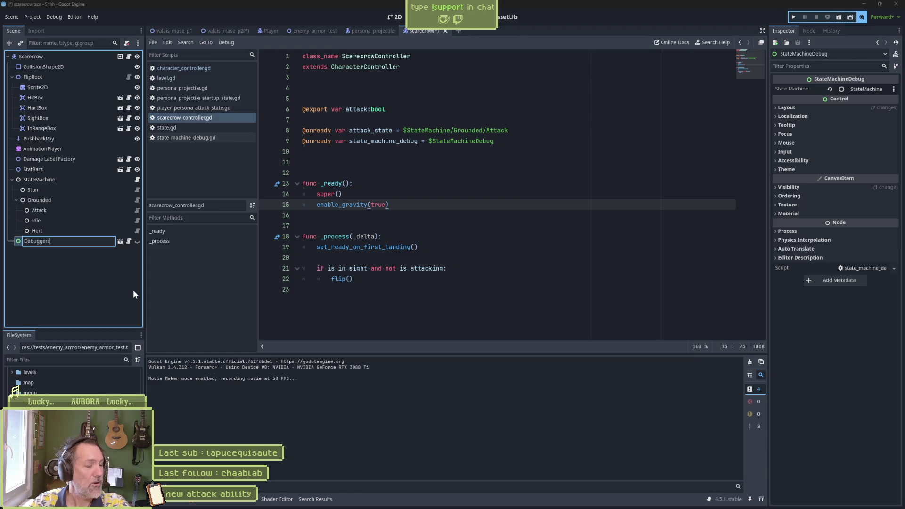
pyautogui.press('Escape')
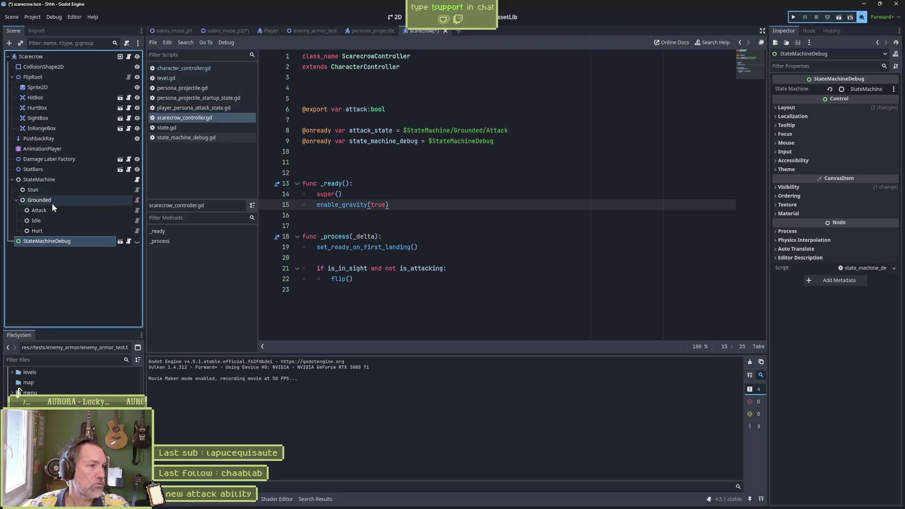
pyautogui.click(52, 273)
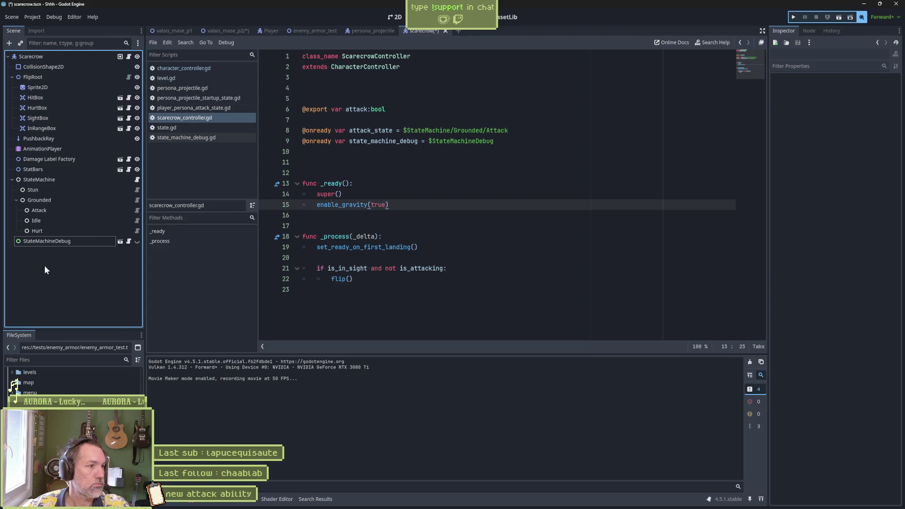
# - Add a Control child named Debuggers and move StateMachineDebug under it
pyautogui.hotkey('ctrl', 'a')
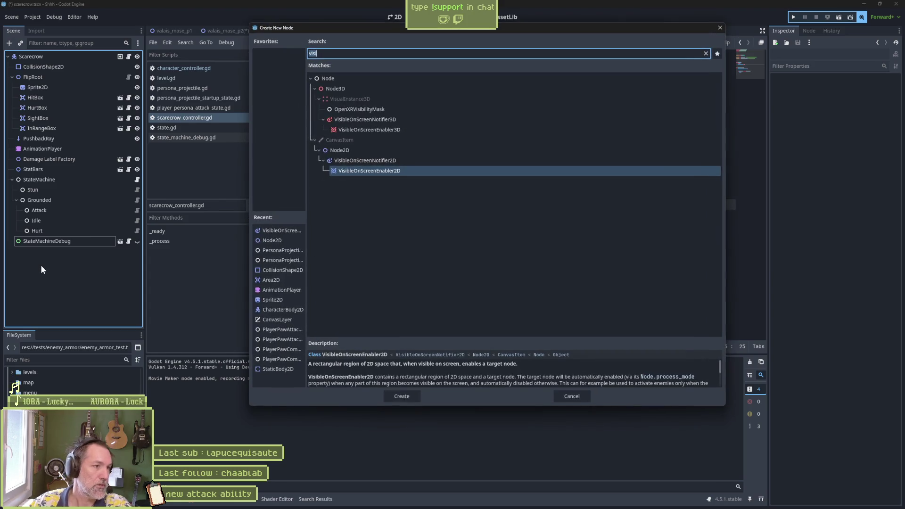
pyautogui.write('control')
pyautogui.press('Return')
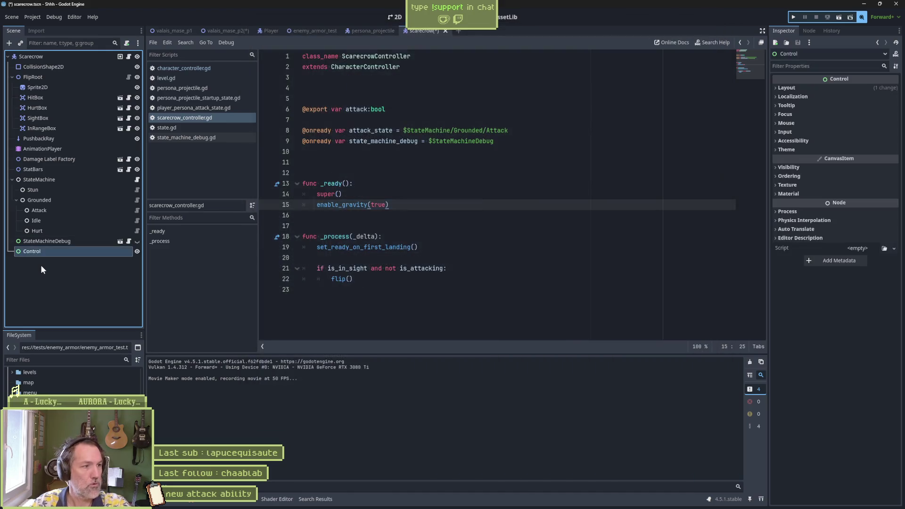
pyautogui.press('F2')
pyautogui.write('Debug')
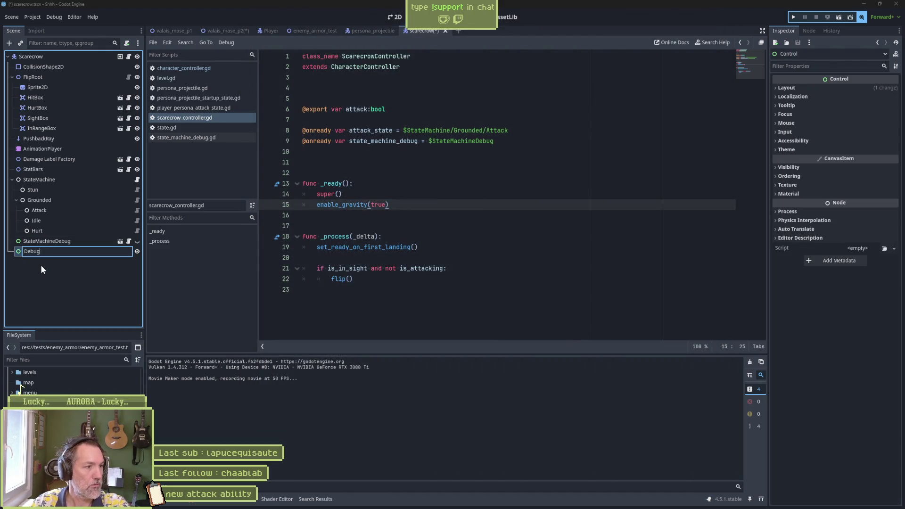
pyautogui.write('gers')
pyautogui.press('Return')
pyautogui.moveTo(48, 242); pyautogui.dragTo(42, 248)
# - Set the Scarecrow's Debuggers property to the new Debuggers node and save the scene
pyautogui.click(67, 58)
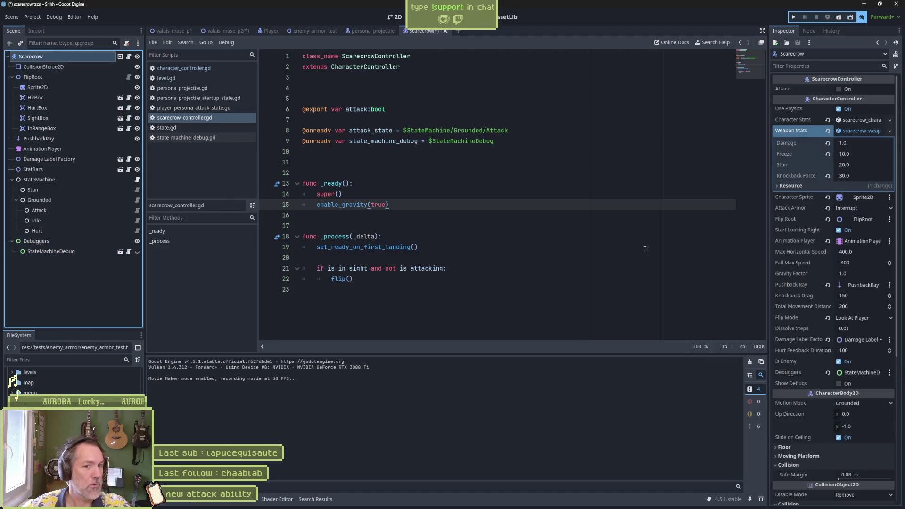
pyautogui.click(858, 372)
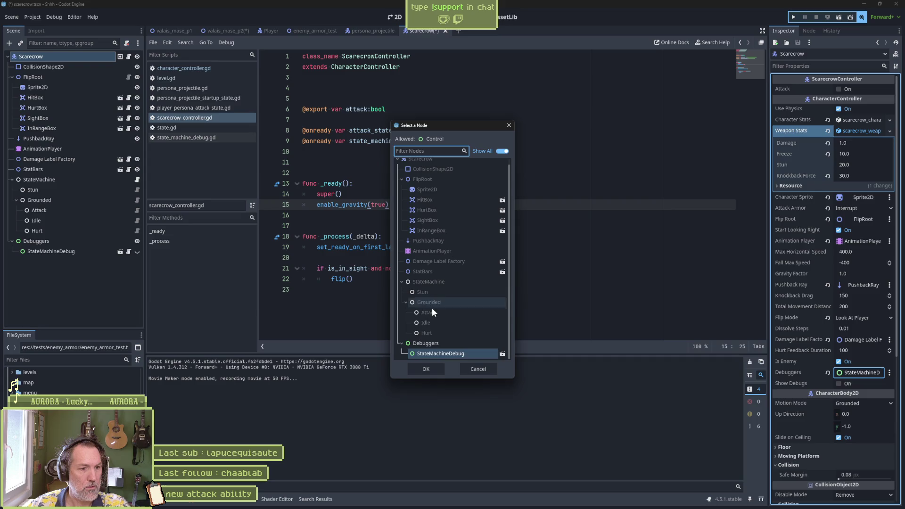
pyautogui.click(426, 343)
pyautogui.click(425, 369)
pyautogui.hotkey('ctrl', 's')
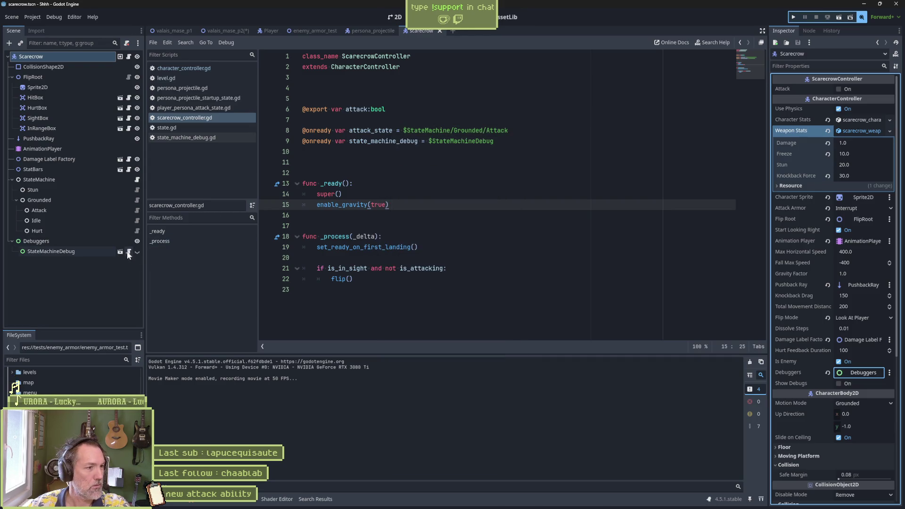
pyautogui.click(137, 251)
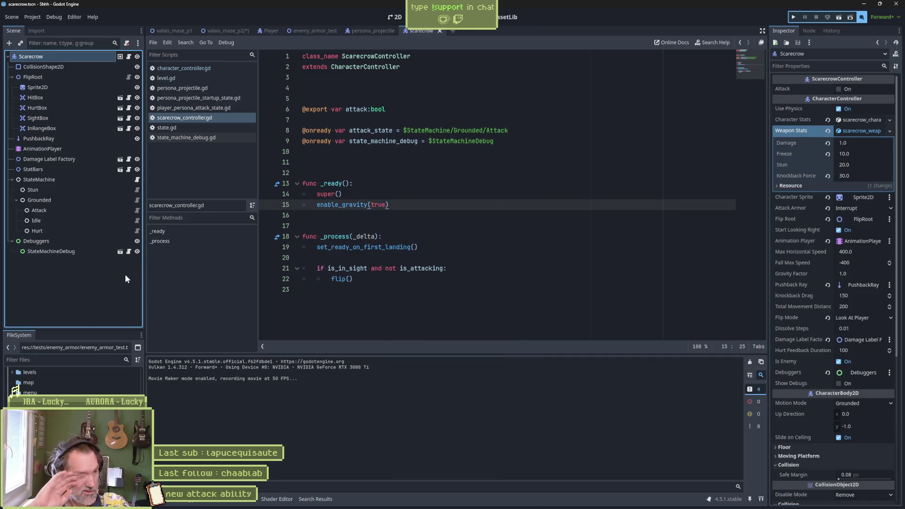
# - Check Scarecrow2 in valais_mase_p2, then test-run the level's debug displays and stop
pyautogui.click(226, 32)
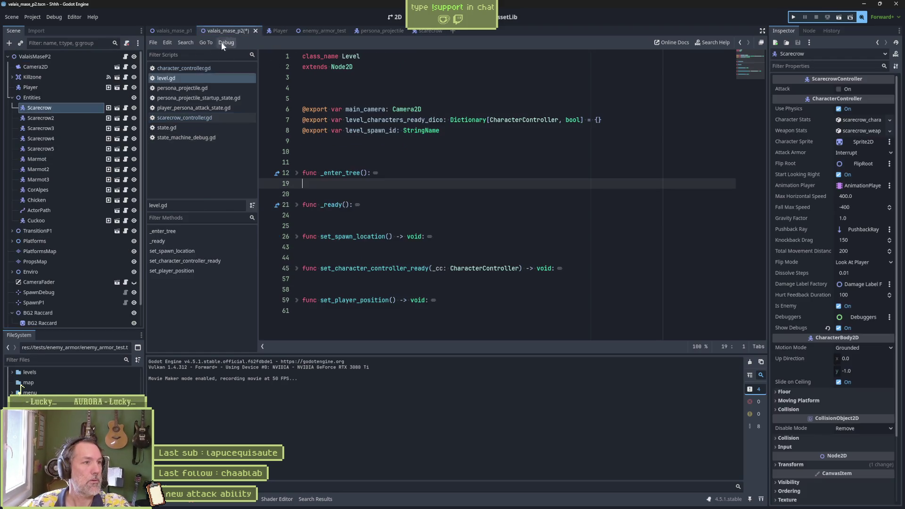
pyautogui.scroll(-3, 816, 308)
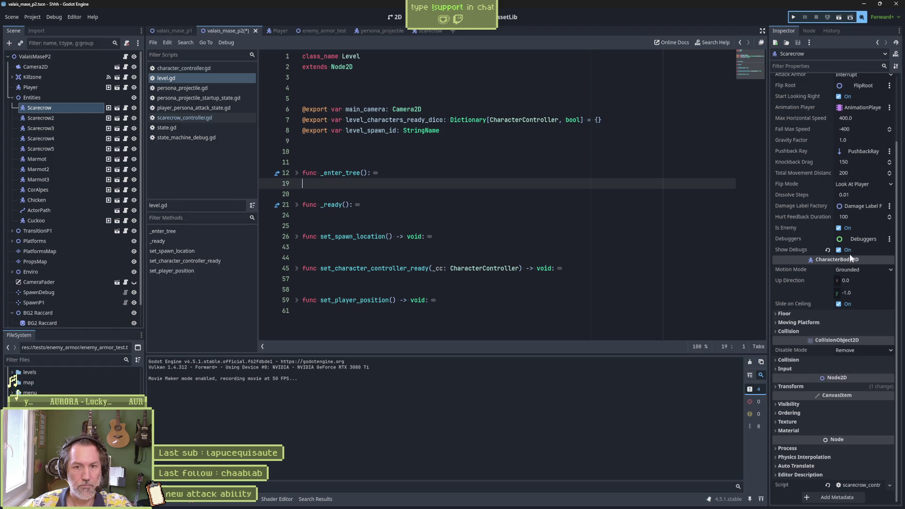
pyautogui.click(66, 119)
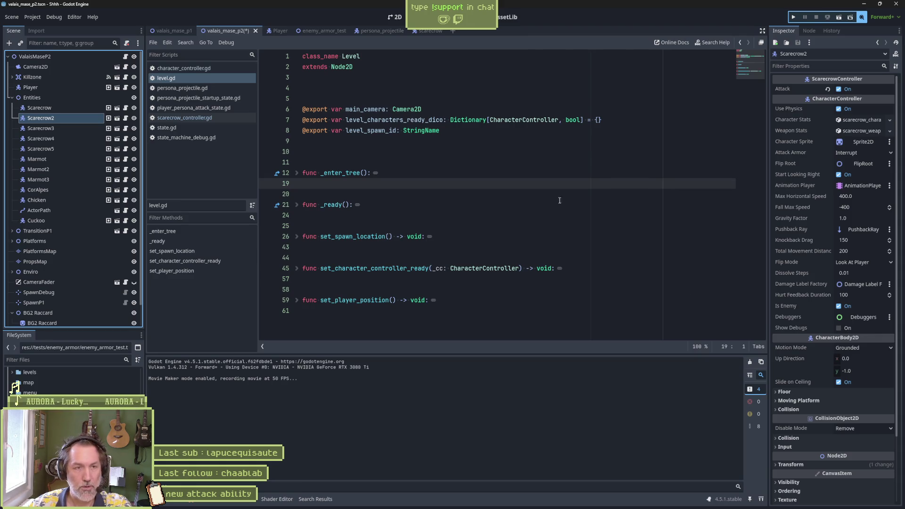
pyautogui.press('F6')
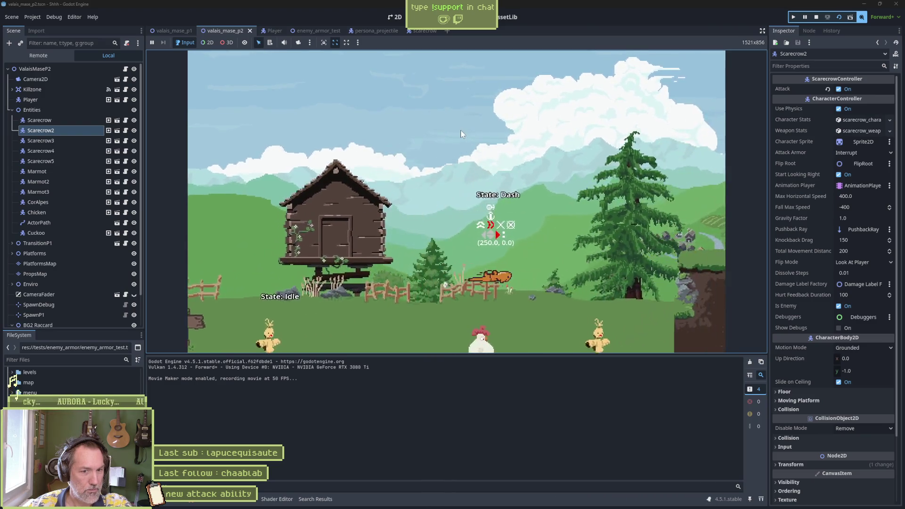
pyautogui.press('F8')
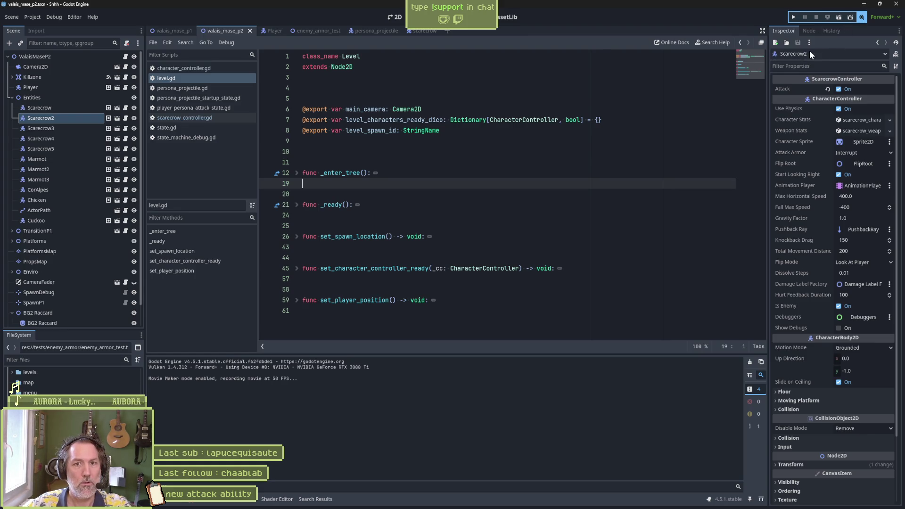
# - Open the Marmot scene from the level's Scene dock
pyautogui.click(862, 17)
pyautogui.click(583, 162)
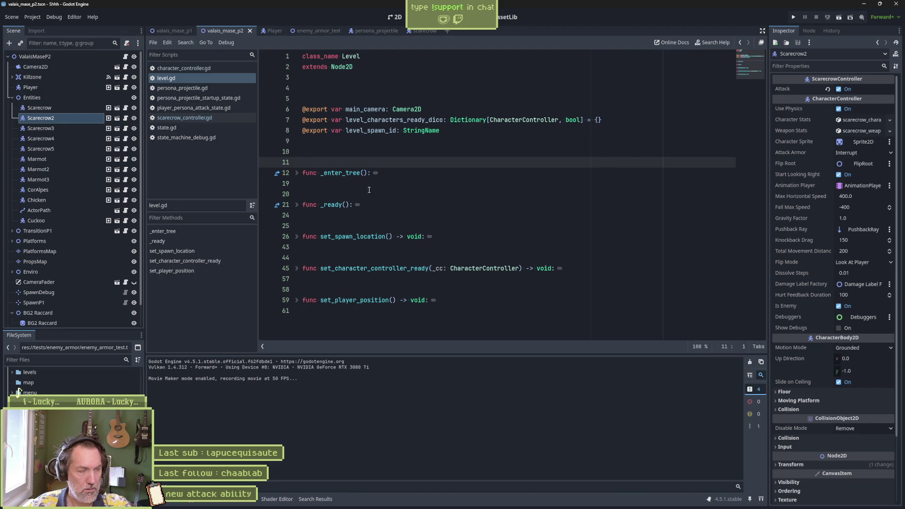
pyautogui.click(117, 159)
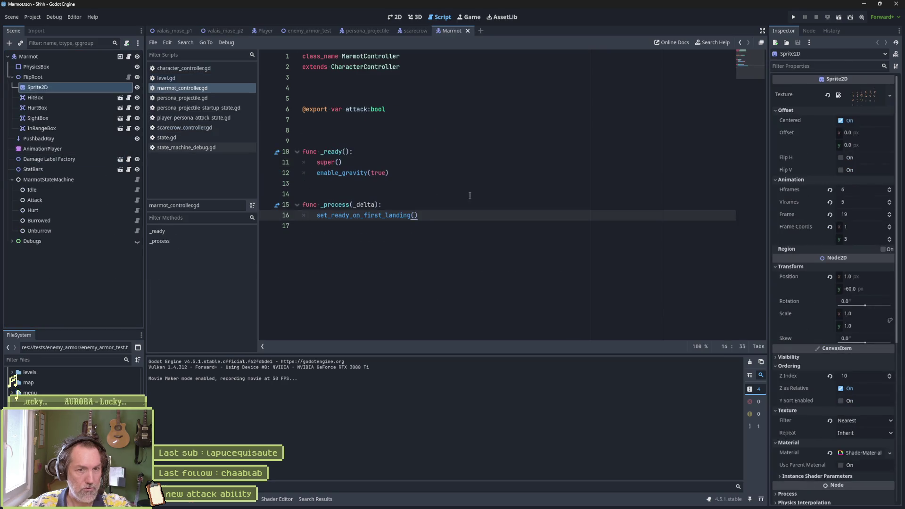
# - Rename Marmot's Debugs node to Debuggerss and save the scene
pyautogui.click(26, 242)
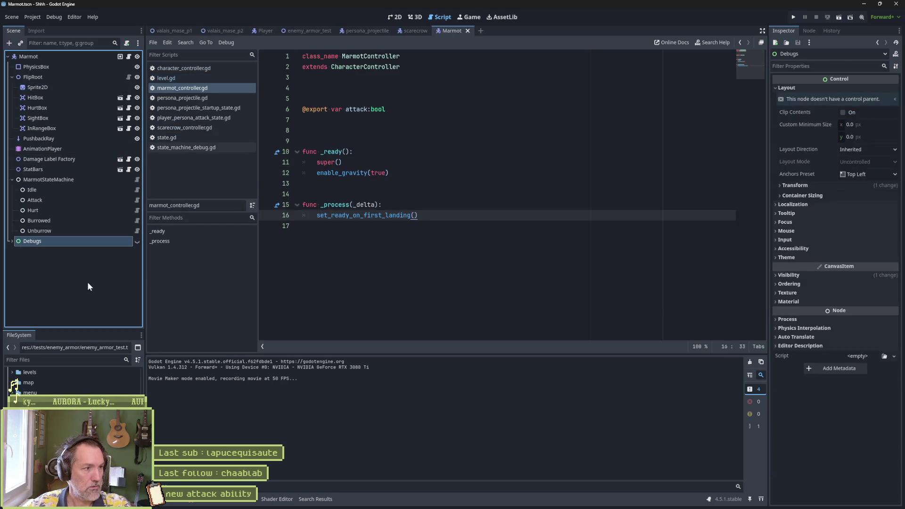
pyautogui.press('F2')
pyautogui.write('Debuggerss')
pyautogui.press('Return')
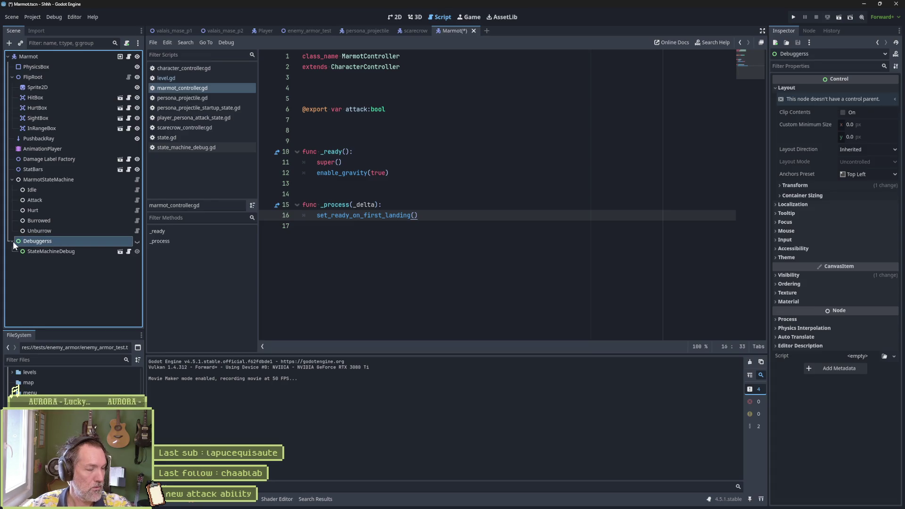
pyautogui.hotkey('ctrl', 's')
# - Assign Debuggerss to Marmot's Debuggers property and close the Marmot scene
pyautogui.click(61, 59)
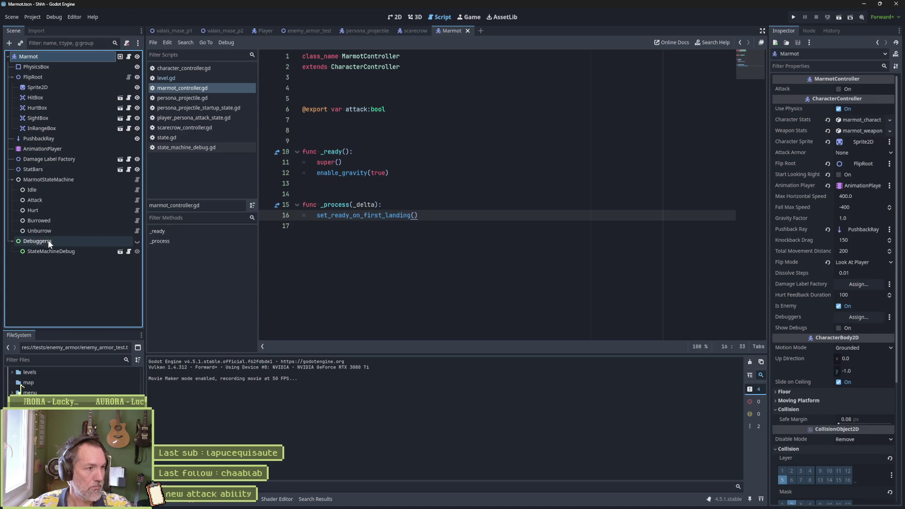
pyautogui.moveTo(49, 244)
pyautogui.mouseDown()
pyautogui.moveTo(712, 255)
pyautogui.moveTo(860, 287)
pyautogui.moveTo(852, 318)
pyautogui.mouseUp()
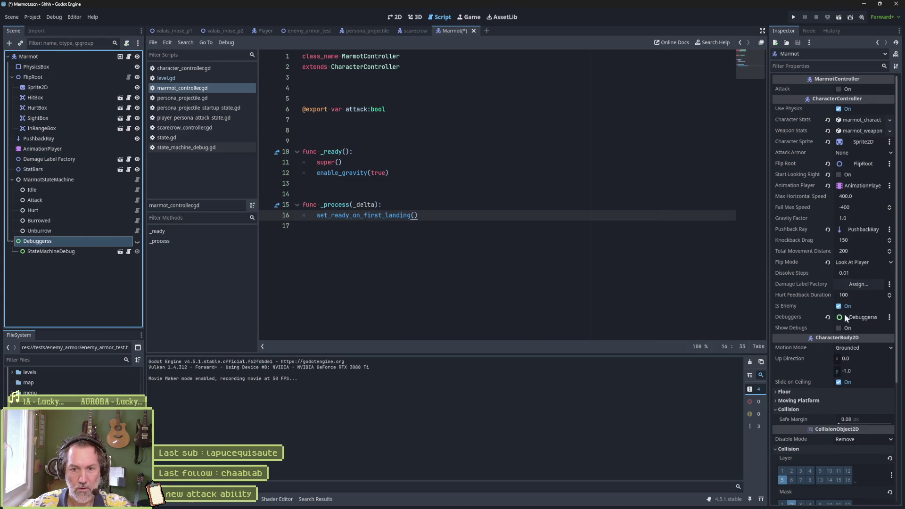
pyautogui.middleClick(453, 29)
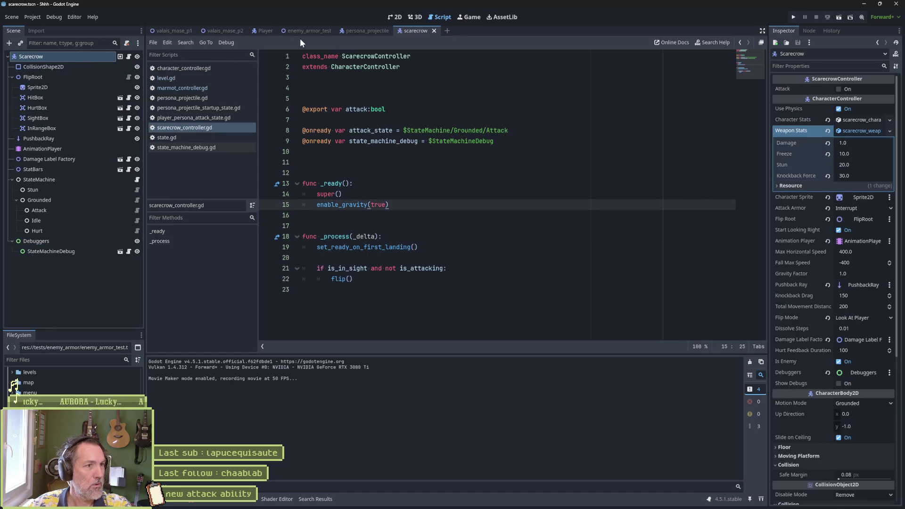
# - Open the CorAlpes scene from the valais_mase_p2 level and select its root
pyautogui.click(226, 31)
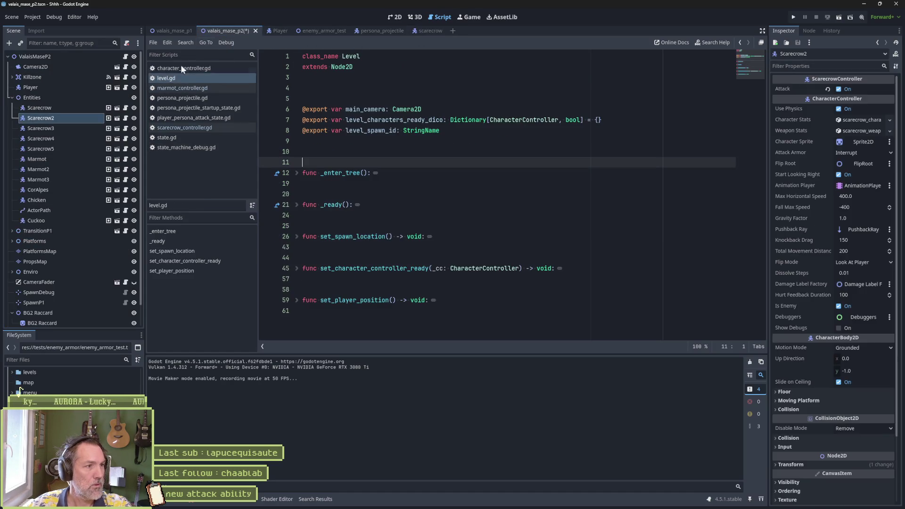
pyautogui.click(116, 190)
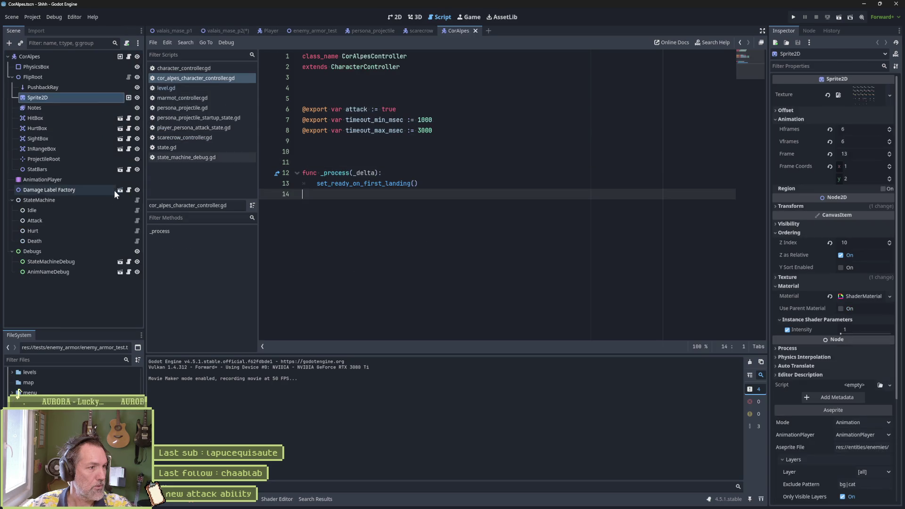
pyautogui.click(67, 57)
# - Rename CorAlpes' Debugs node to Debuggers, trimming the extra trailing s
pyautogui.doubleClick(71, 255)
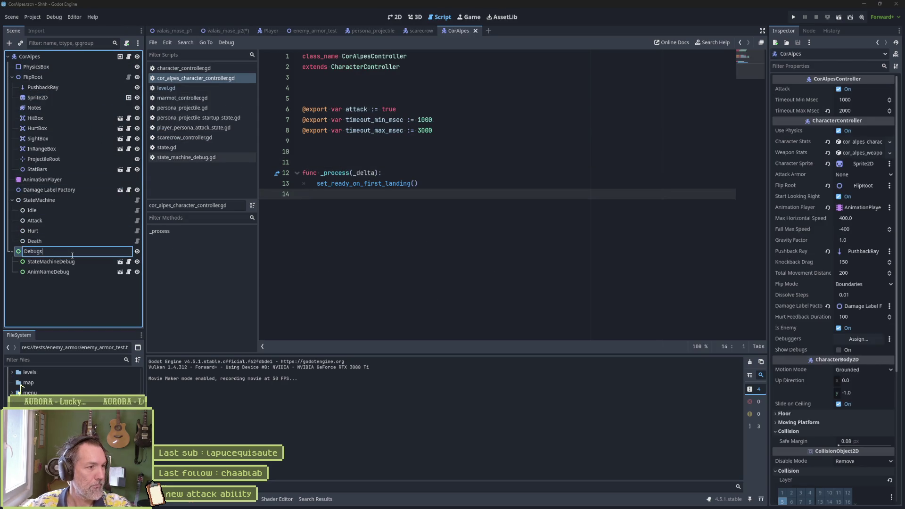
pyautogui.press('Left')
pyautogui.write('ge')
pyautogui.press('Return')
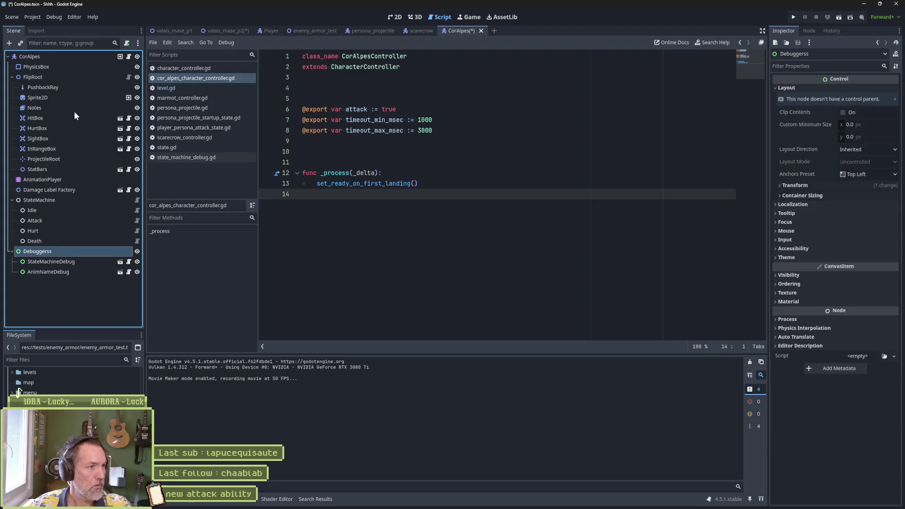
pyautogui.click(63, 57)
pyautogui.click(60, 254)
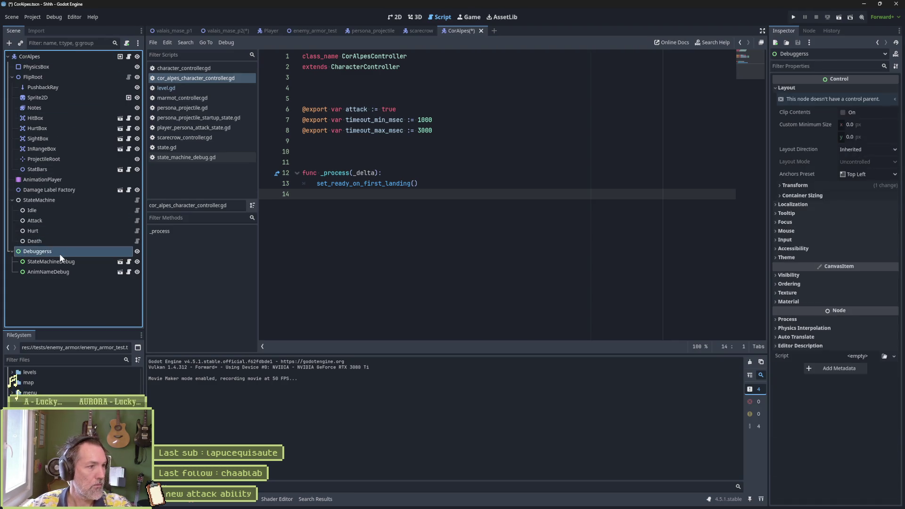
pyautogui.click(60, 254)
pyautogui.press('End')
pyautogui.press('BackSpace')
pyautogui.press('Return')
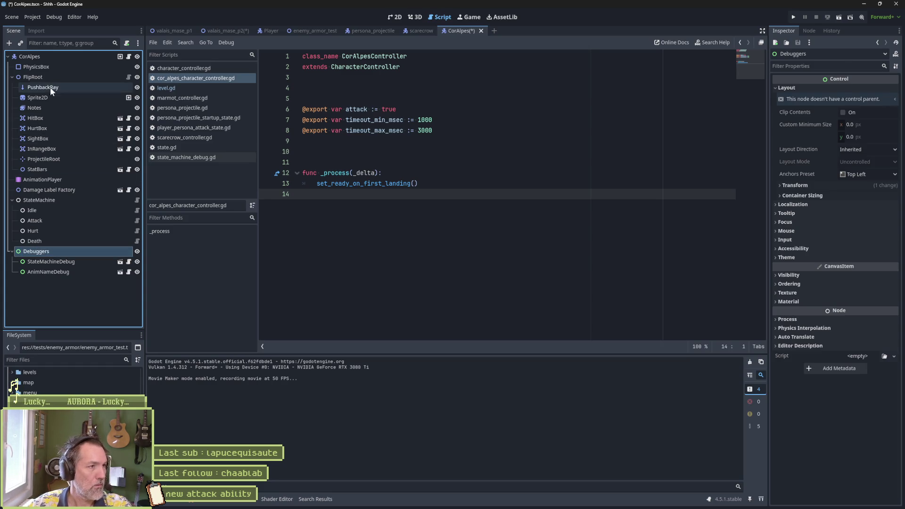
# - Assign Debuggers to CorAlpes' Debuggers property, save, close, and open the Chicken scene
pyautogui.click(48, 57)
pyautogui.moveTo(33, 252)
pyautogui.mouseDown()
pyautogui.moveTo(593, 303)
pyautogui.moveTo(853, 339)
pyautogui.mouseUp()
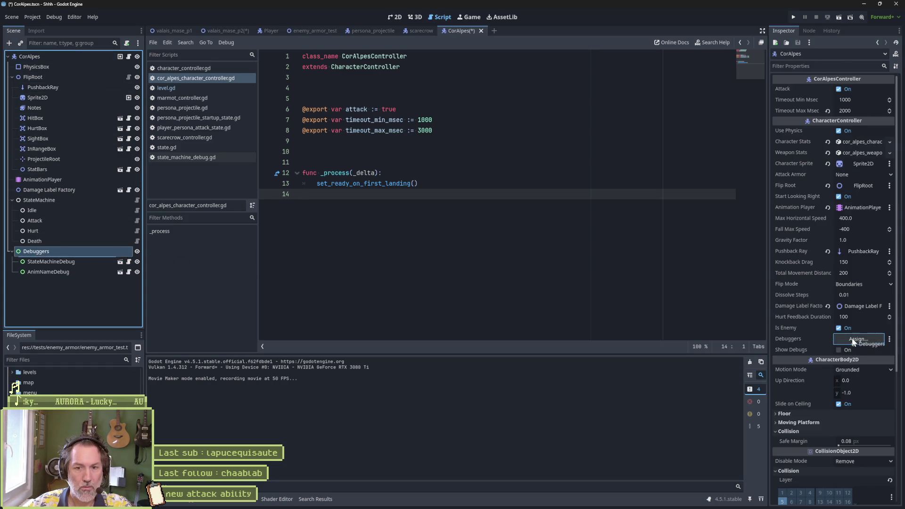
pyautogui.hotkey('ctrl', 's')
pyautogui.middleClick(452, 29)
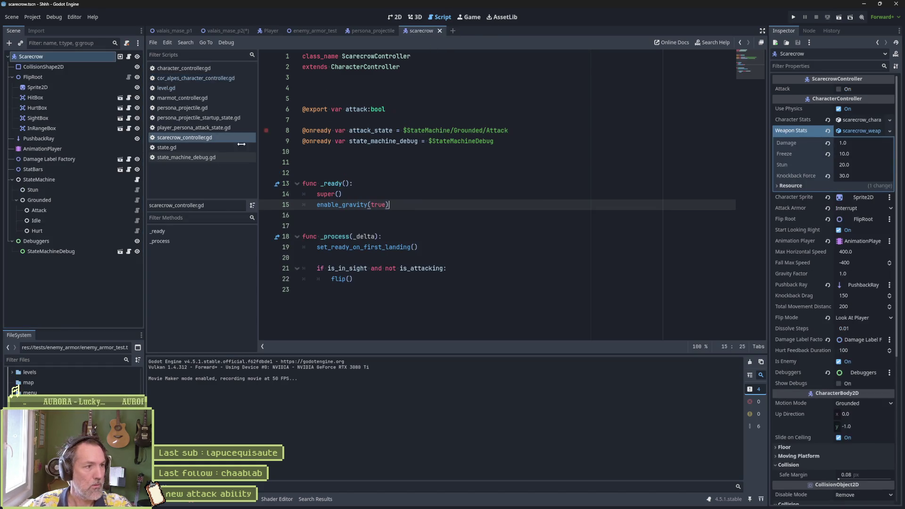
pyautogui.click(240, 31)
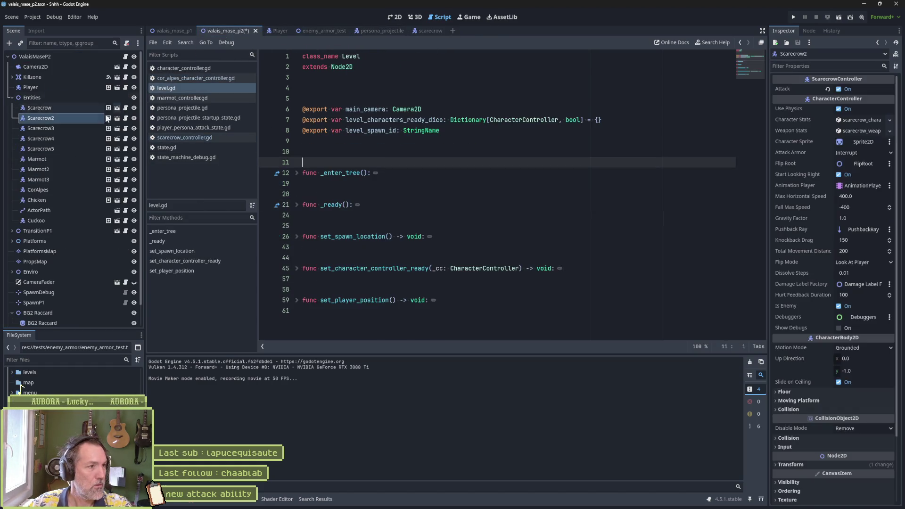
pyautogui.click(117, 201)
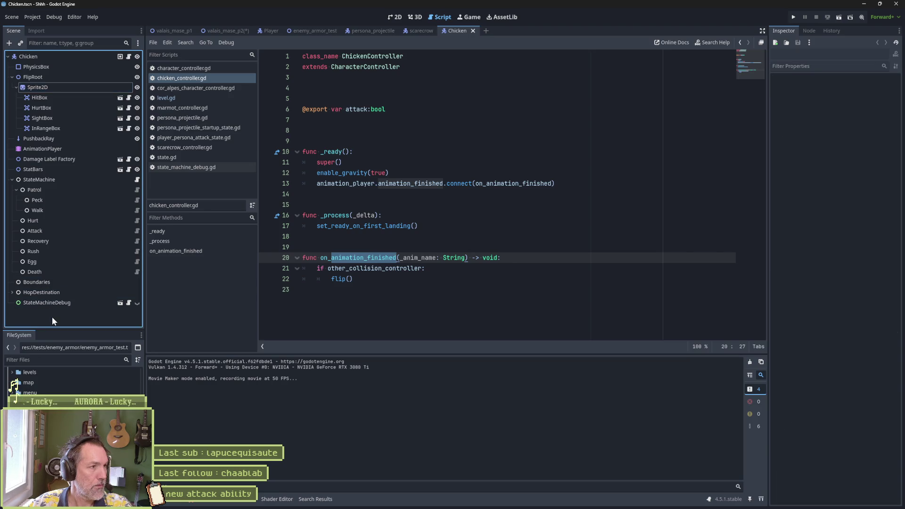
# - Add a Control node named Debuggers to Chicken and move StateMachineDebug under it
pyautogui.click(53, 57)
pyautogui.hotkey('ctrl', 'a')
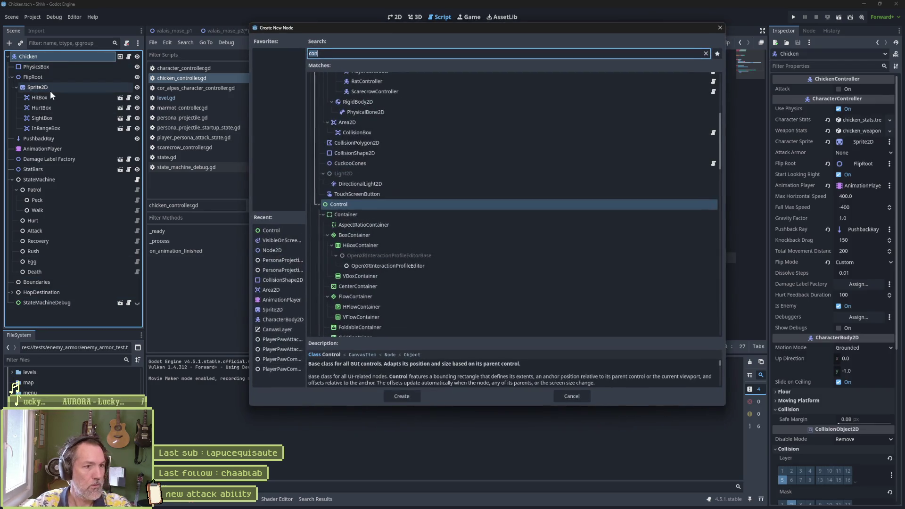
pyautogui.press('Return')
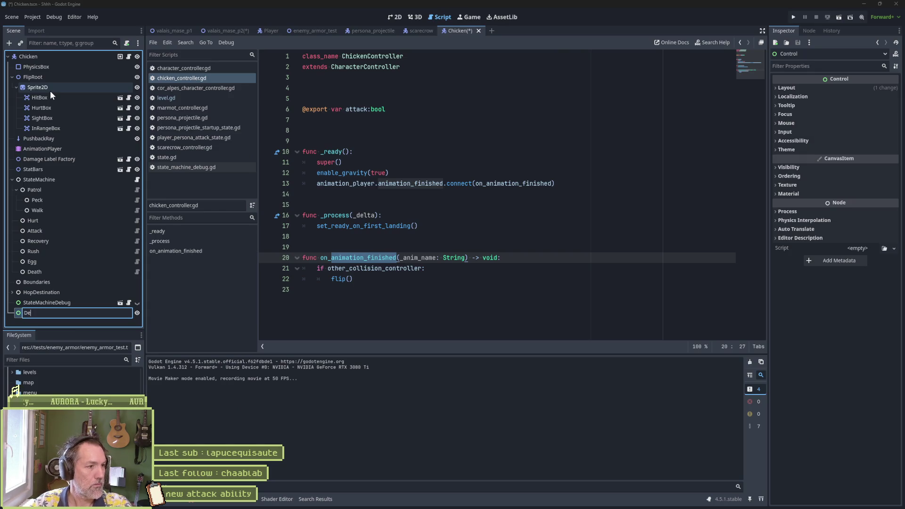
pyautogui.write('gers')
pyautogui.press('Return')
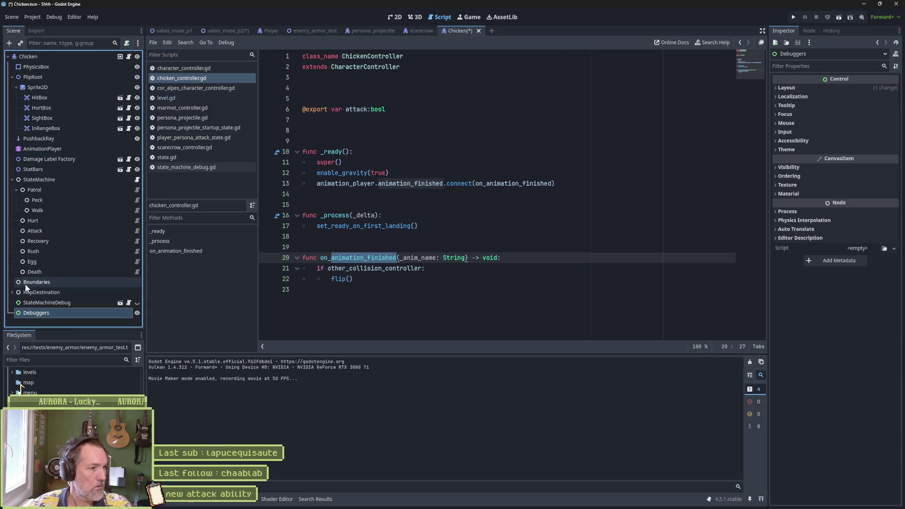
pyautogui.moveTo(35, 303); pyautogui.dragTo(858, 317)
# - Save and close the Chicken scene, then open Cuckoo from the level
pyautogui.click(42, 57)
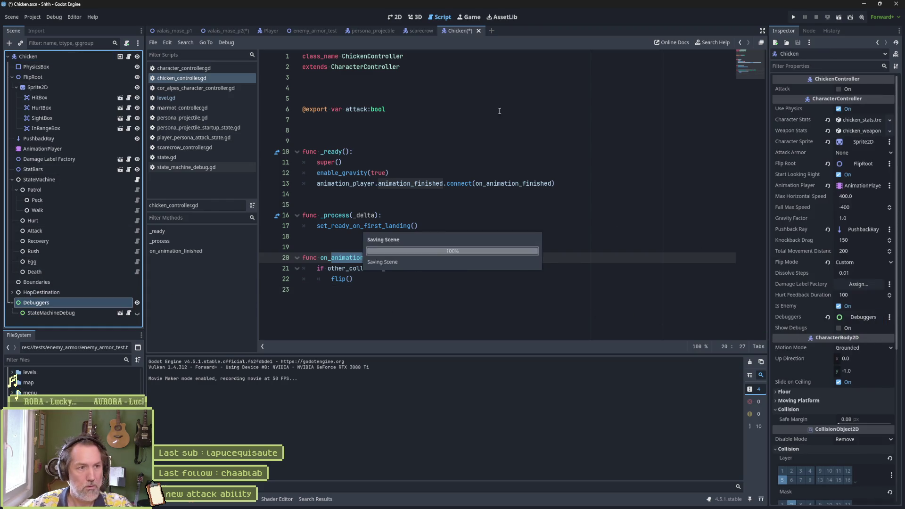
pyautogui.hotkey('ctrl', 's')
pyautogui.click(472, 31)
pyautogui.click(240, 31)
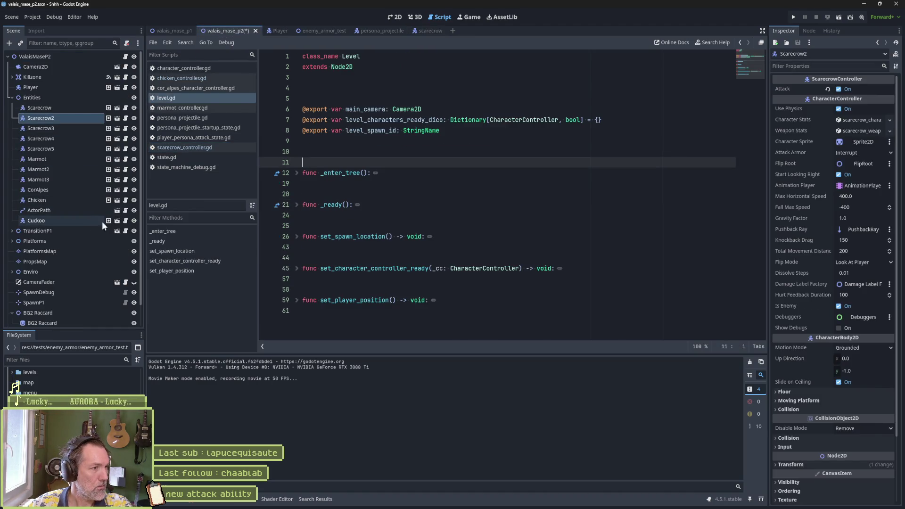
pyautogui.click(117, 221)
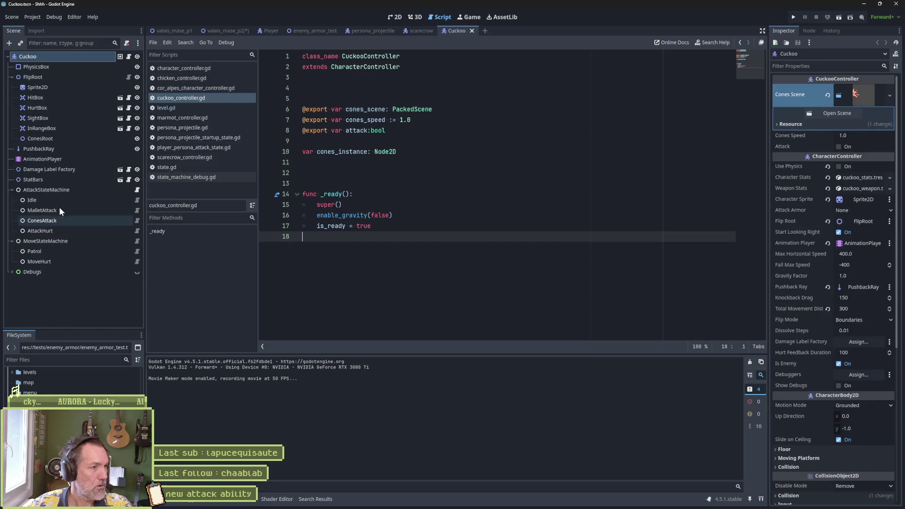
# - Rename Cuckoo's Debugs node to Debuggers and assign it to the Debuggers property
pyautogui.click(44, 272)
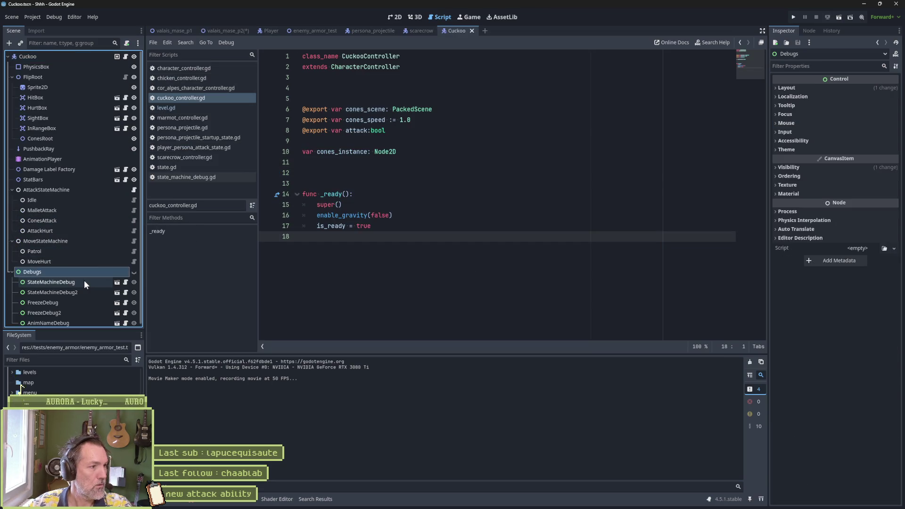
pyautogui.press('F2')
pyautogui.write('gers')
pyautogui.press('Return')
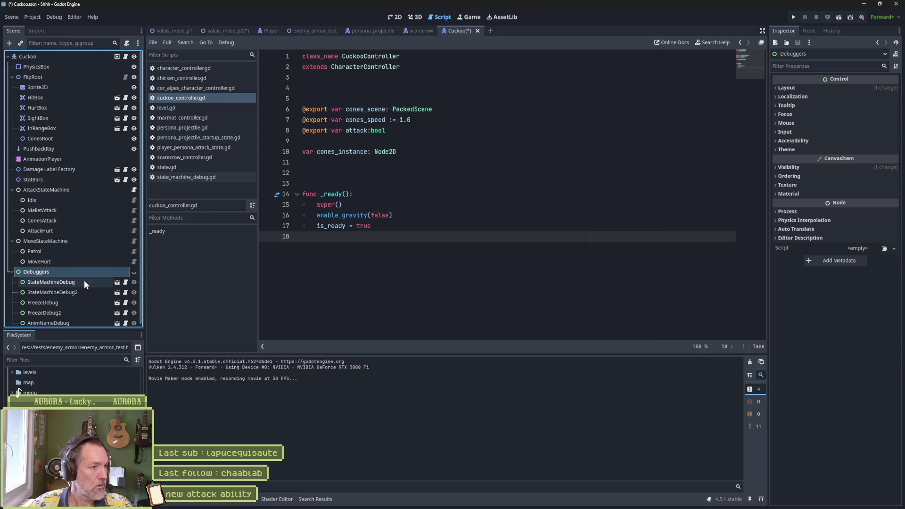
pyautogui.click(29, 57)
pyautogui.moveTo(43, 272)
pyautogui.mouseDown()
pyautogui.moveTo(802, 346)
pyautogui.moveTo(860, 374)
pyautogui.mouseUp()
# - Save and close Cuckoo, then save the valais_mase_p2 level scene
pyautogui.hotkey('ctrl', 's')
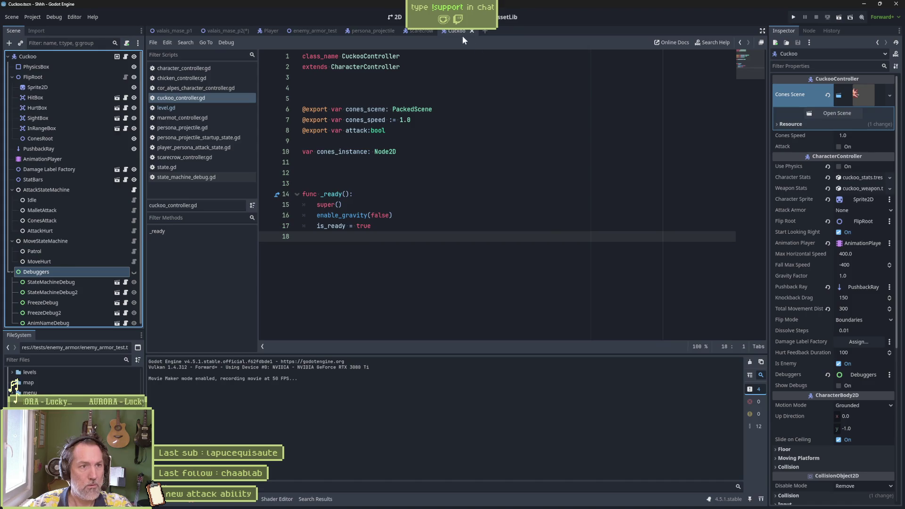
pyautogui.click(467, 31)
pyautogui.click(231, 30)
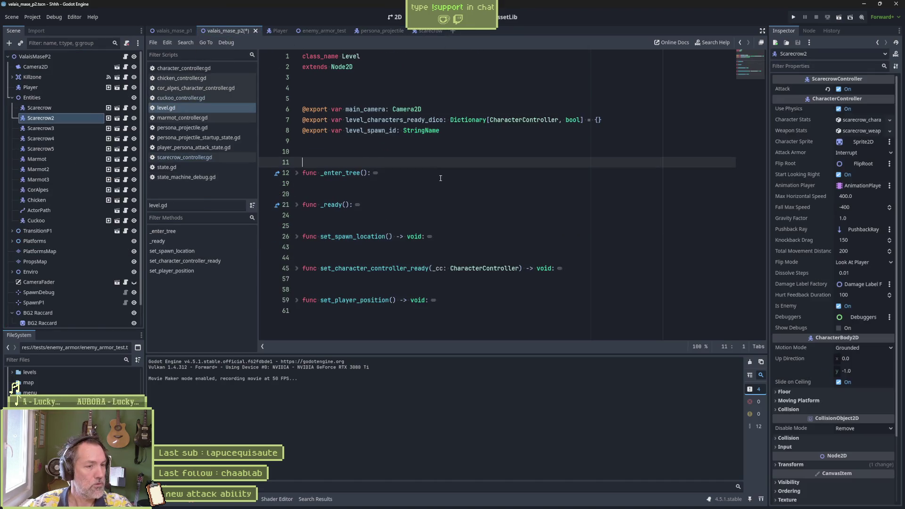
pyautogui.hotkey('ctrl', 's')
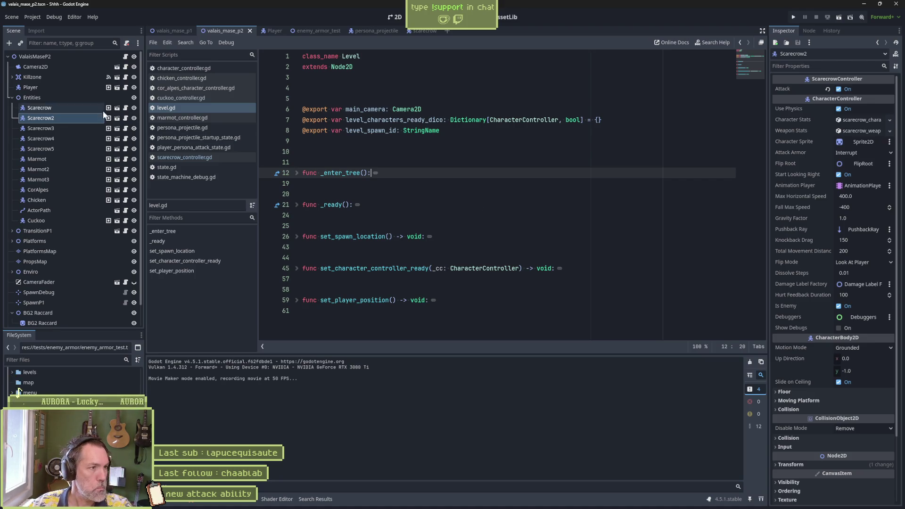
# - Select the first Scarecrow in the level and view the debugger's six errors
pyautogui.click(394, 17)
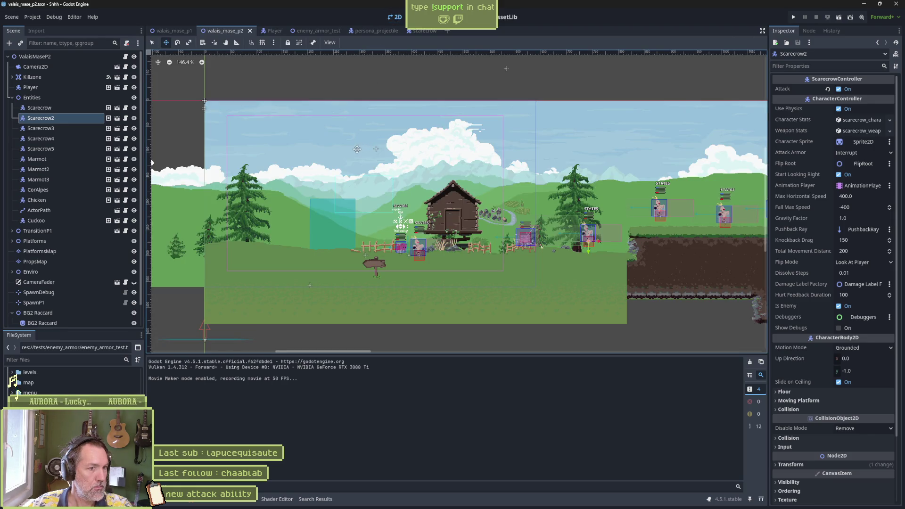
pyautogui.click(70, 108)
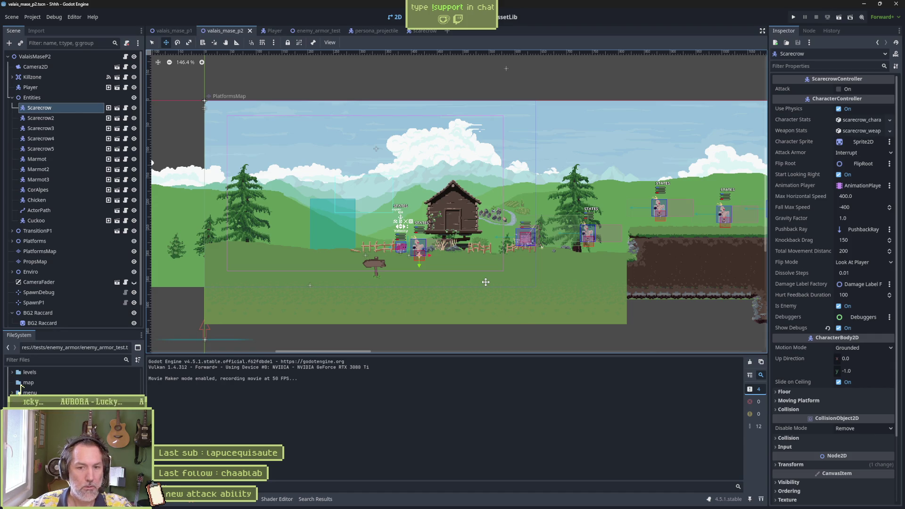
pyautogui.moveTo(429, 505)
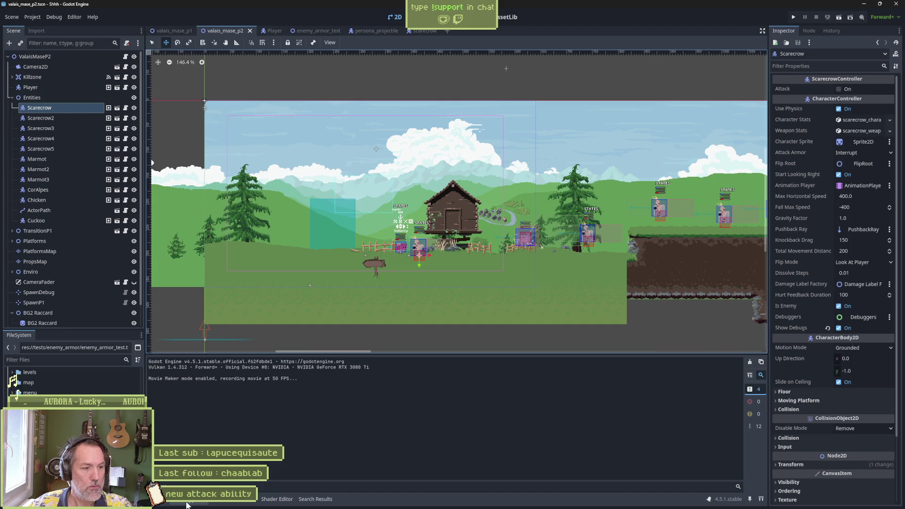
pyautogui.click(204, 360)
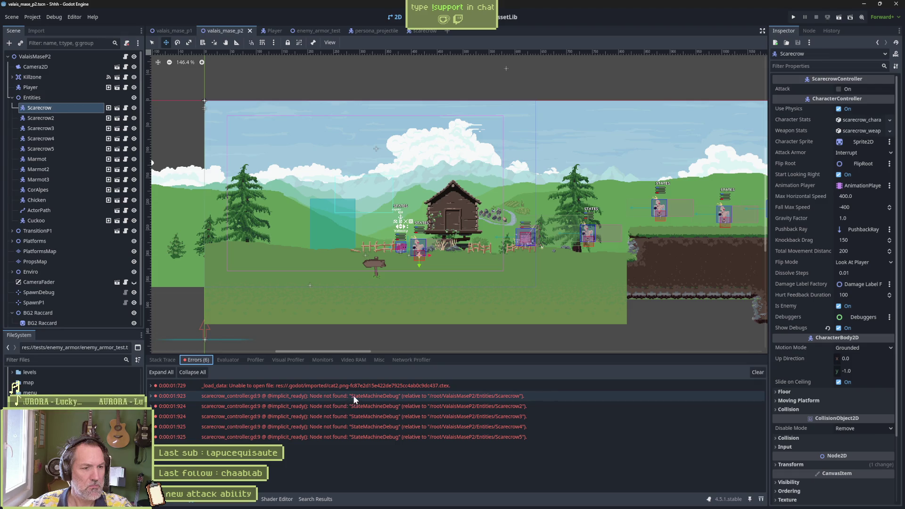
pyautogui.moveTo(353, 395)
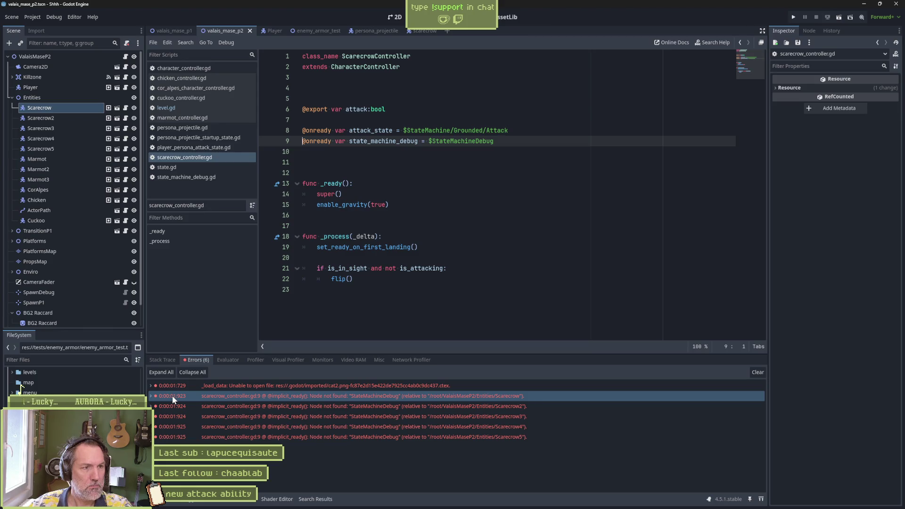
pyautogui.moveTo(171, 395)
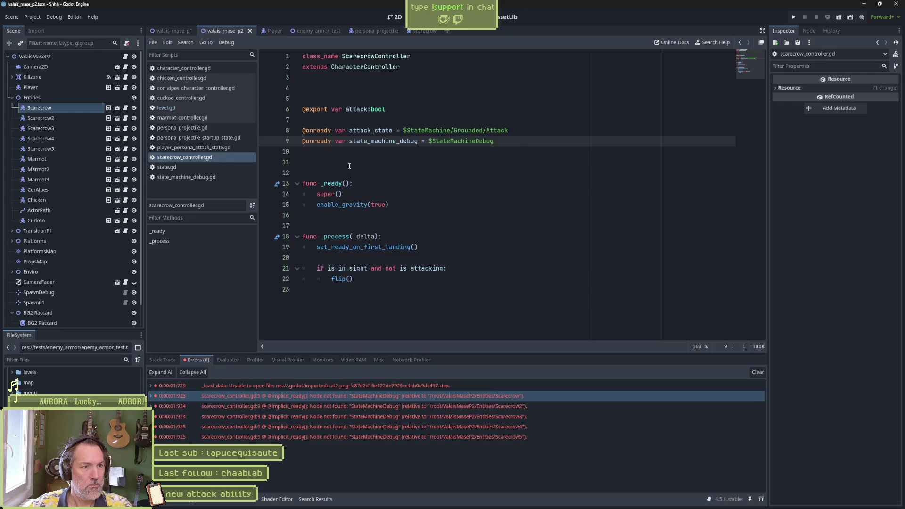
pyautogui.hotkey('ctrl', 'shift', 'k')
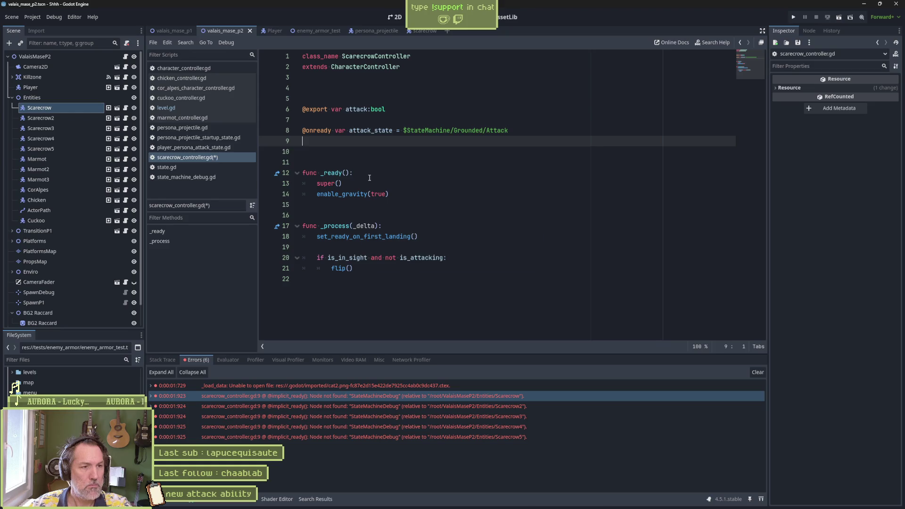
pyautogui.hotkey('ctrl', 's')
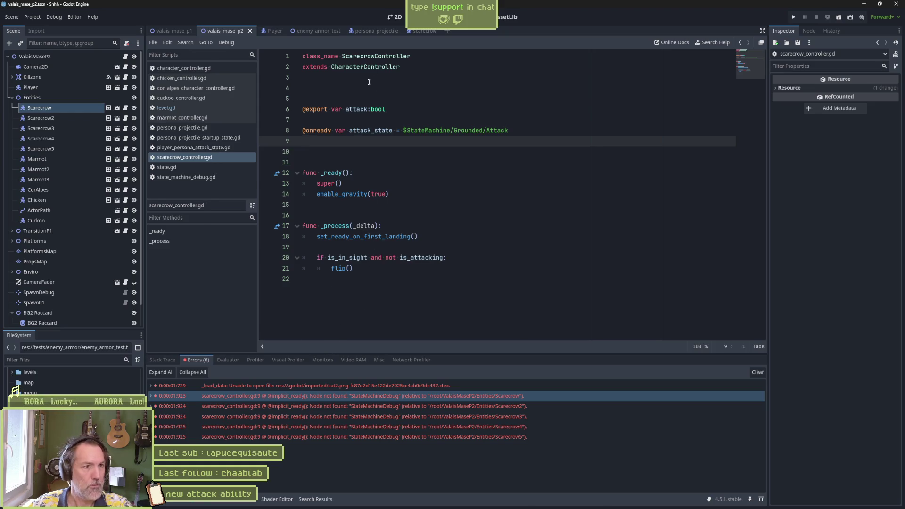
pyautogui.press('F6')
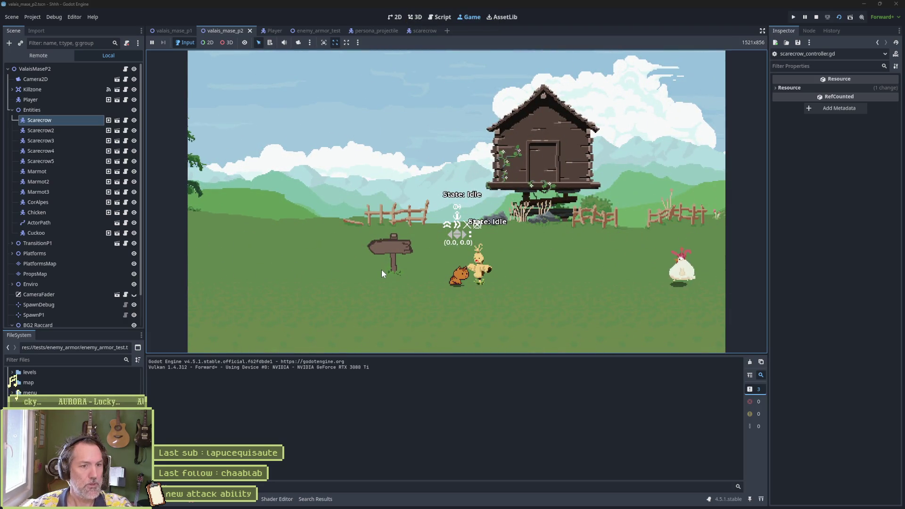
# - Fire the cat's attack at Scarecrow and Chicken in the running game, then stop it
pyautogui.click(380, 270)
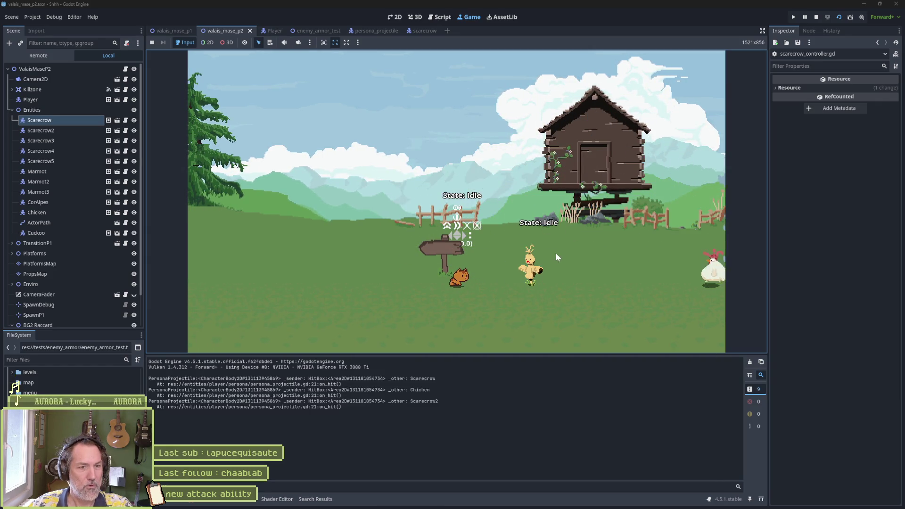
pyautogui.hotkey('ctrl', 'F3')
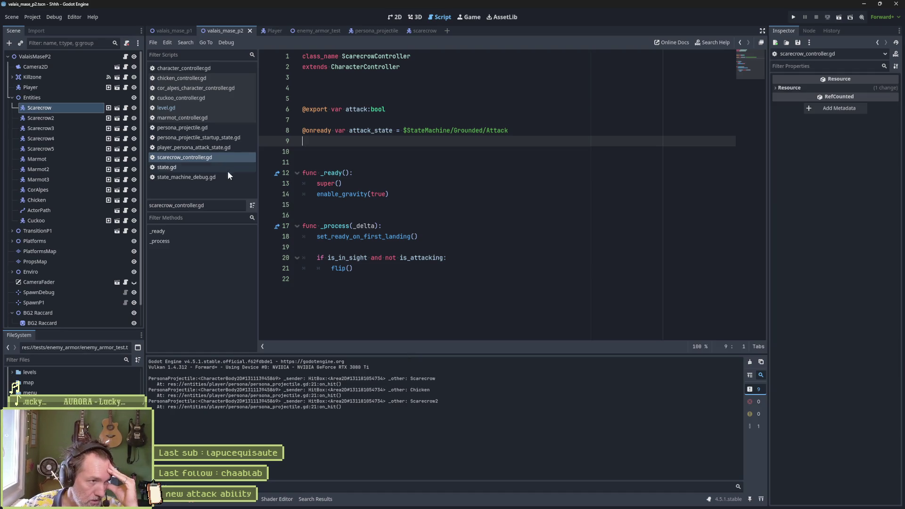
# - Compare persona_projectile.gd's on_hit with the parent on_hit in character_controller.gd
pyautogui.click(369, 30)
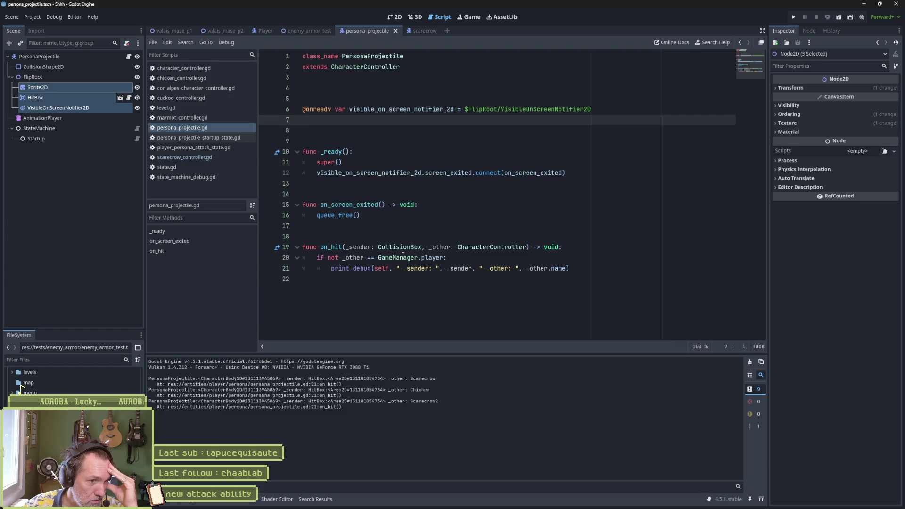
pyautogui.click(403, 257)
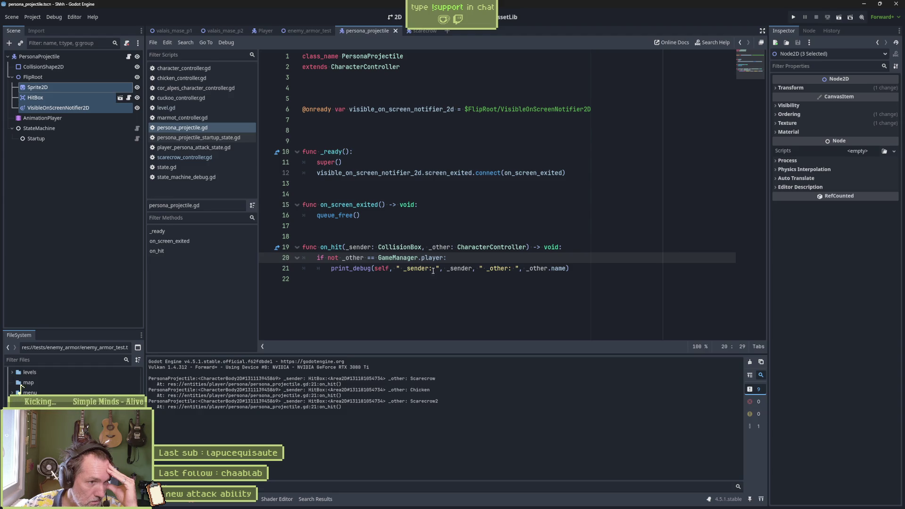
pyautogui.click(276, 247)
pyautogui.scroll(-2, 344, 265)
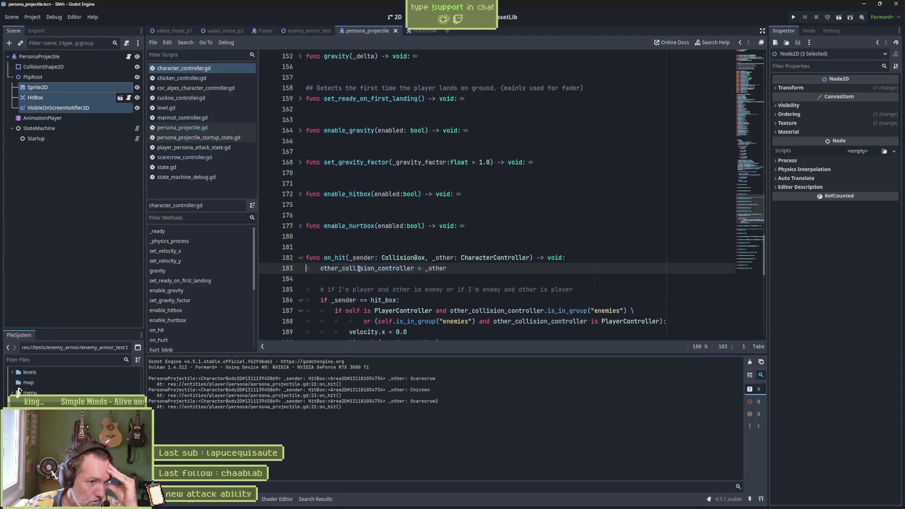
pyautogui.scroll(-2, 360, 268)
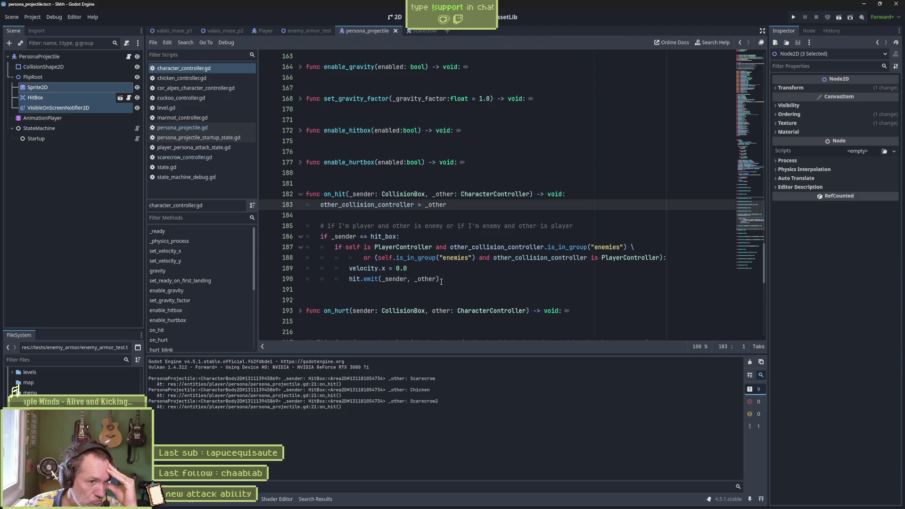
pyautogui.moveTo(349, 278); pyautogui.dragTo(388, 278)
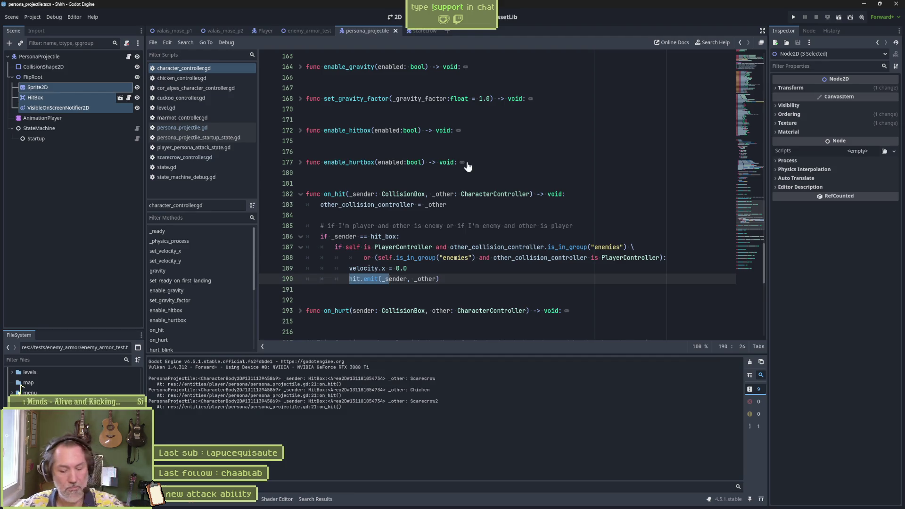
pyautogui.hotkey('alt', 'Left')
pyautogui.hotkey('alt', 'Left')
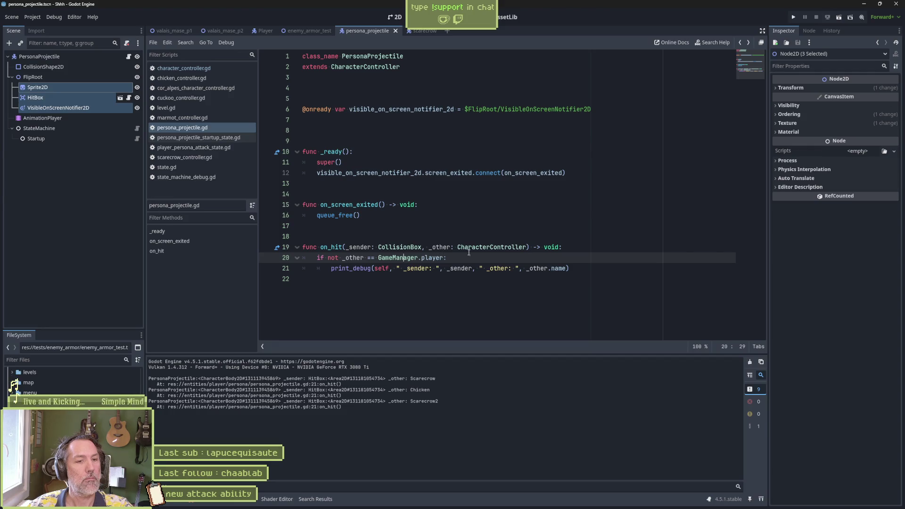
# - Add super(_sender, _other) at the top of on_hit, comment out the debug prints, and save
pyautogui.click(566, 247)
pyautogui.press('Return')
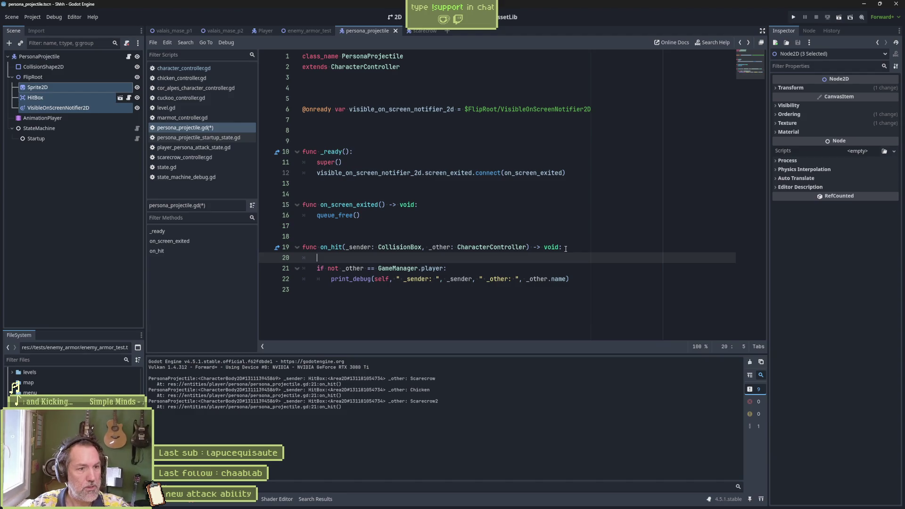
pyautogui.write('super')
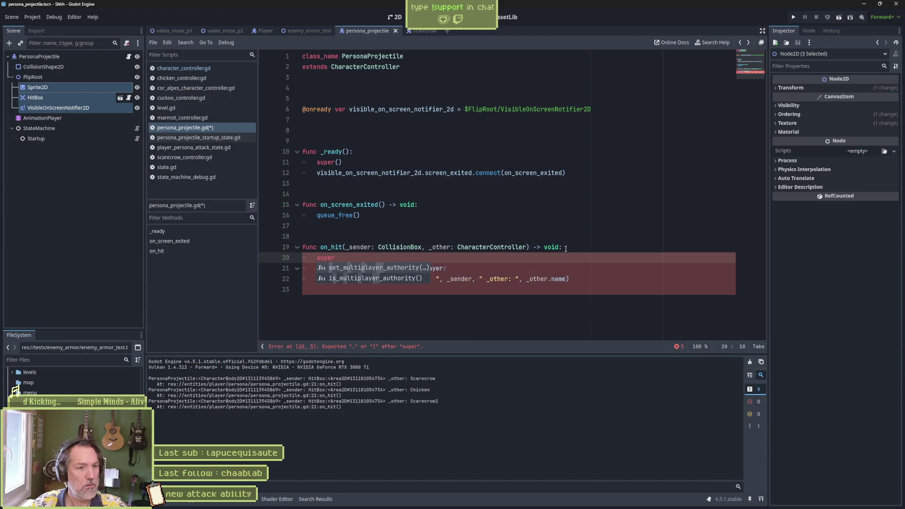
pyautogui.write('(')
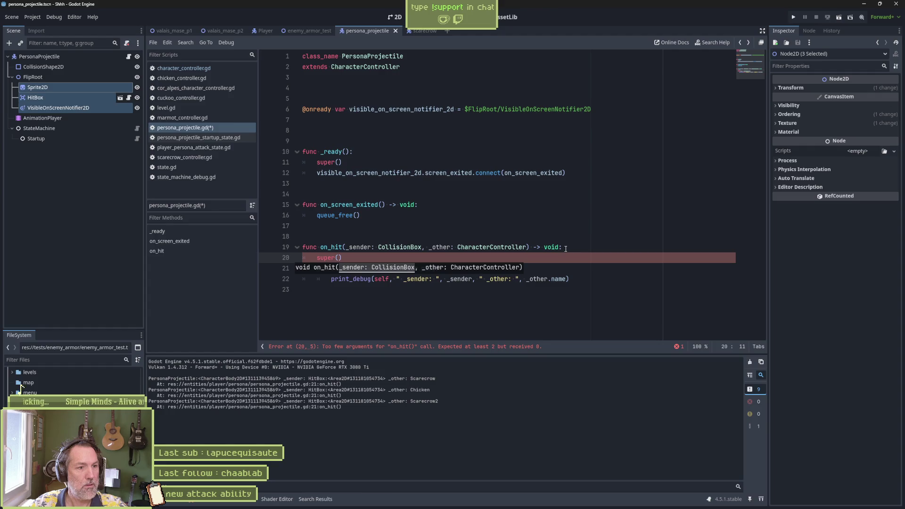
pyautogui.write('_sender, _oth')
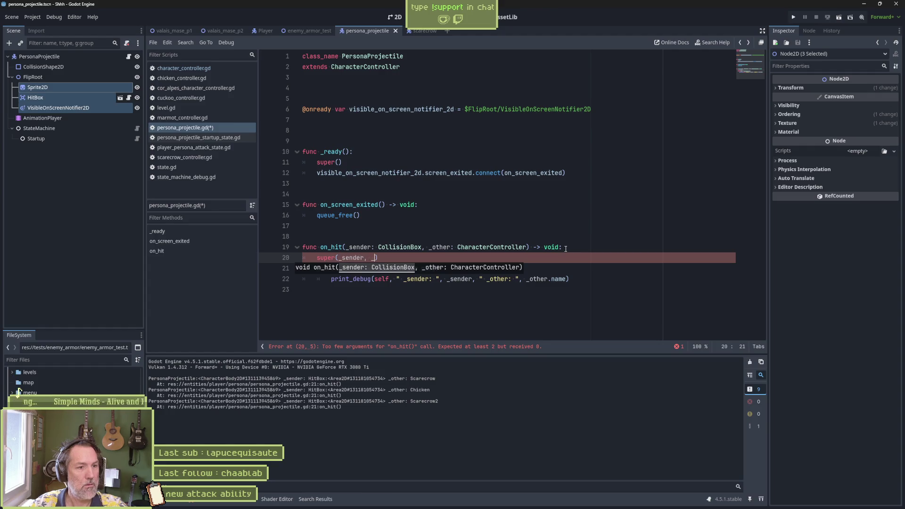
pyautogui.write('er')
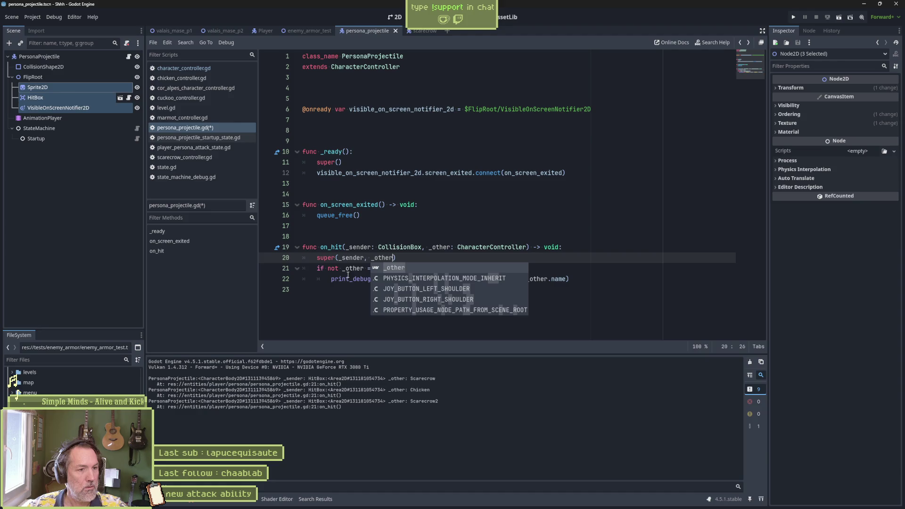
pyautogui.moveTo(348, 272); pyautogui.dragTo(352, 279)
pyautogui.hotkey('ctrl', 'k')
pyautogui.hotkey('ctrl', 's')
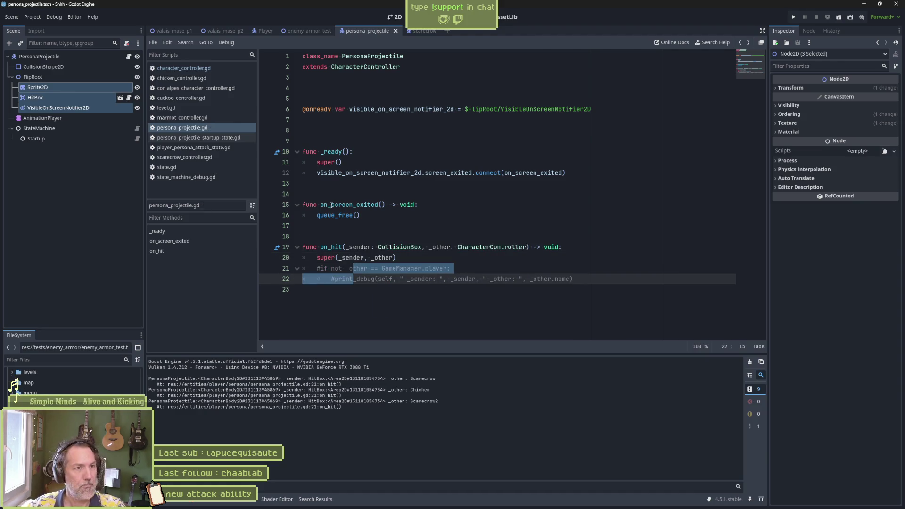
pyautogui.press('F5')
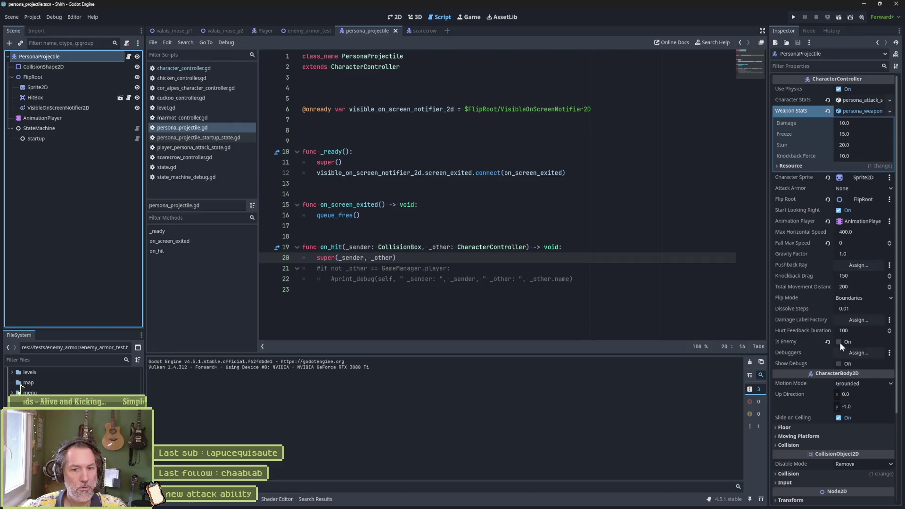
# - Turn on Is Enemy for PersonaProjectile, save, and test-run the enemy_armor_test scene
pyautogui.click(839, 342)
pyautogui.hotkey('ctrl', 's')
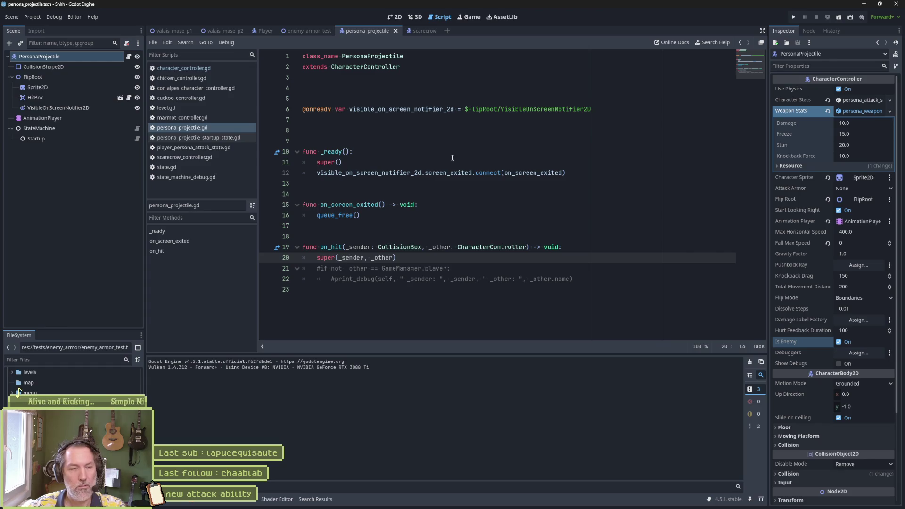
pyautogui.click(317, 31)
pyautogui.press('F6')
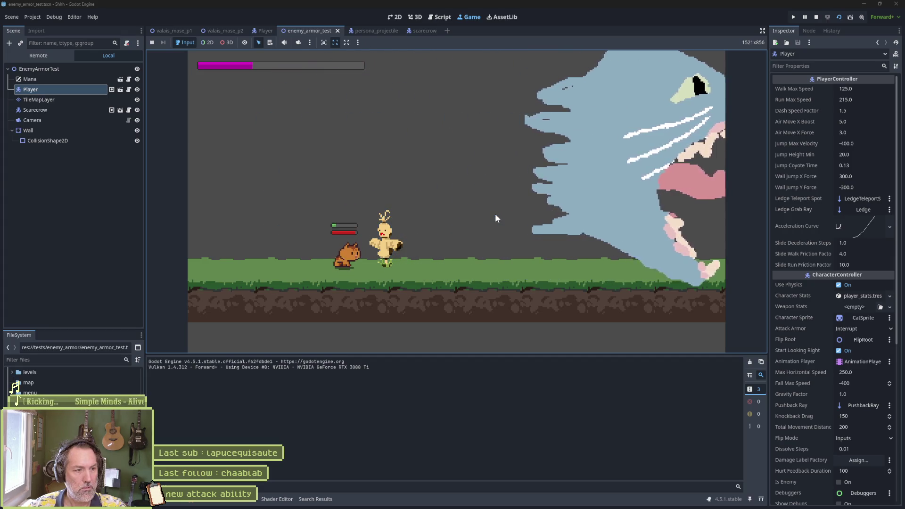
pyautogui.click(816, 17)
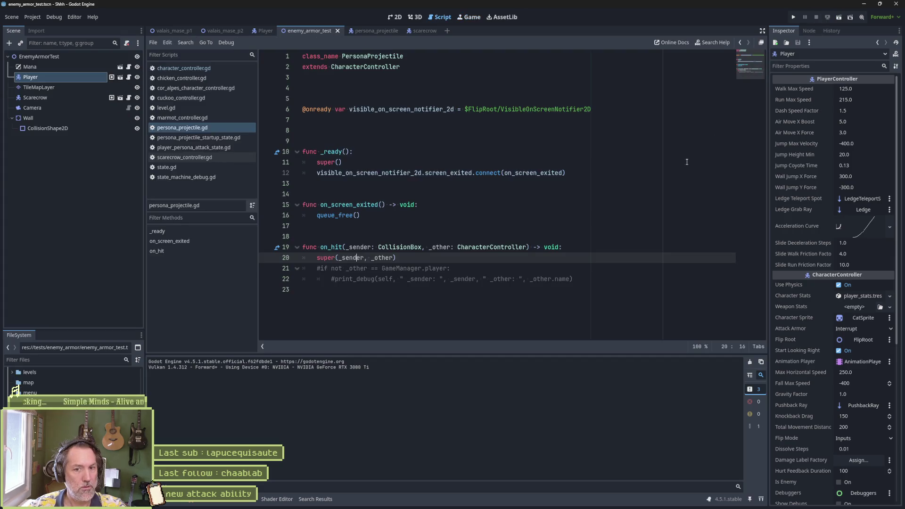
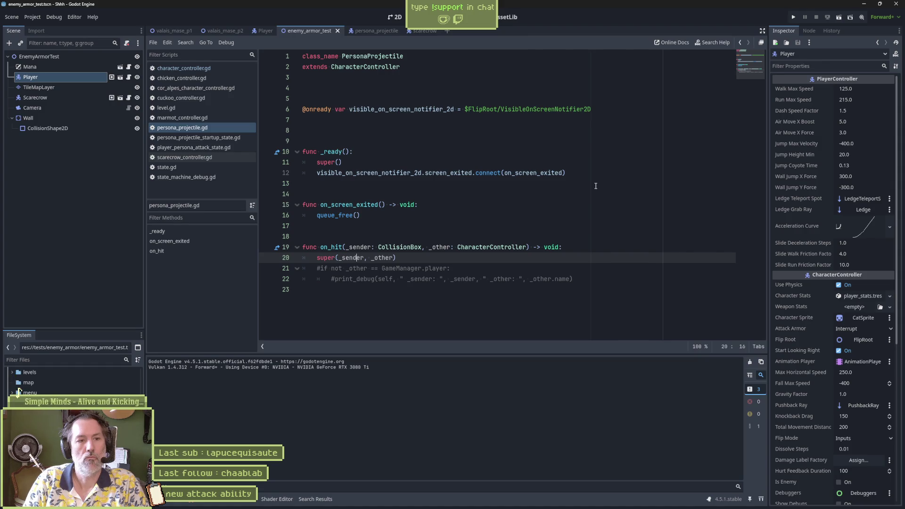
# - Jump to the inherited on_hit in character_controller.gd and run the scene until the line 186 breakpoint hits
pyautogui.click(277, 248)
pyautogui.click(423, 237)
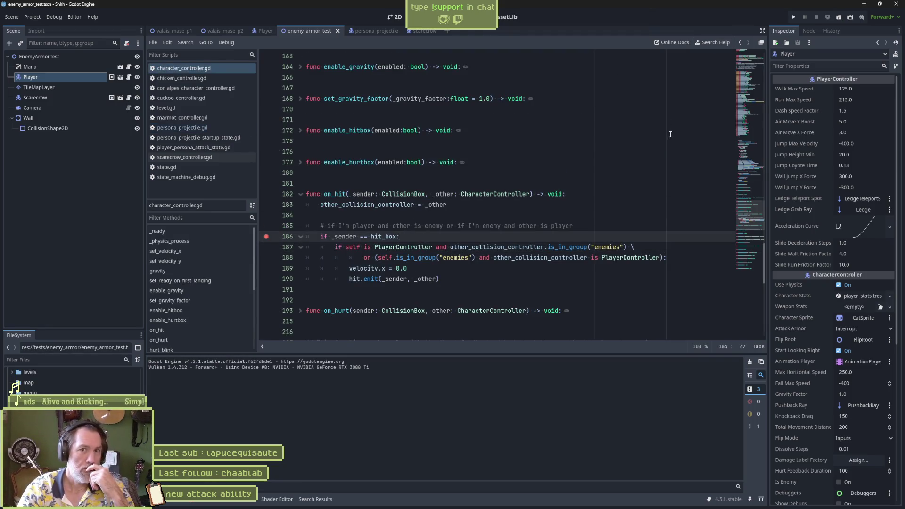
pyautogui.press('F6')
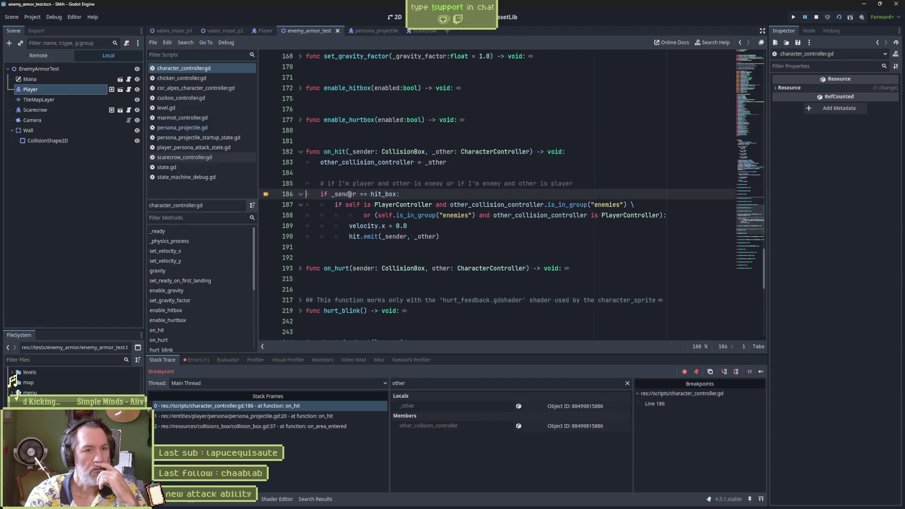
# - Inspect the _other character's live properties, then show the running game's remote scene tree
pyautogui.click(335, 214)
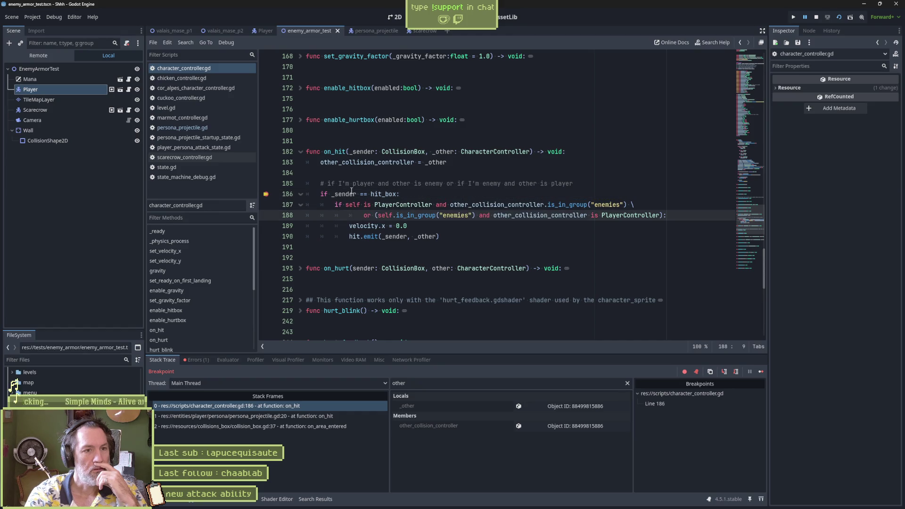
pyautogui.click(554, 405)
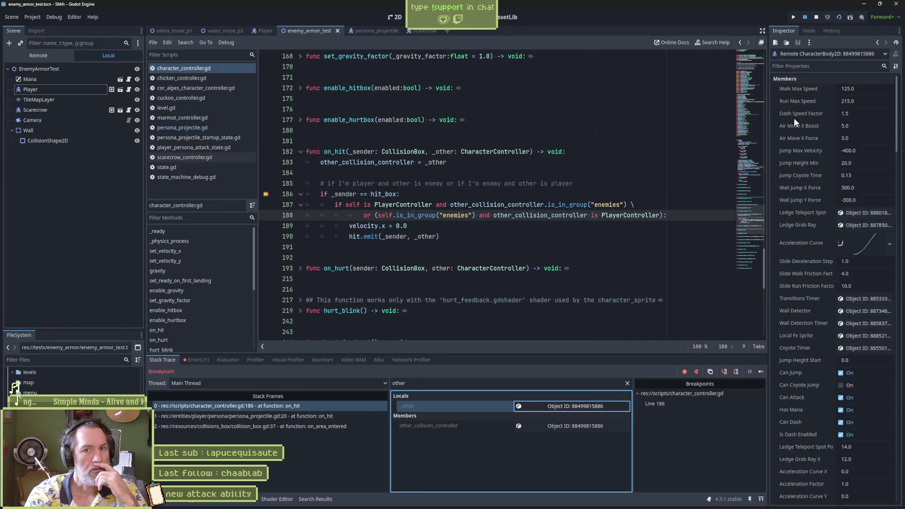
pyautogui.scroll(-4, 807, 283)
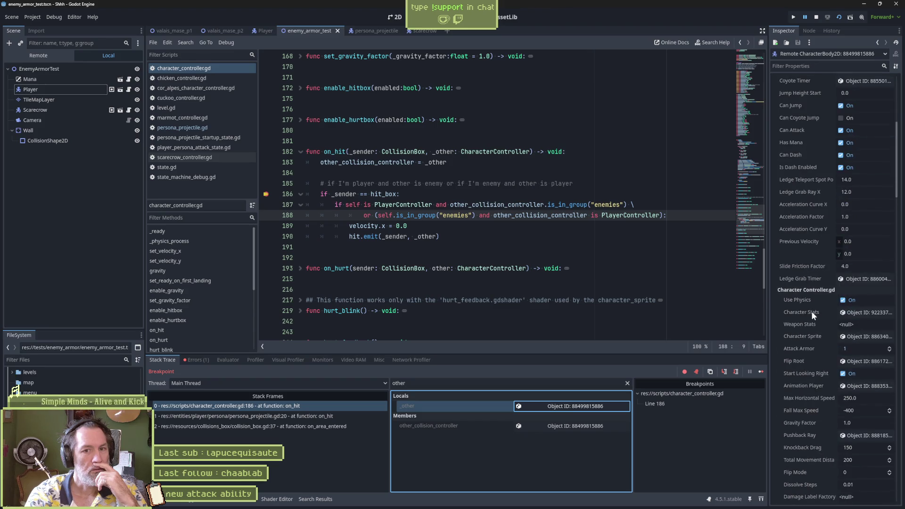
pyautogui.scroll(-15, 822, 290)
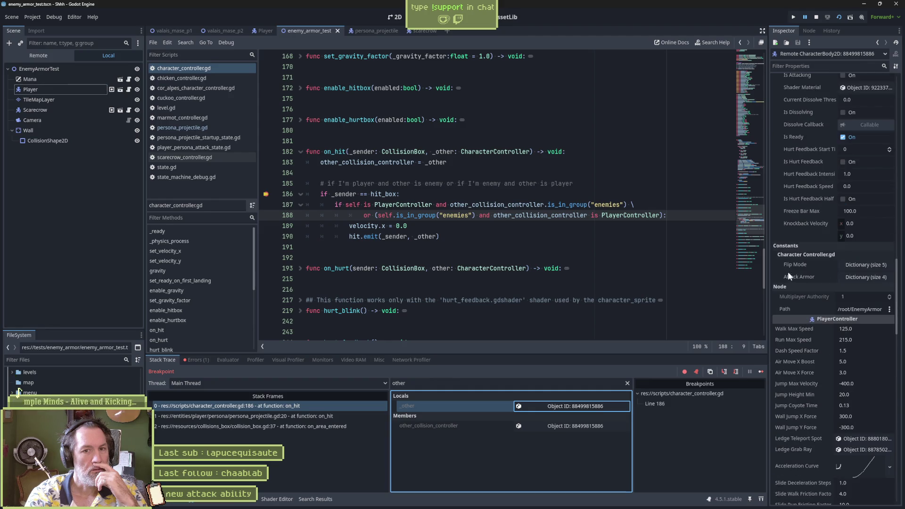
pyautogui.scroll(-15, 809, 328)
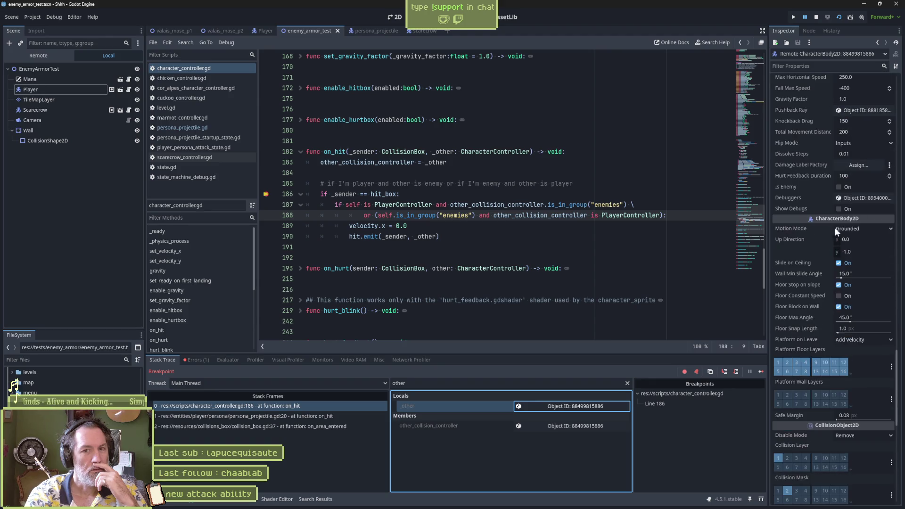
pyautogui.scroll(-5, 814, 313)
pyautogui.scroll(-5, 821, 400)
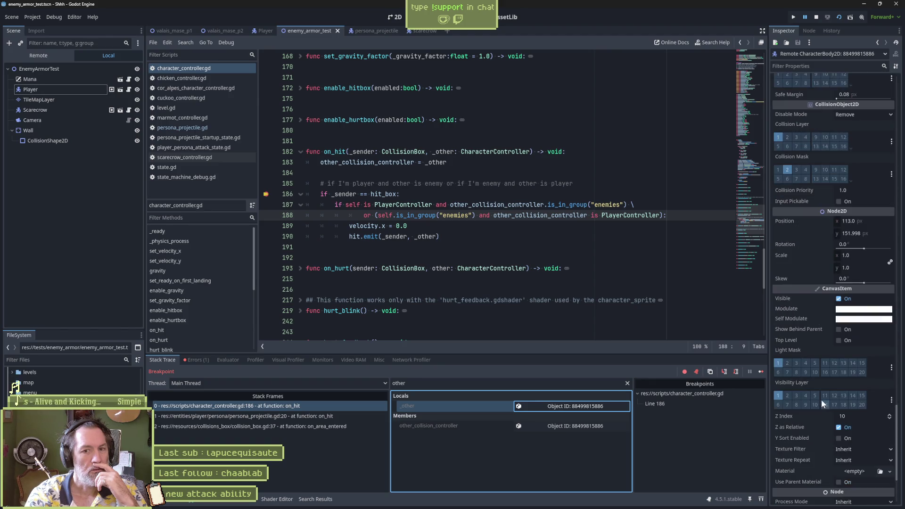
pyautogui.scroll(15, 821, 400)
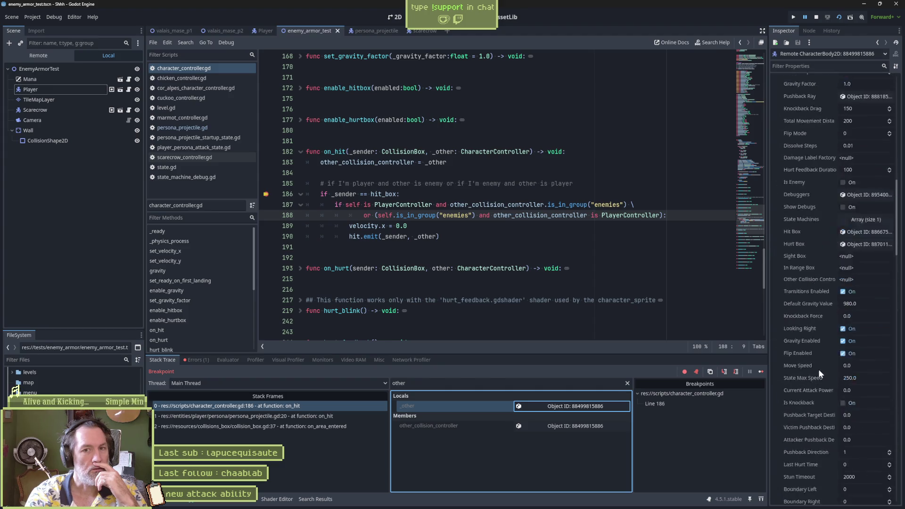
pyautogui.scroll(10, 818, 374)
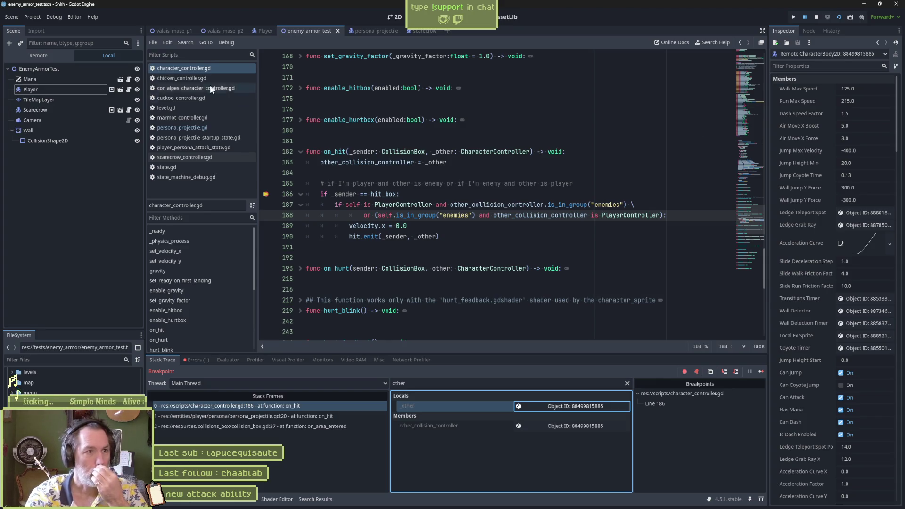
pyautogui.click(49, 56)
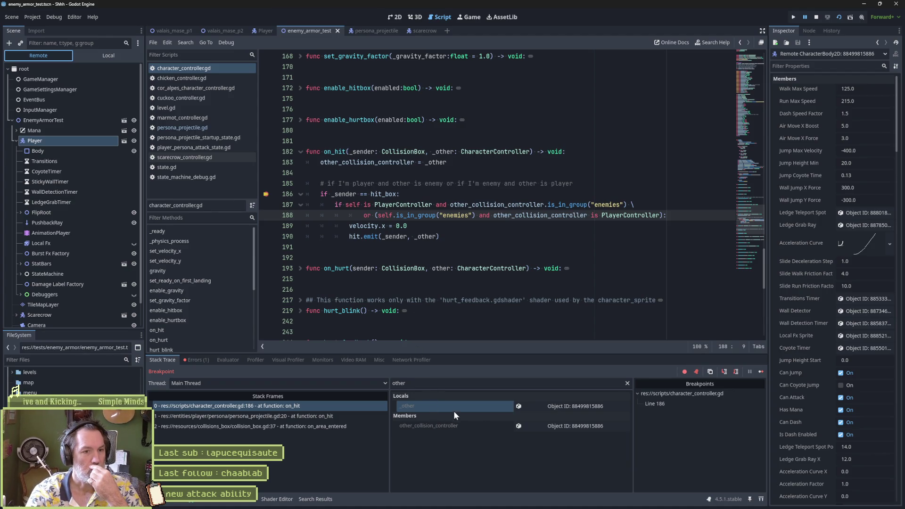
# - Clear the stack variable filter and inspect the _sender collision box's live properties
pyautogui.click(626, 383)
pyautogui.click(626, 383)
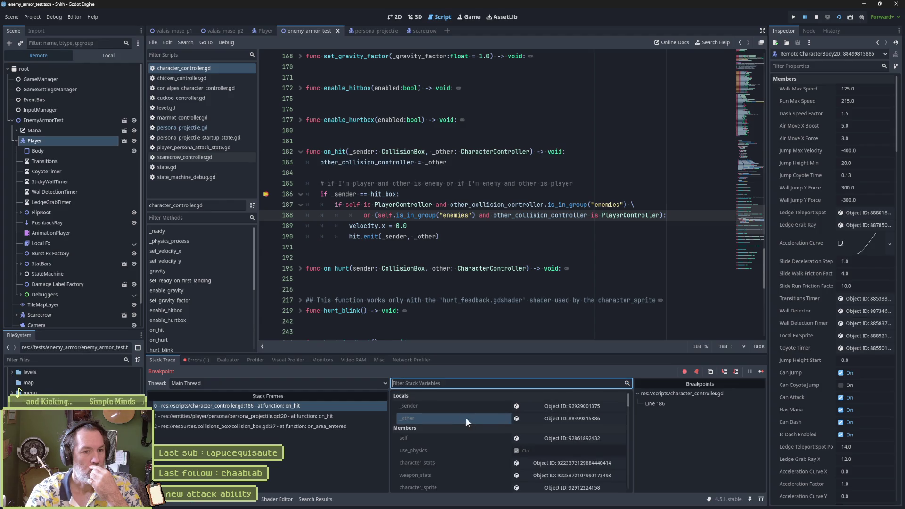
pyautogui.click(558, 405)
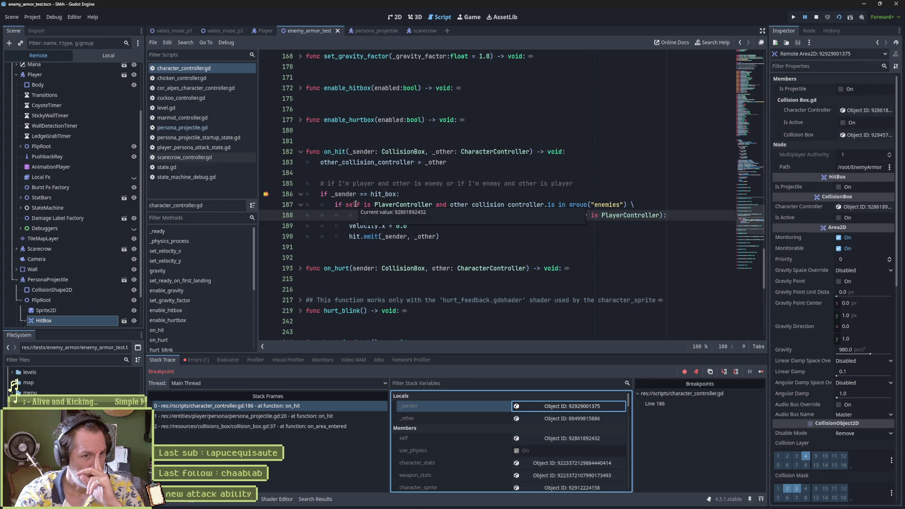
# - Inspect self's live properties, then stop the game and debug session
pyautogui.moveTo(356, 204)
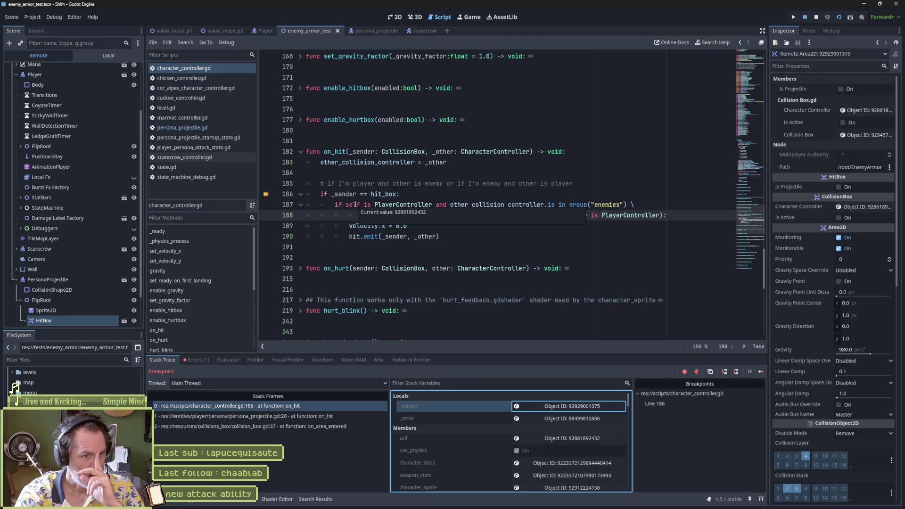
pyautogui.click(607, 437)
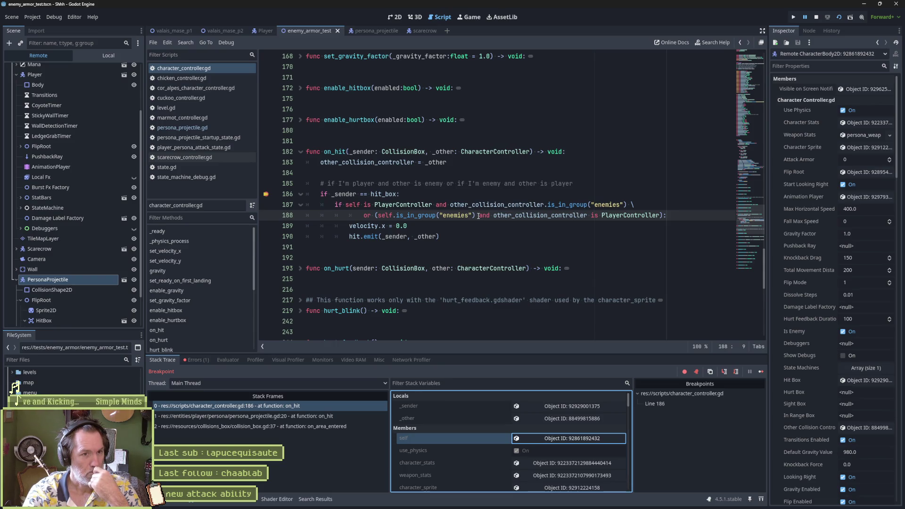
pyautogui.click(817, 17)
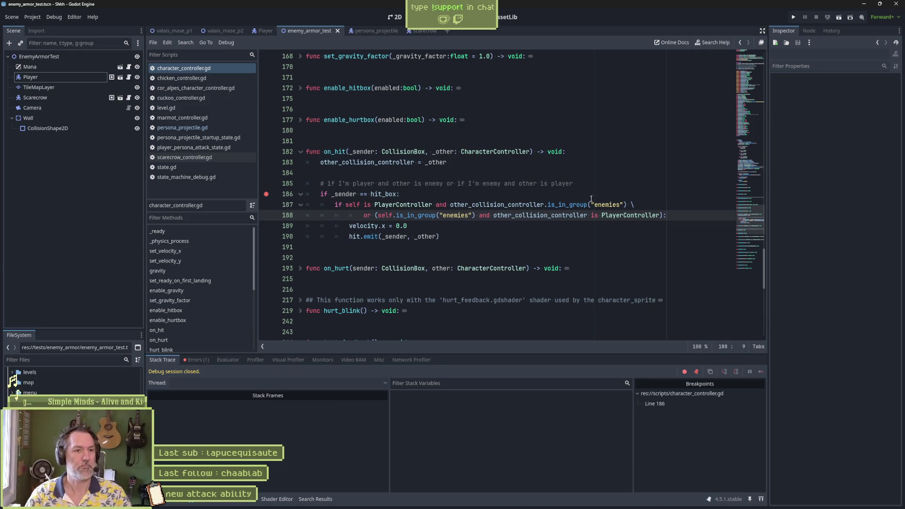
# - Remove the line 186 breakpoint and turn off Is Enemy on the PersonaProjectile
pyautogui.click(265, 194)
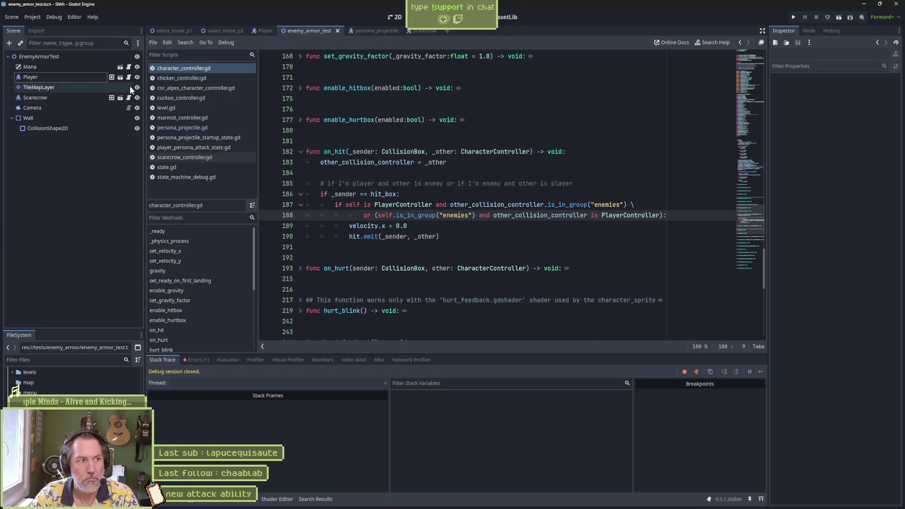
pyautogui.click(366, 31)
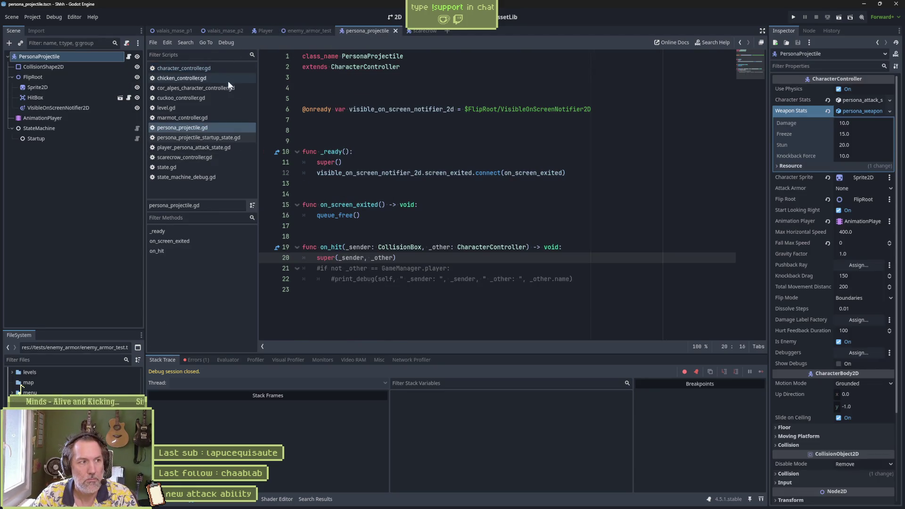
pyautogui.click(839, 341)
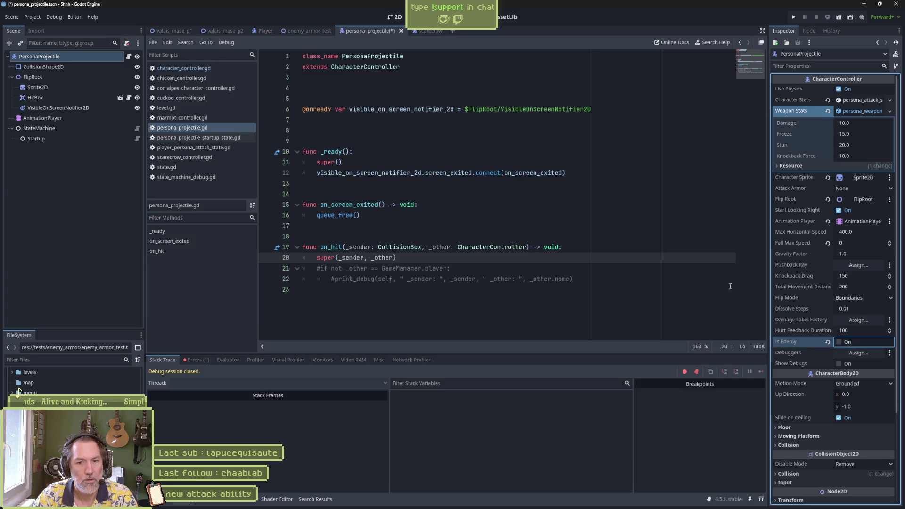
pyautogui.click(551, 226)
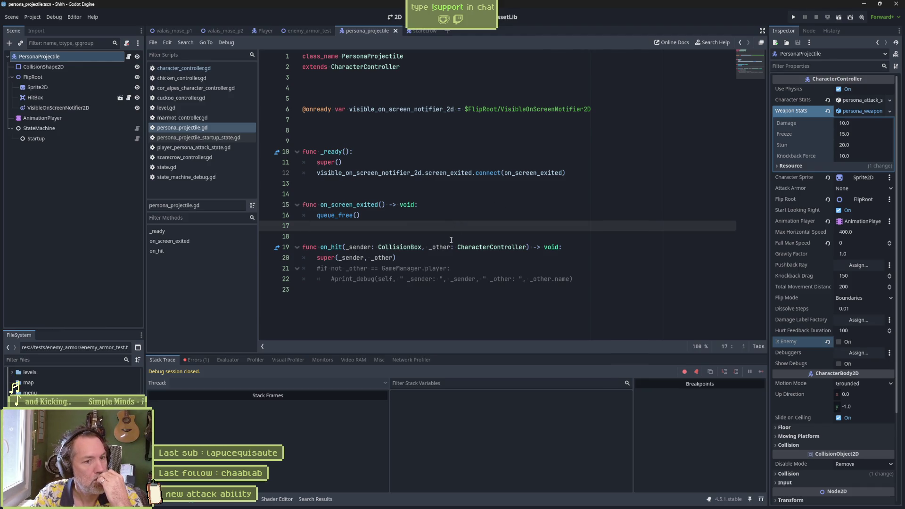
# - Comment out the on_hit override on lines 19–20 of persona_projectile.gd
pyautogui.moveTo(320, 269); pyautogui.dragTo(472, 275)
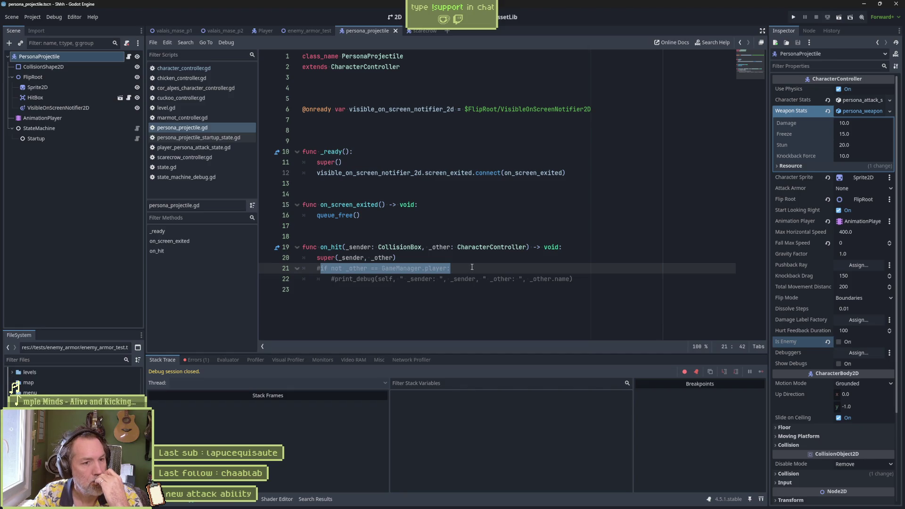
pyautogui.moveTo(469, 248); pyautogui.dragTo(470, 260)
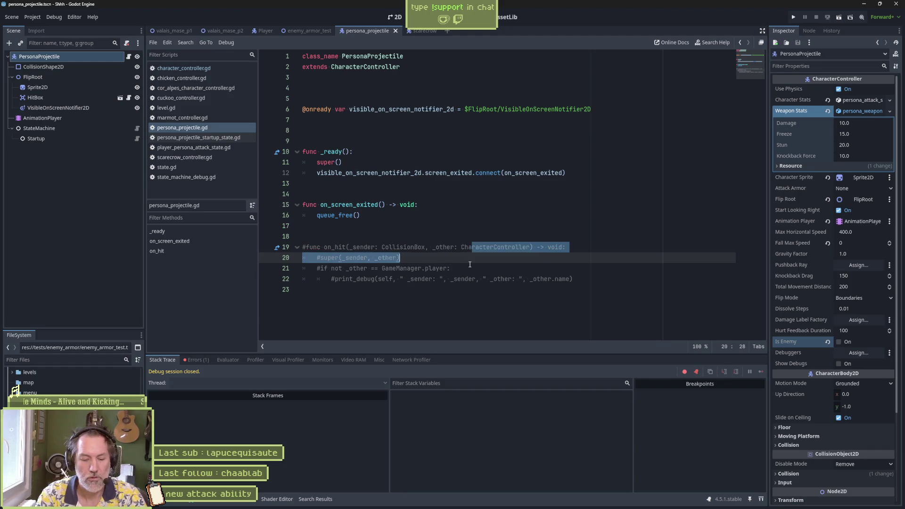
pyautogui.hotkey('ctrl', 'k')
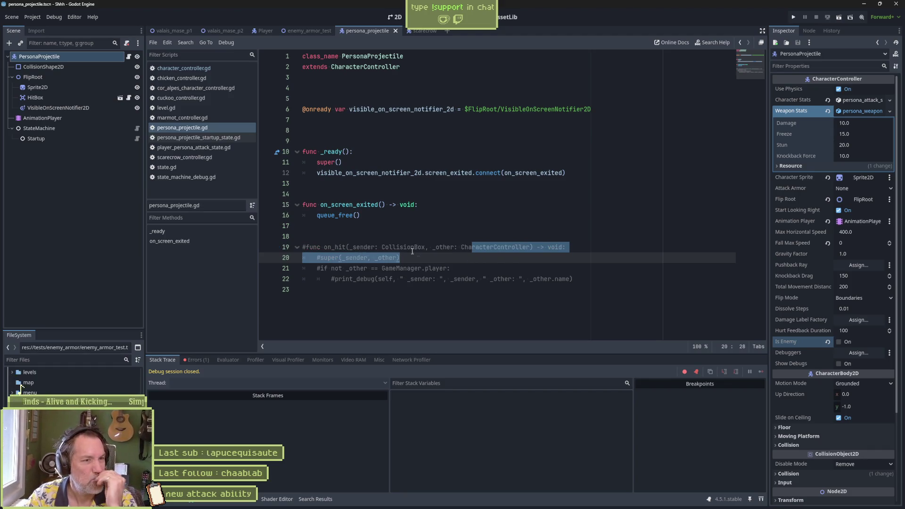
pyautogui.click(206, 70)
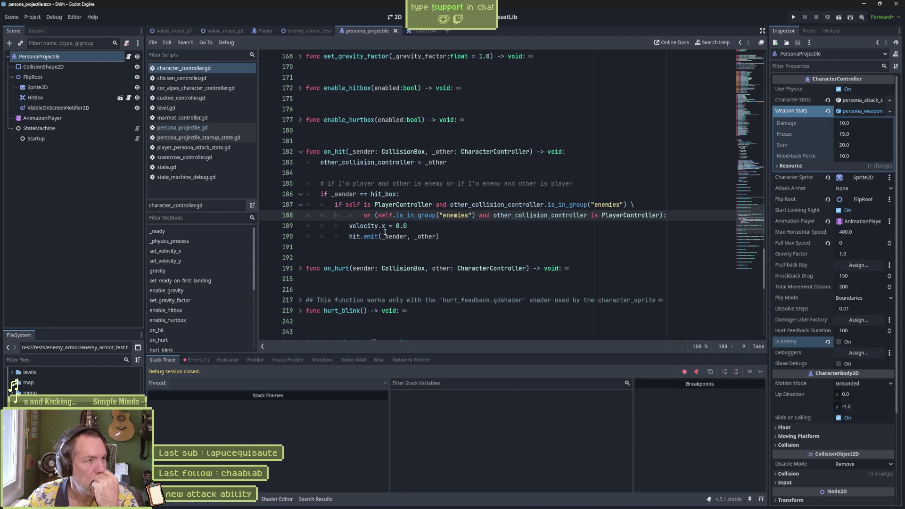
pyautogui.moveTo(385, 232)
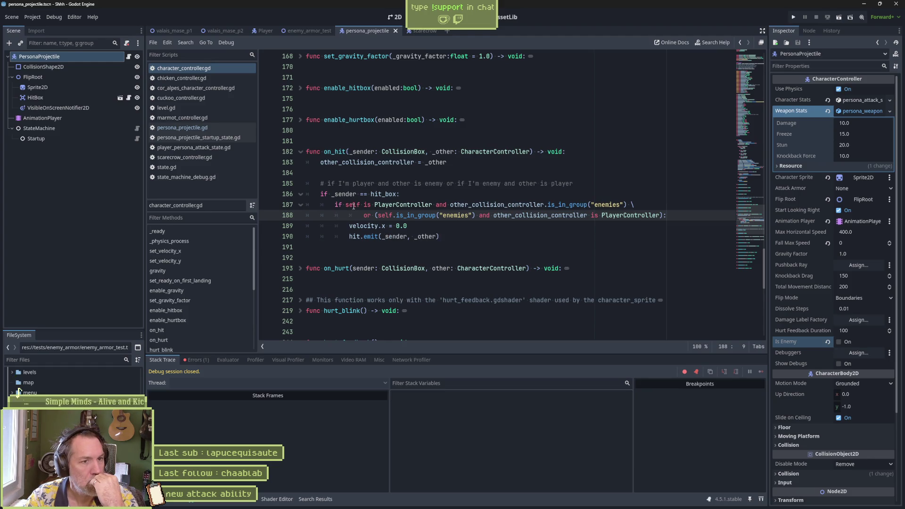
pyautogui.doubleClick(376, 196)
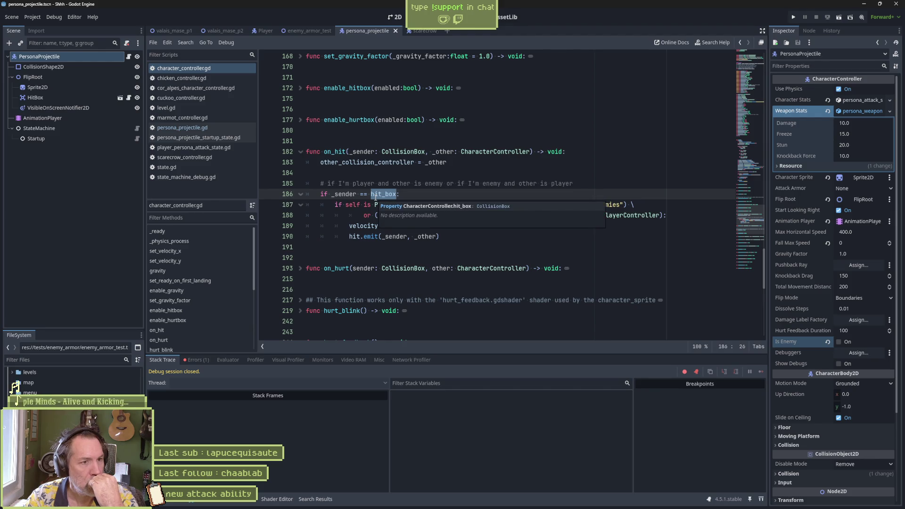
pyautogui.keyDown('shift'); pyautogui.click(302, 271); pyautogui.keyUp('shift')
pyautogui.scroll(-1, 329, 264)
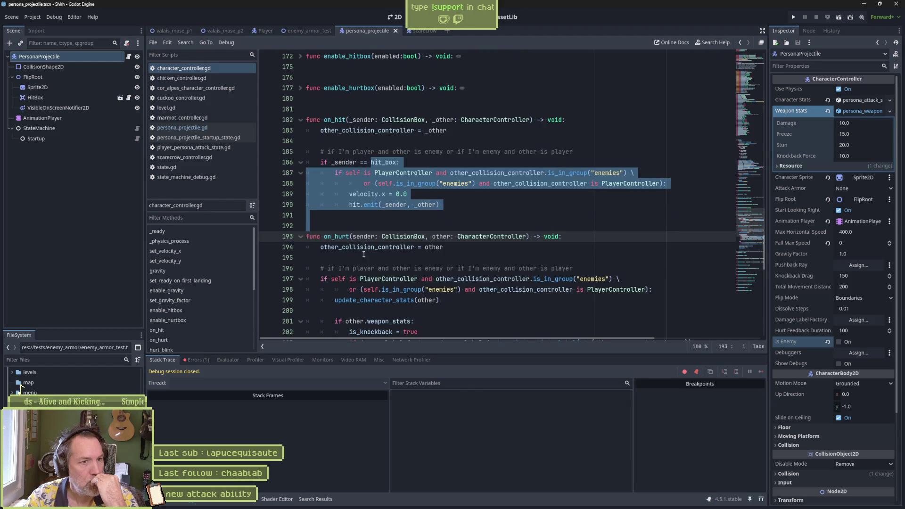
pyautogui.scroll(-1, 389, 271)
pyautogui.scroll(-3, 412, 288)
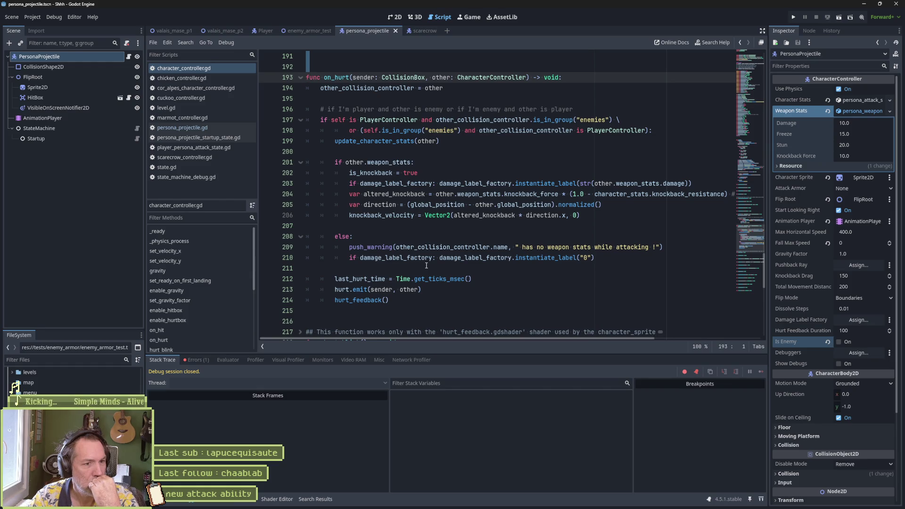
pyautogui.scroll(5, 426, 265)
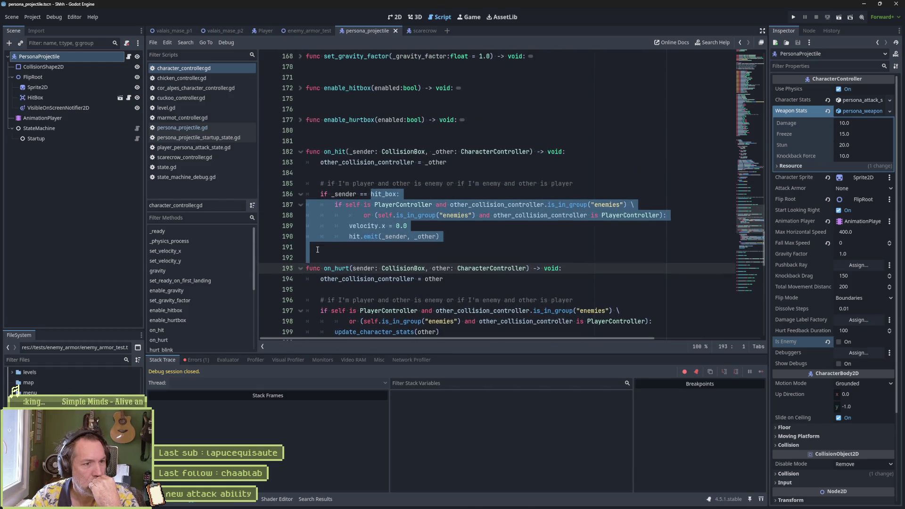
pyautogui.click(300, 268)
pyautogui.click(376, 215)
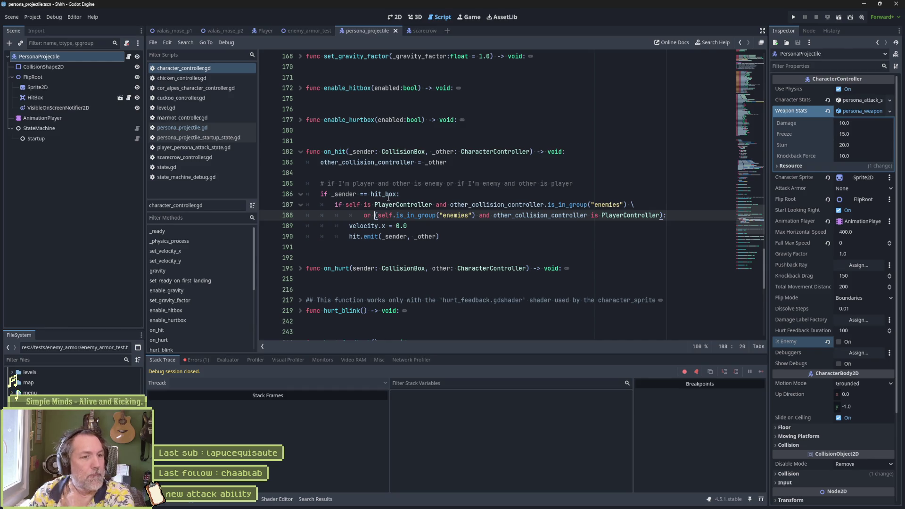
pyautogui.moveTo(389, 195)
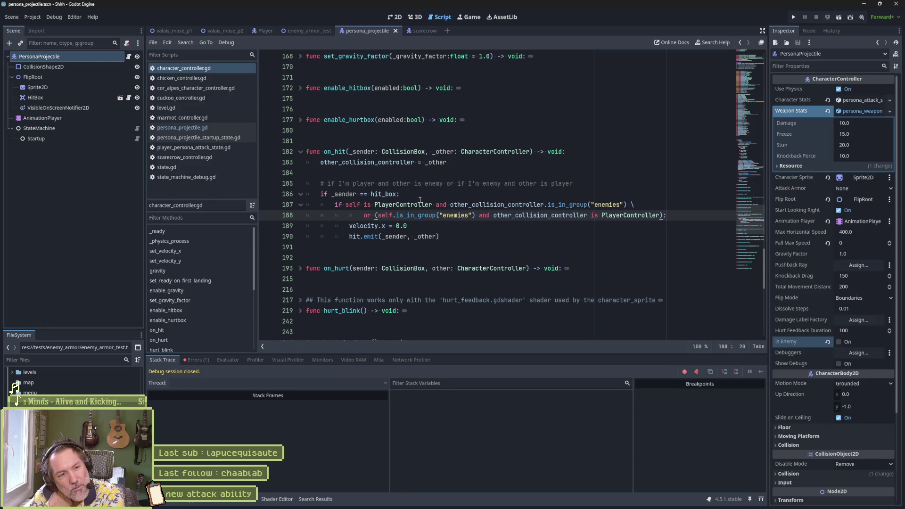
# - Select 'self is PlayerController' on line 187 of on_hit, leaving the group checks as they are
pyautogui.click(427, 194)
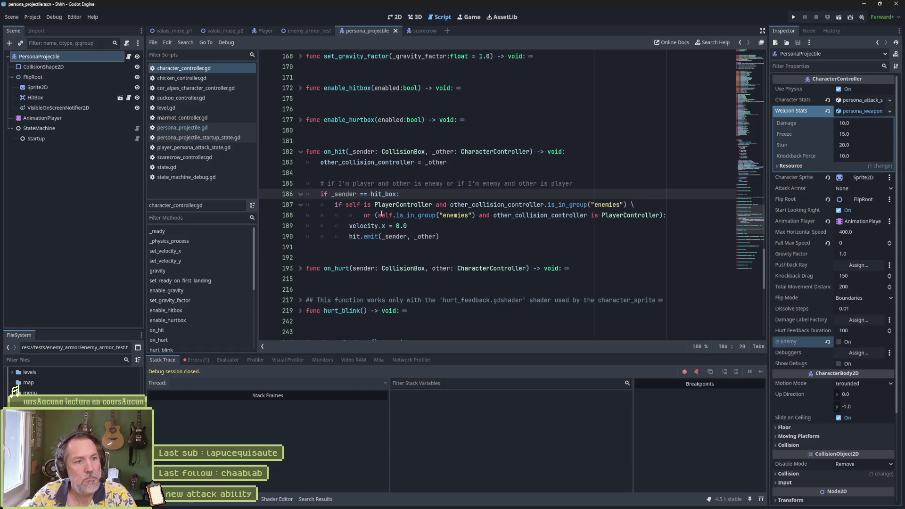
pyautogui.doubleClick(353, 204)
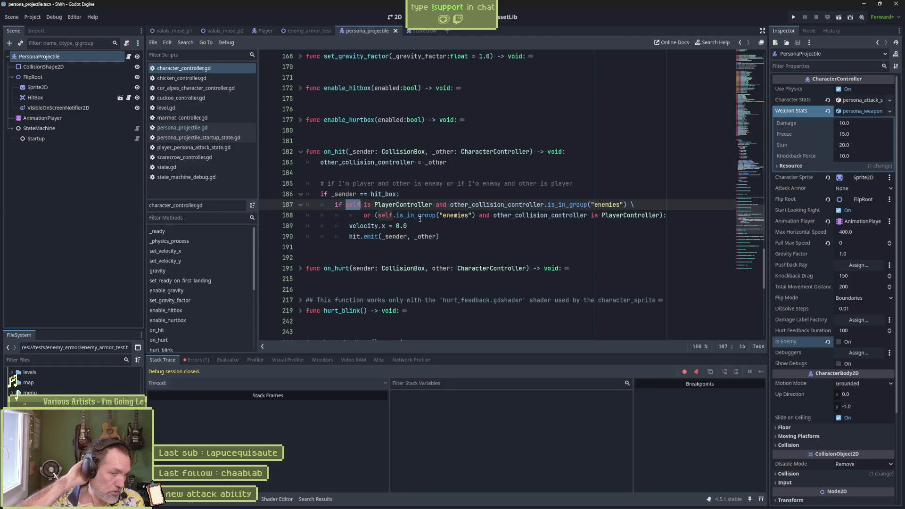
pyautogui.moveTo(420, 219)
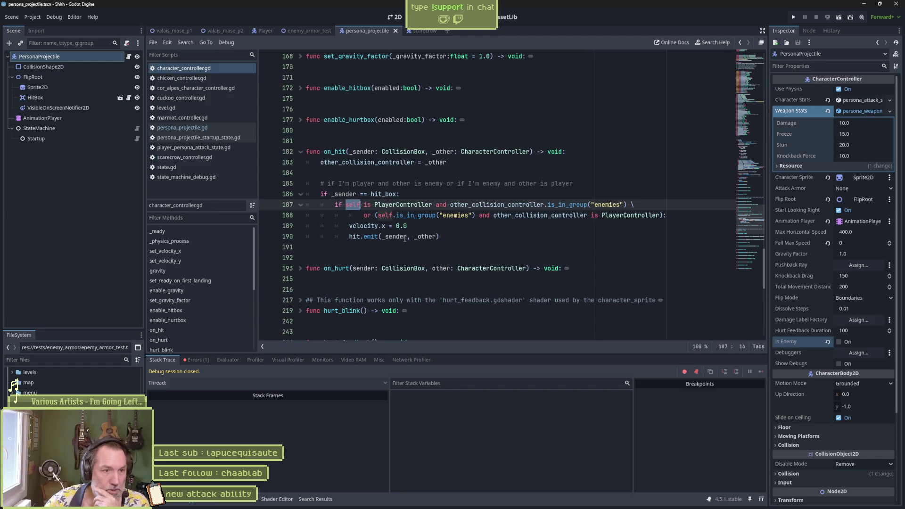
pyautogui.moveTo(431, 204); pyautogui.dragTo(346, 204)
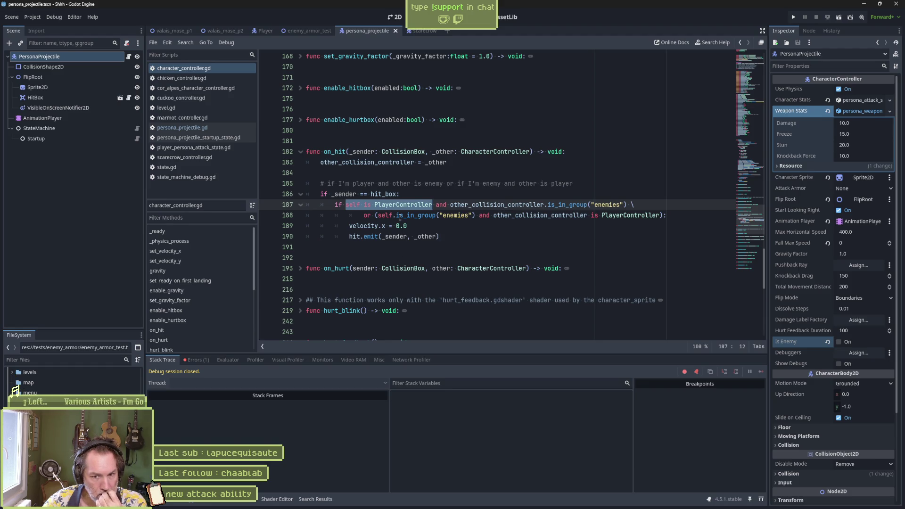
pyautogui.moveTo(400, 217)
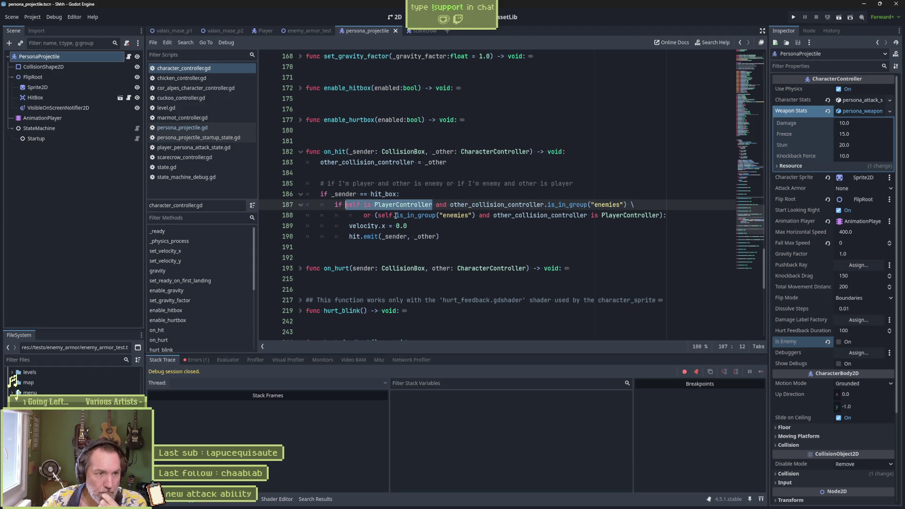
# - Switch to Fork and look over the unstaged changes
pyautogui.moveTo(554, 505)
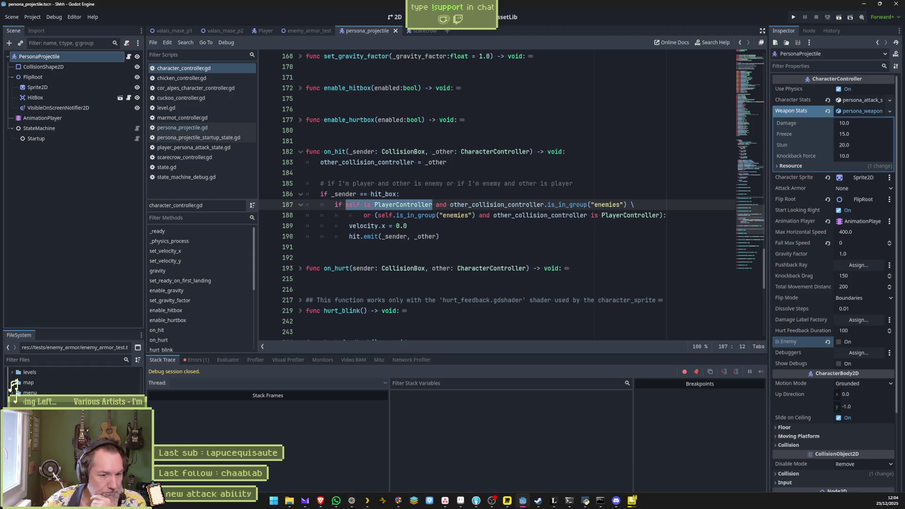
pyautogui.click(475, 501)
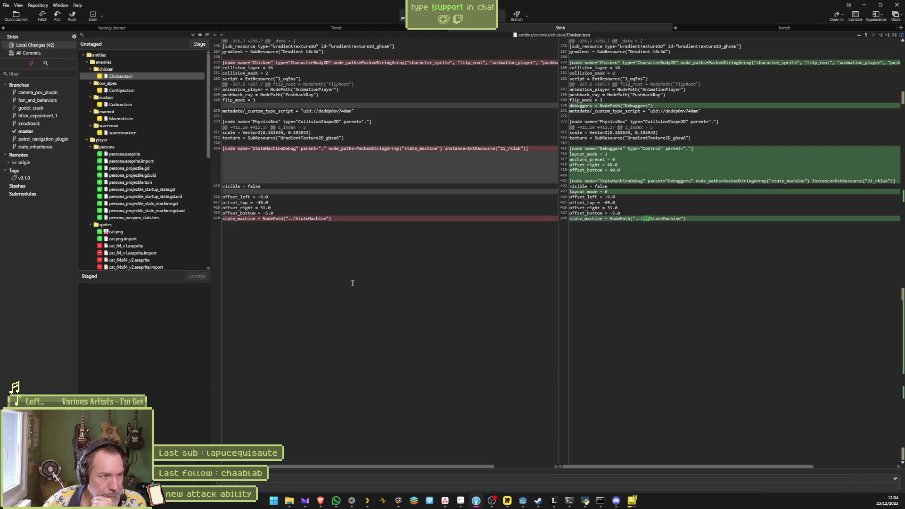
pyautogui.scroll(-3, 149, 148)
pyautogui.scroll(5, 144, 157)
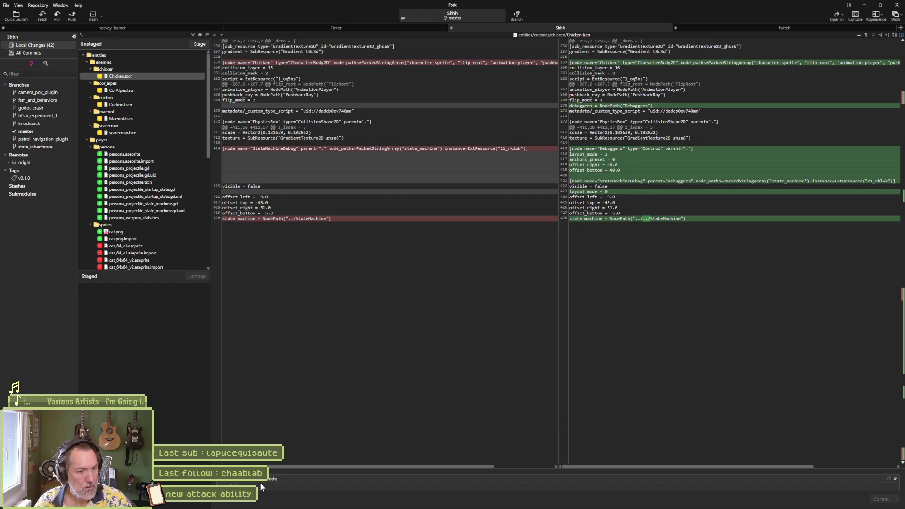
# - Add 'option to show / hide debuggers per controller &' and '[persona]added: drawings v1 and logic' to the commit message, and view cat.png.import
pyautogui.write('option to sh')
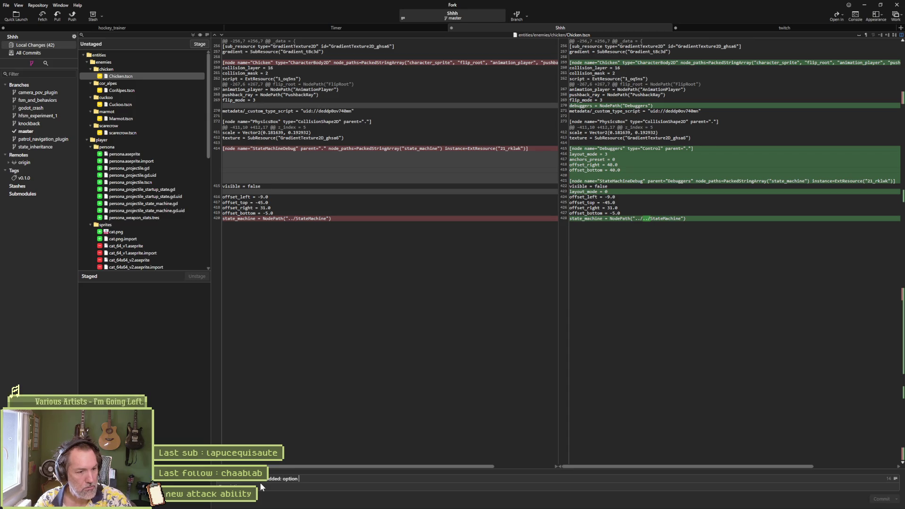
pyautogui.write('ow')
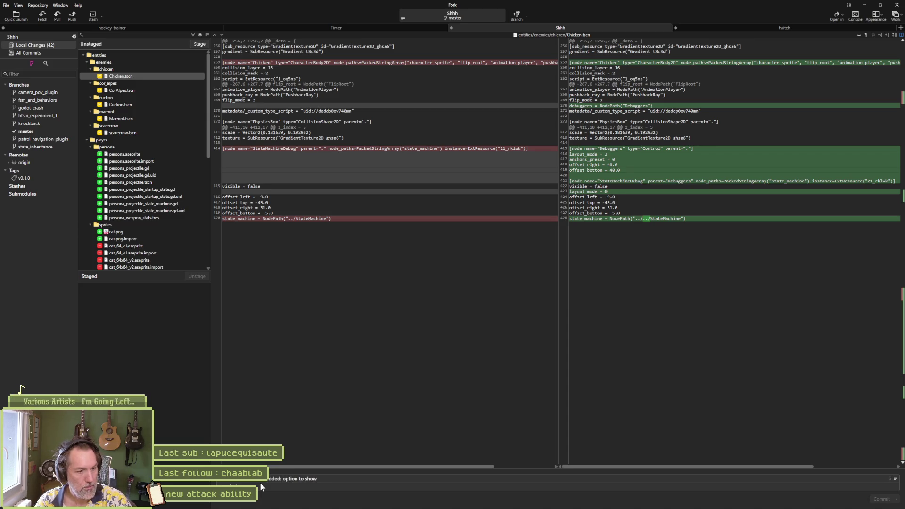
pyautogui.write(' / hide debugg')
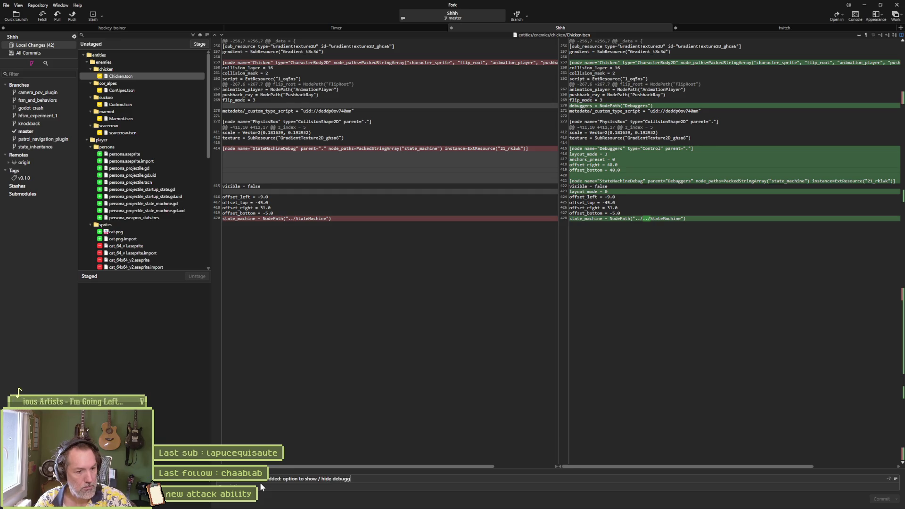
pyautogui.write('ers')
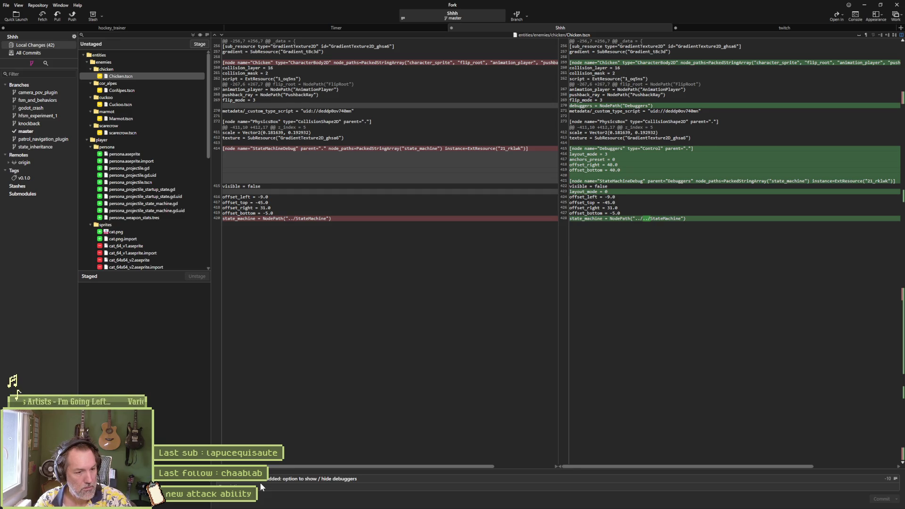
pyautogui.write(' per')
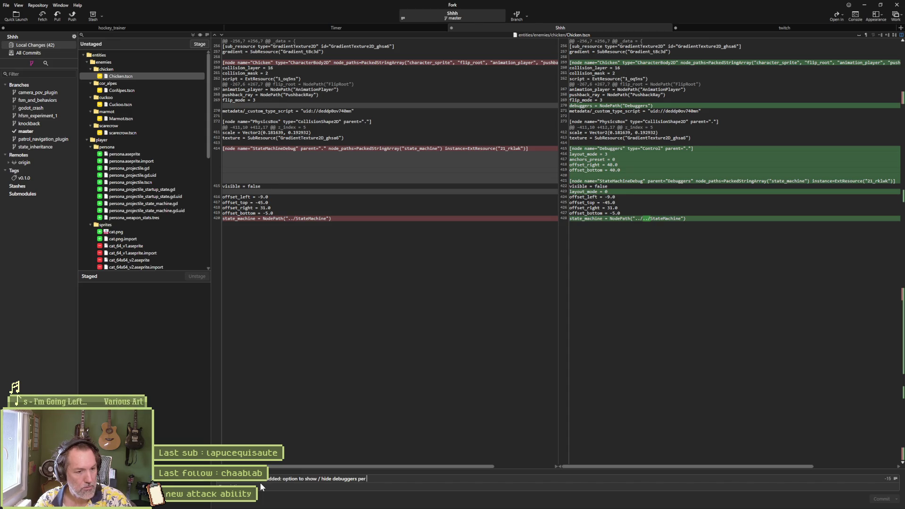
pyautogui.write(' controller &')
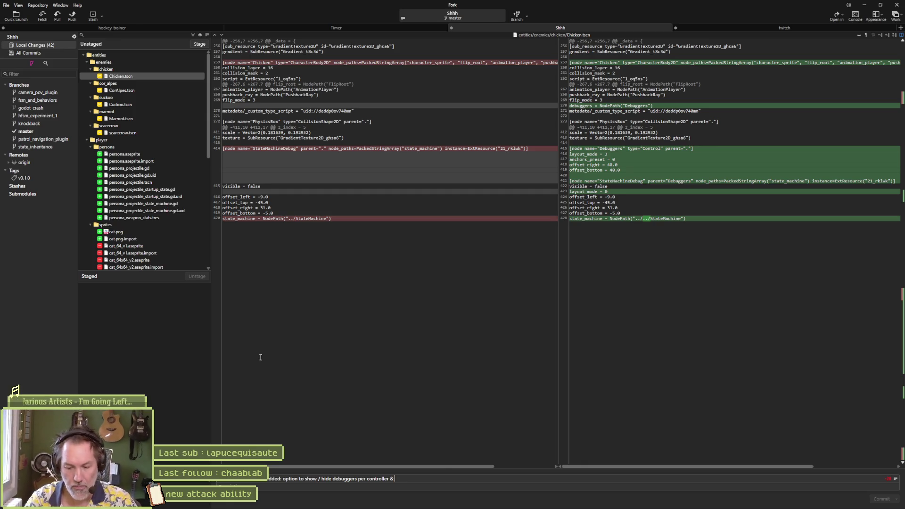
pyautogui.write('[]')
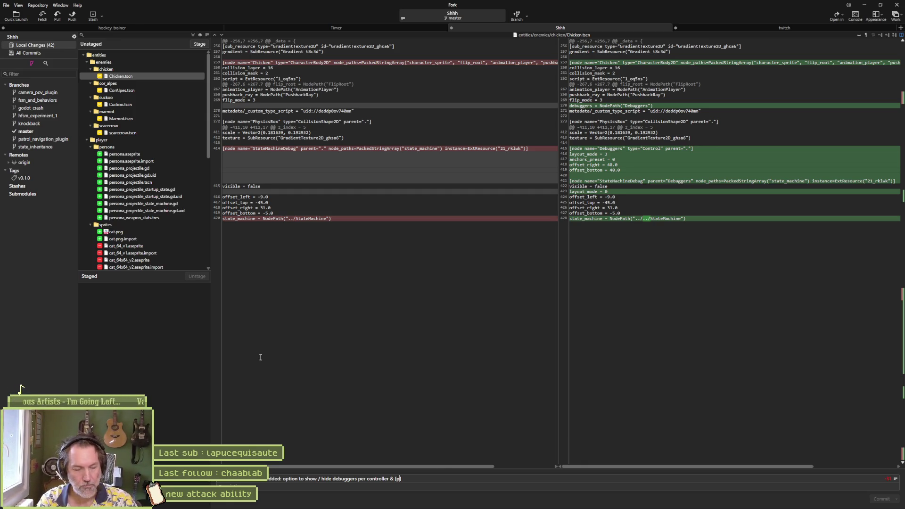
pyautogui.write('persona')
pyautogui.write('dded: ')
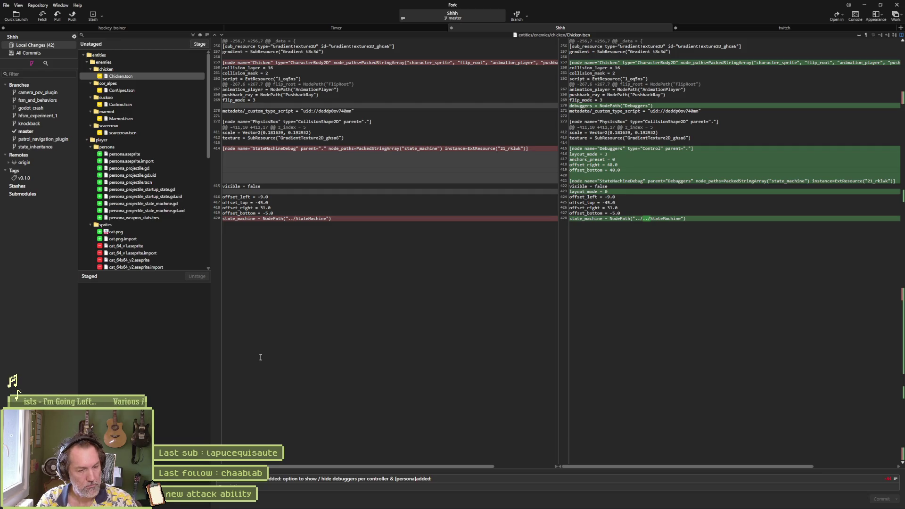
pyautogui.write('drawings v1')
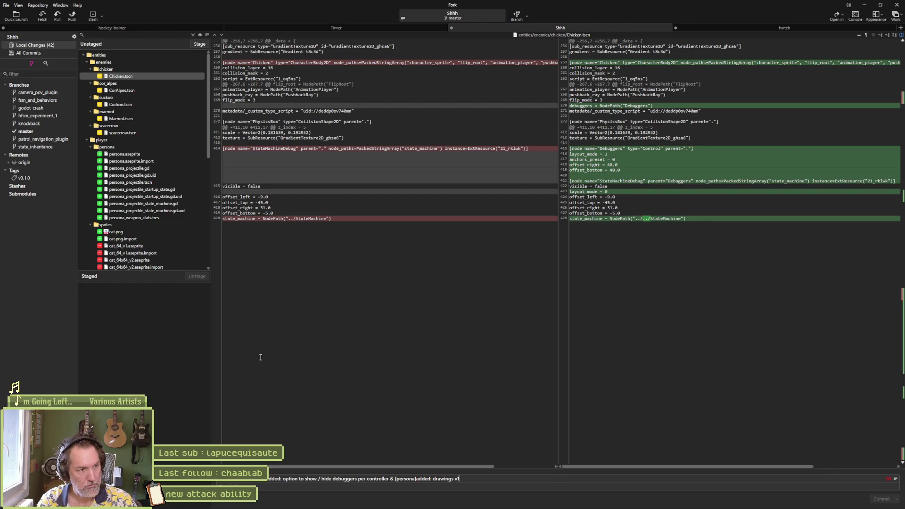
pyautogui.write(' and logic')
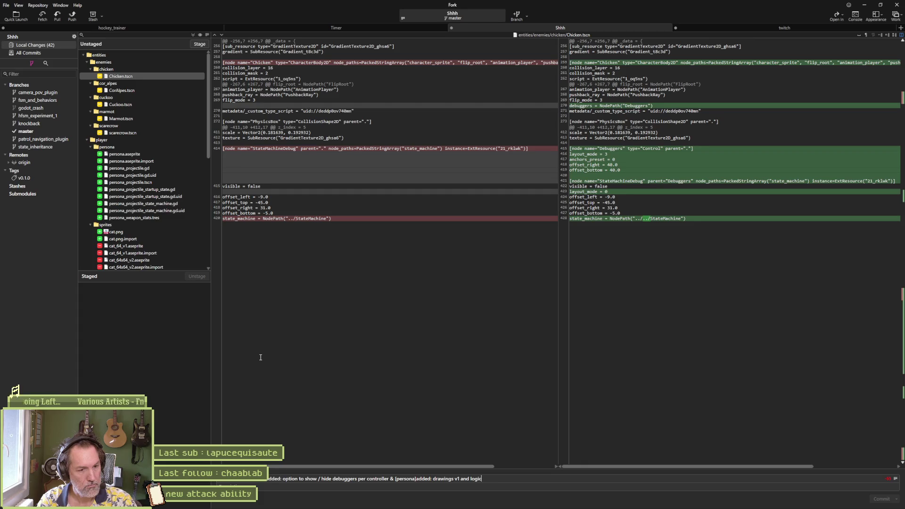
pyautogui.click(113, 238)
# - Preview the cat.png sprite sheet in the Unstaged list
pyautogui.click(119, 233)
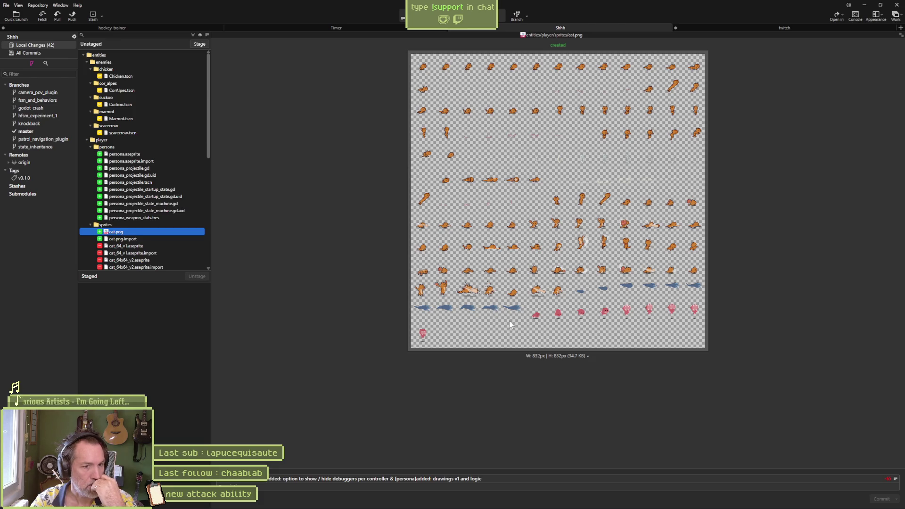
pyautogui.moveTo(523, 500)
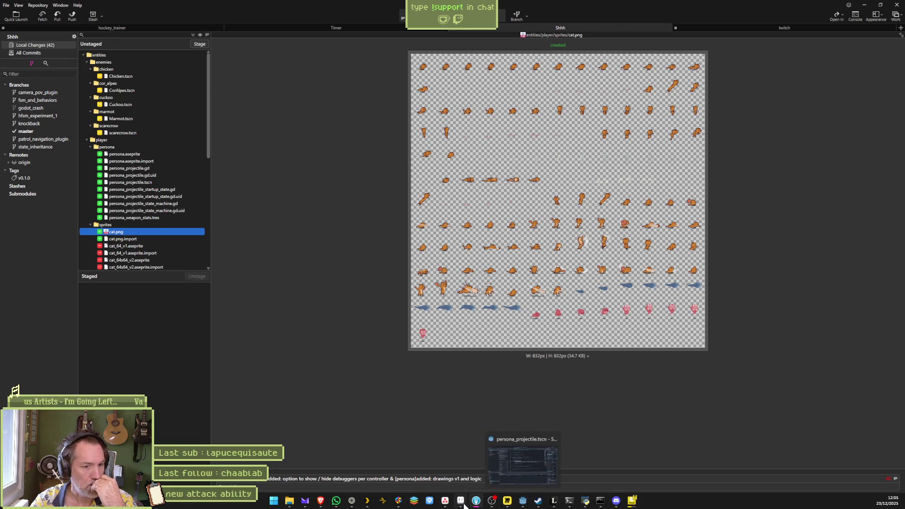
pyautogui.moveTo(463, 505)
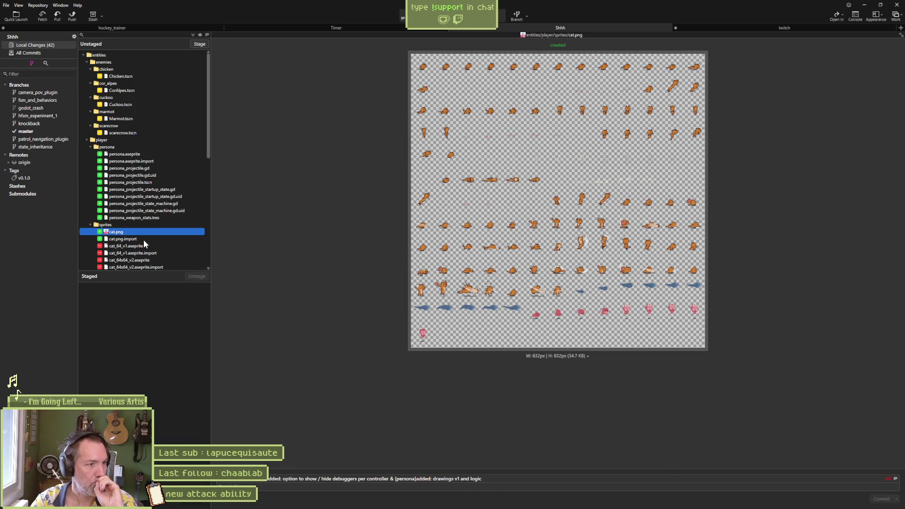
pyautogui.scroll(-3, 149, 250)
pyautogui.scroll(-2, 149, 250)
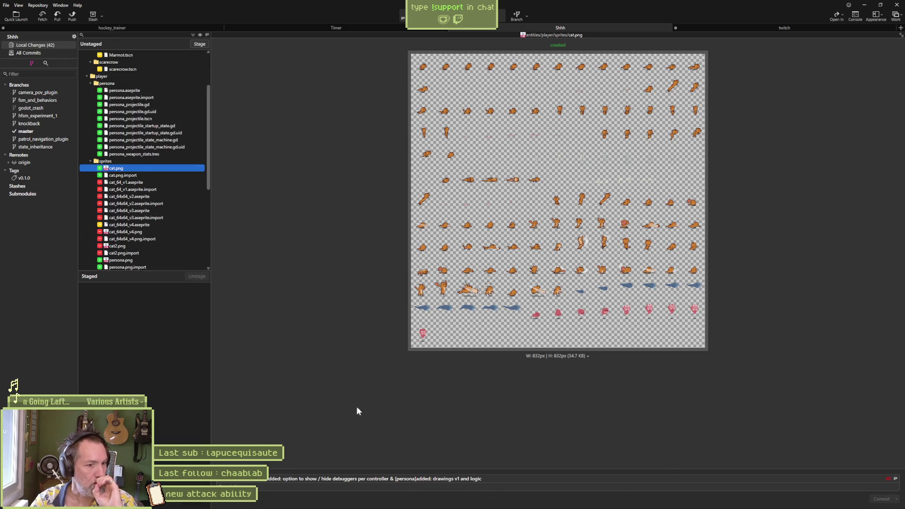
# - Append '& cleanup old aseprite files' to the commit message
pyautogui.click(508, 481)
pyautogui.write('&')
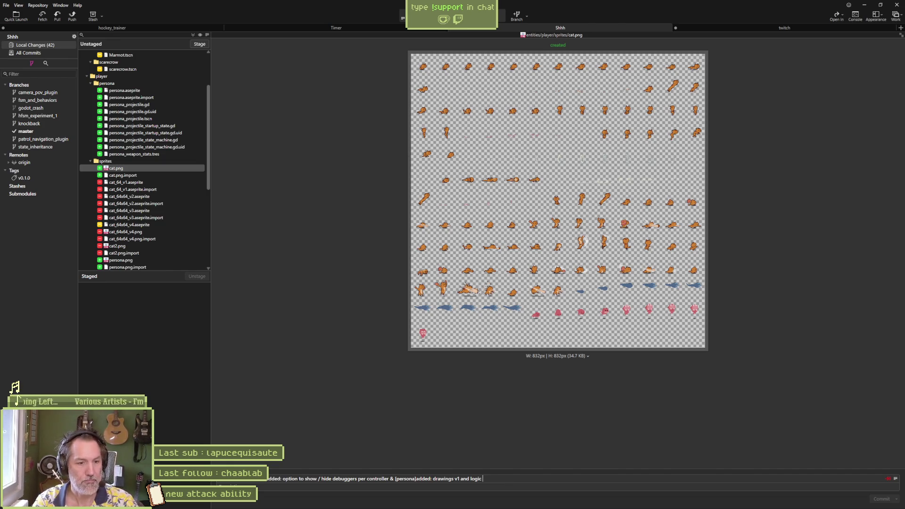
pyautogui.write(' cle')
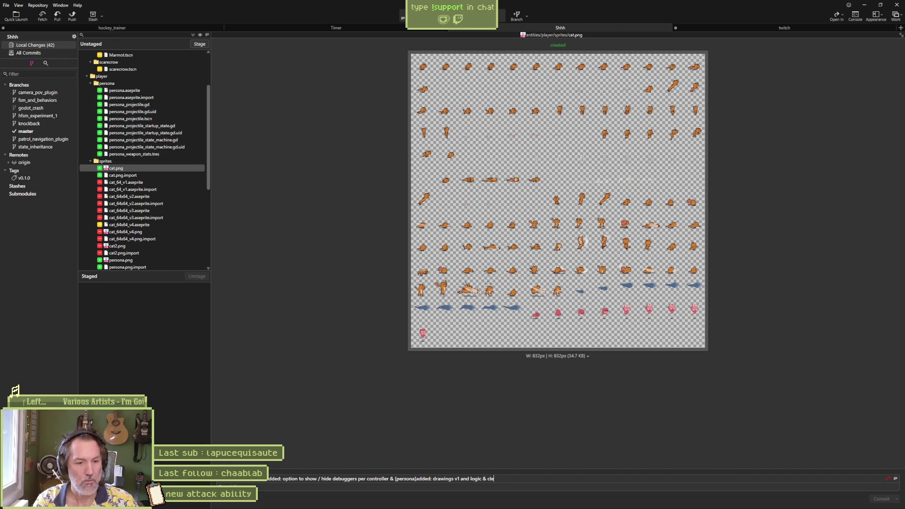
pyautogui.write('anup')
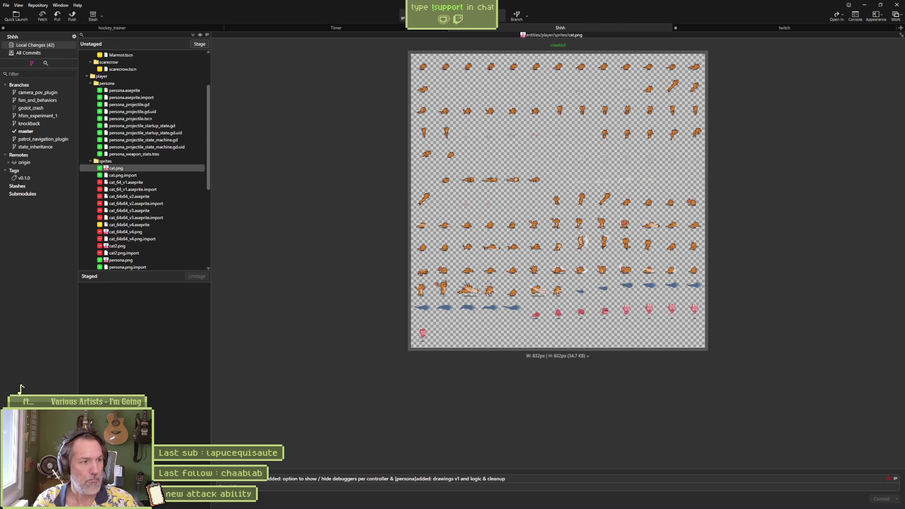
pyautogui.write(' old aseprite files')
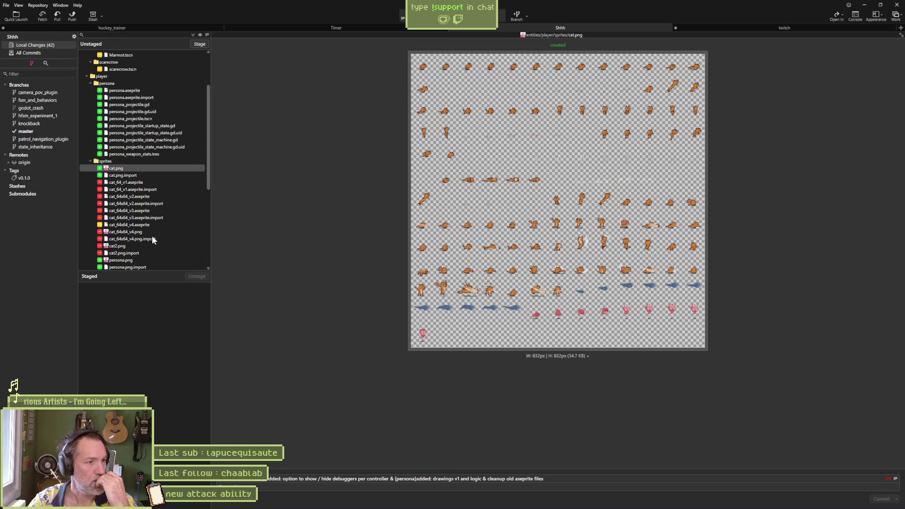
pyautogui.scroll(-1, 152, 242)
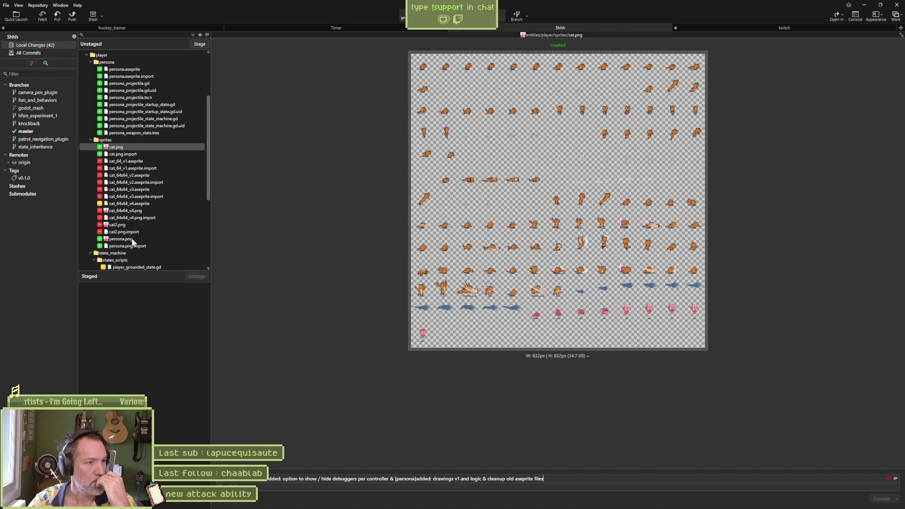
# - Preview the persona.png cat-head sprites, then the player_grounded_state.gd diff
pyautogui.click(132, 239)
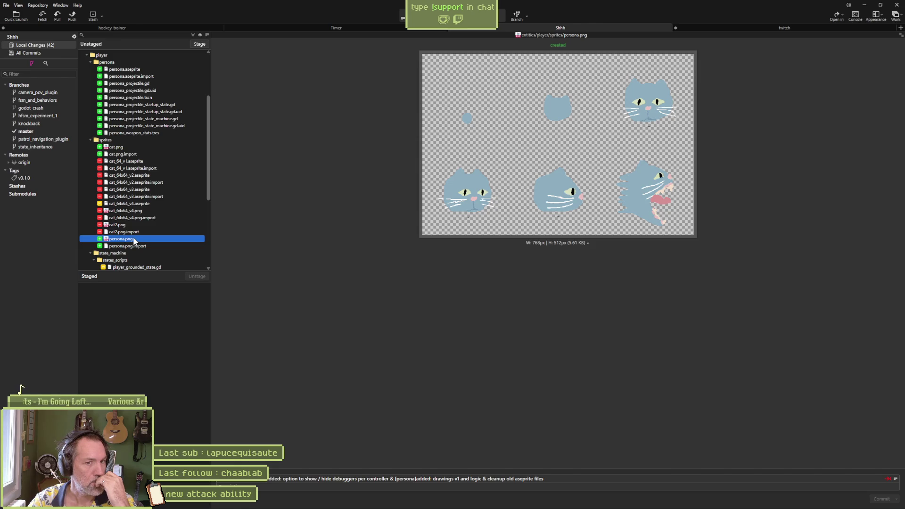
pyautogui.scroll(-1, 143, 242)
pyautogui.scroll(-1, 144, 242)
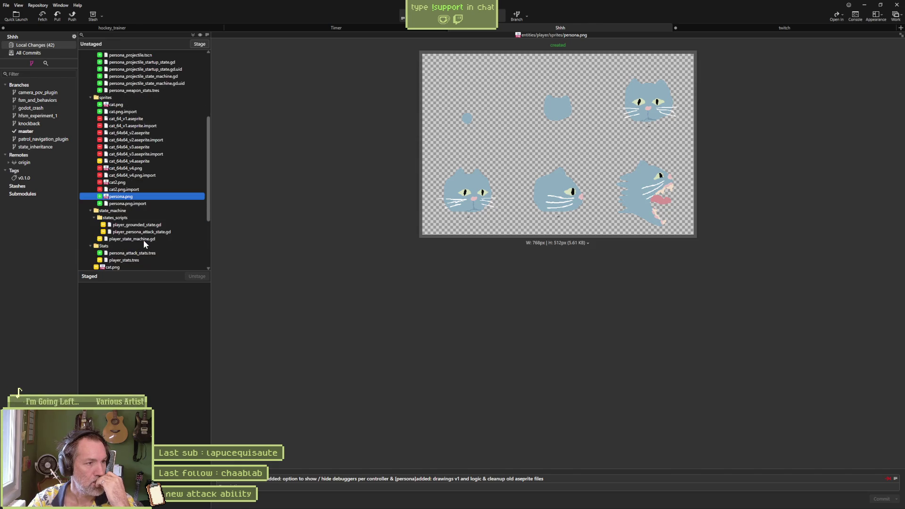
pyautogui.click(151, 226)
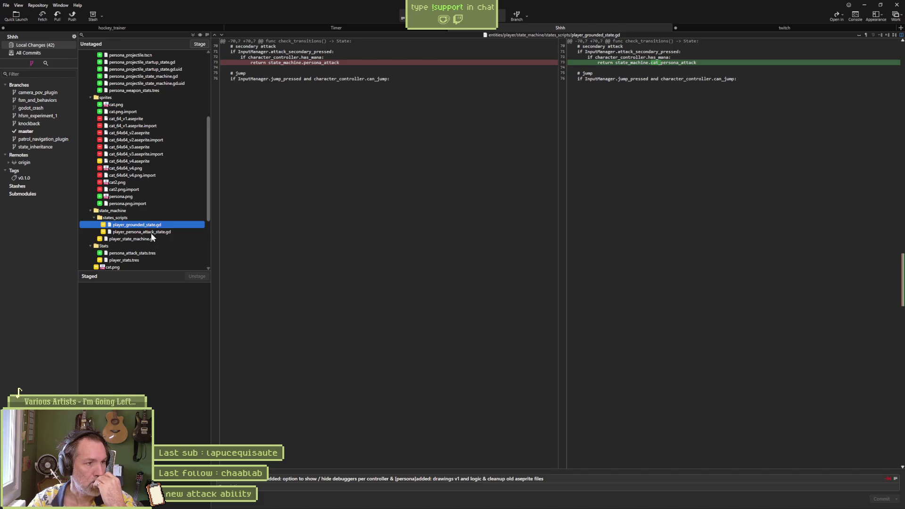
# - Review the player_persona_attack_state.gd and player_state_machine.gd diffs, then compare old and new cat.png
pyautogui.click(151, 232)
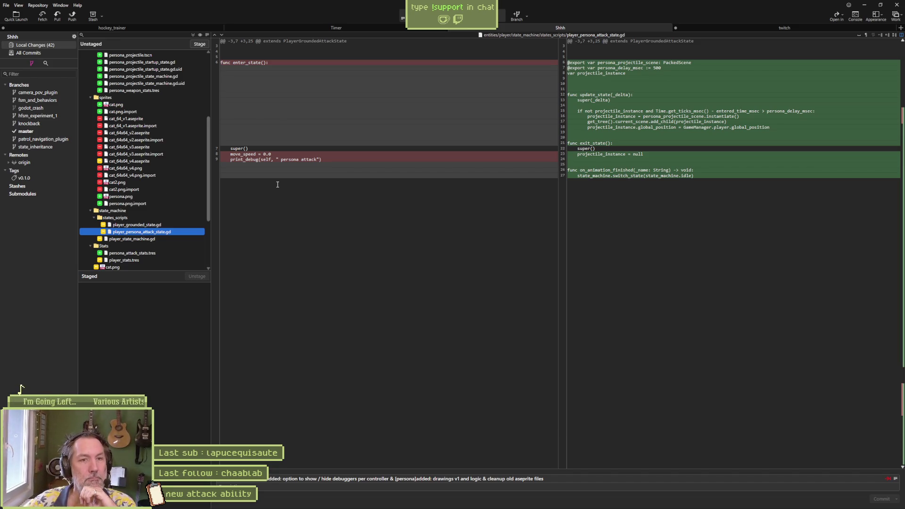
pyautogui.moveTo(463, 173)
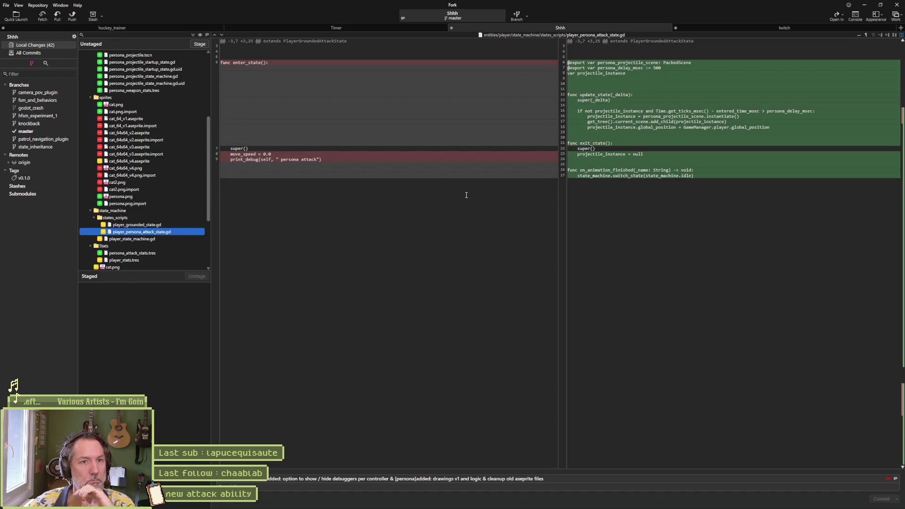
pyautogui.click(142, 239)
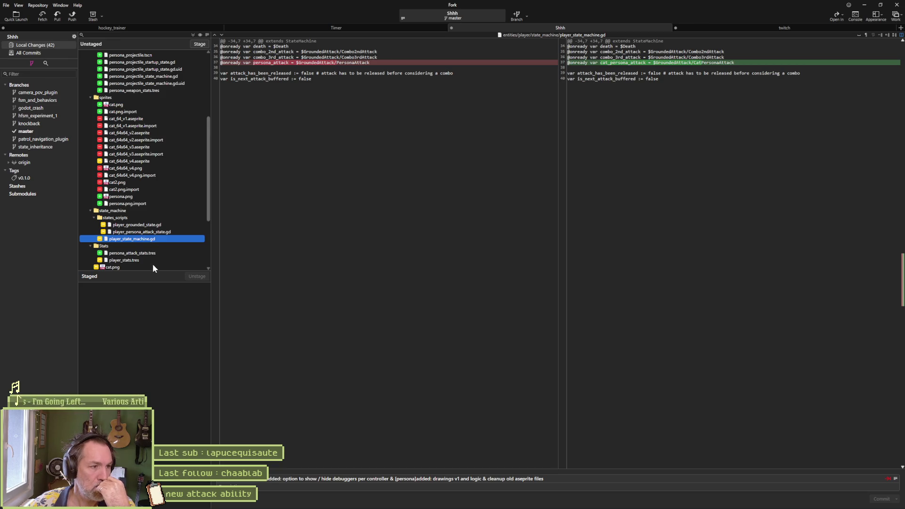
pyautogui.scroll(-2, 153, 257)
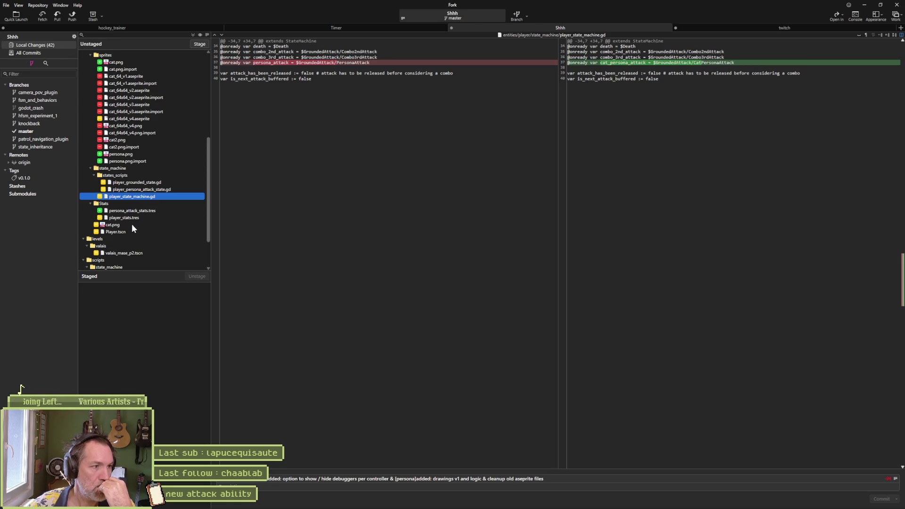
pyautogui.click(128, 225)
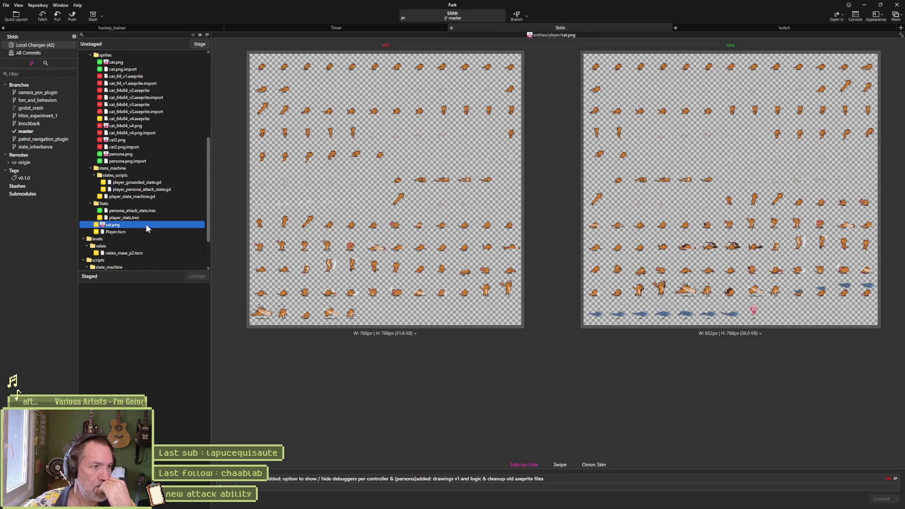
# - Preview the newly created sprites/cat.png sheet
pyautogui.scroll(1, 141, 226)
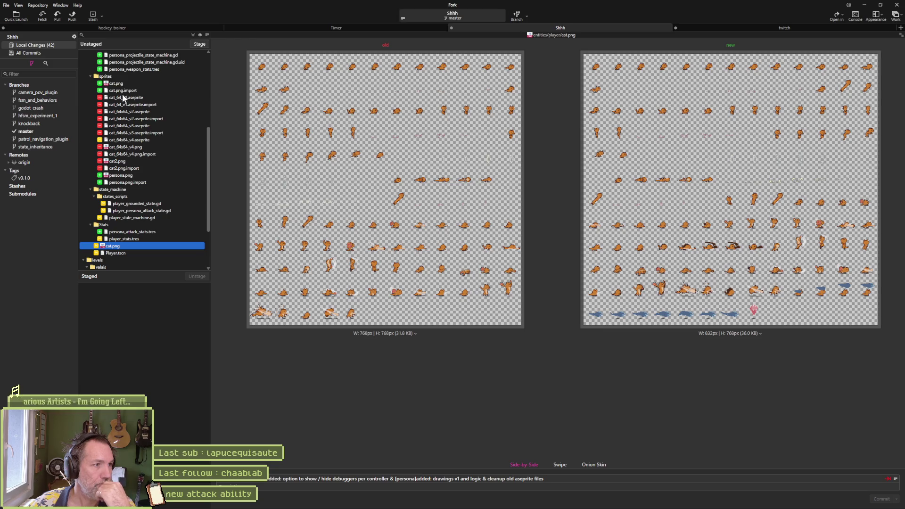
pyautogui.click(121, 84)
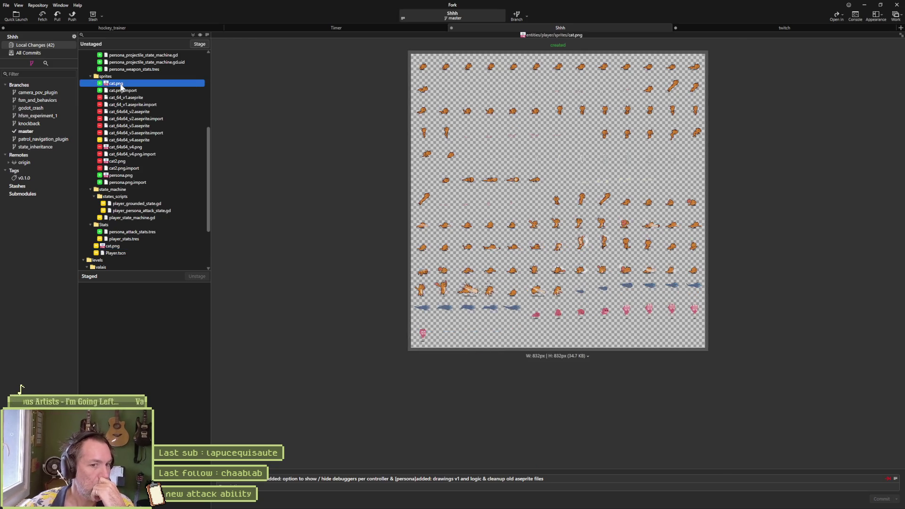
pyautogui.scroll(-1, 134, 198)
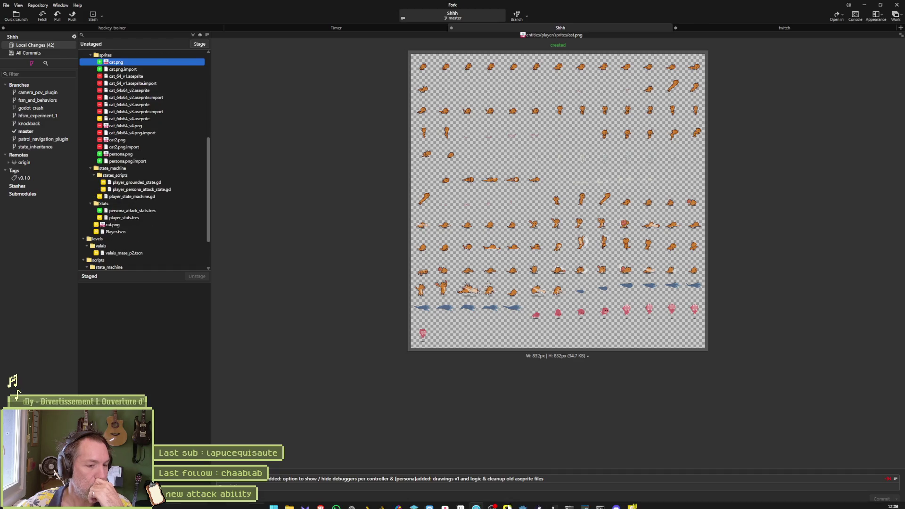
# - Bring persona.aseprite forward in Aseprite, then go back to the git client
pyautogui.moveTo(509, 504)
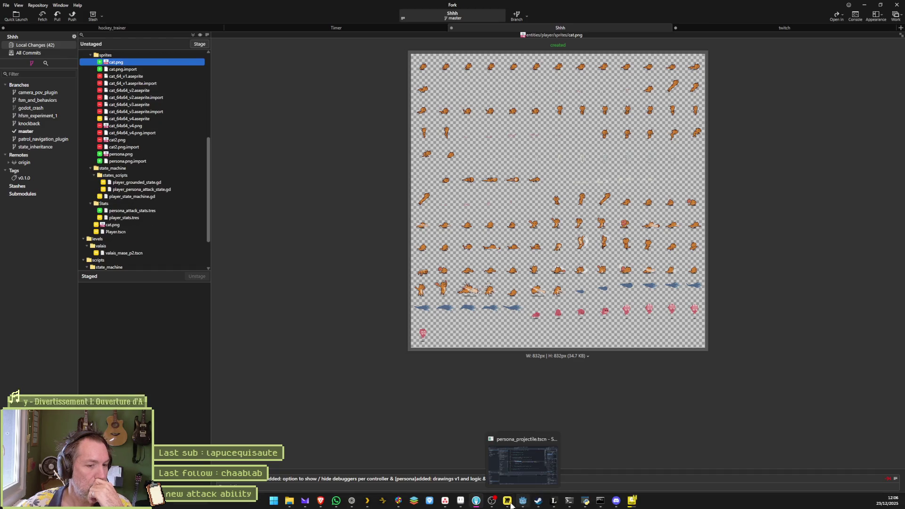
pyautogui.click(460, 501)
pyautogui.click(508, 501)
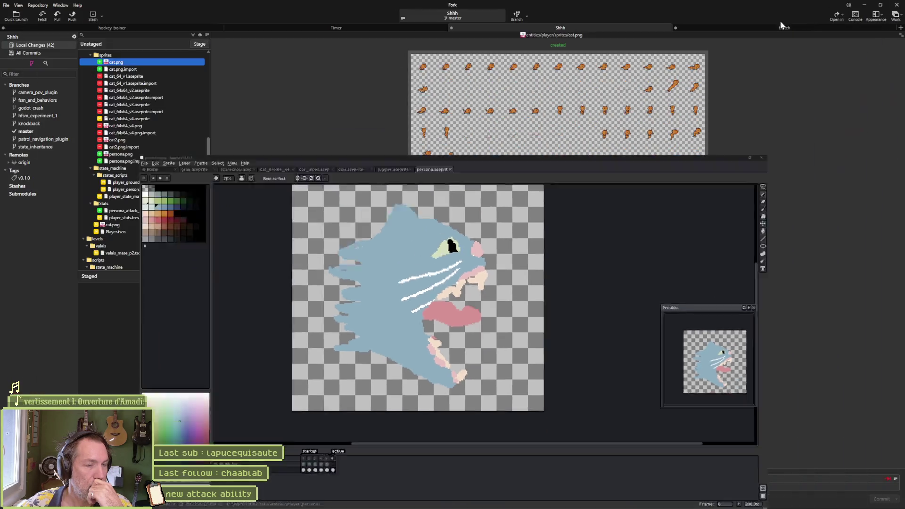
# - Back in Godot, move cat.png into the sprites folder
pyautogui.click(522, 501)
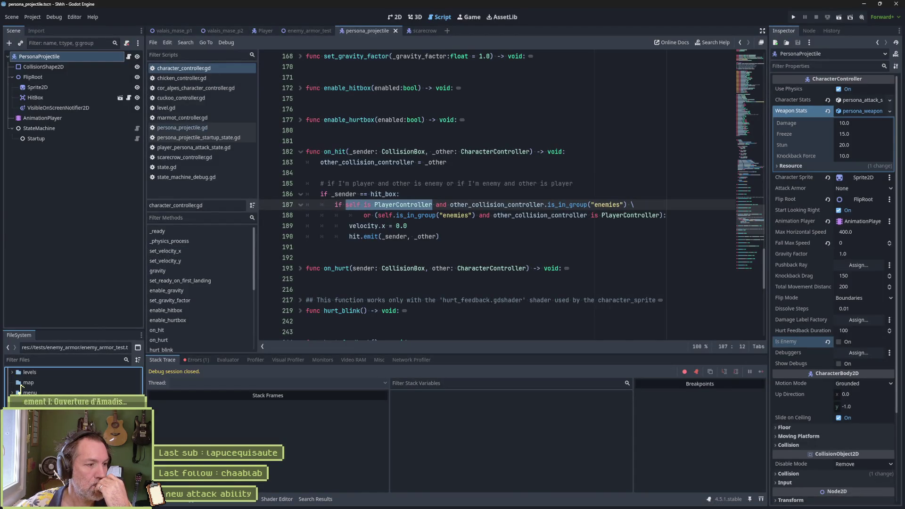
pyautogui.scroll(-5, 73, 382)
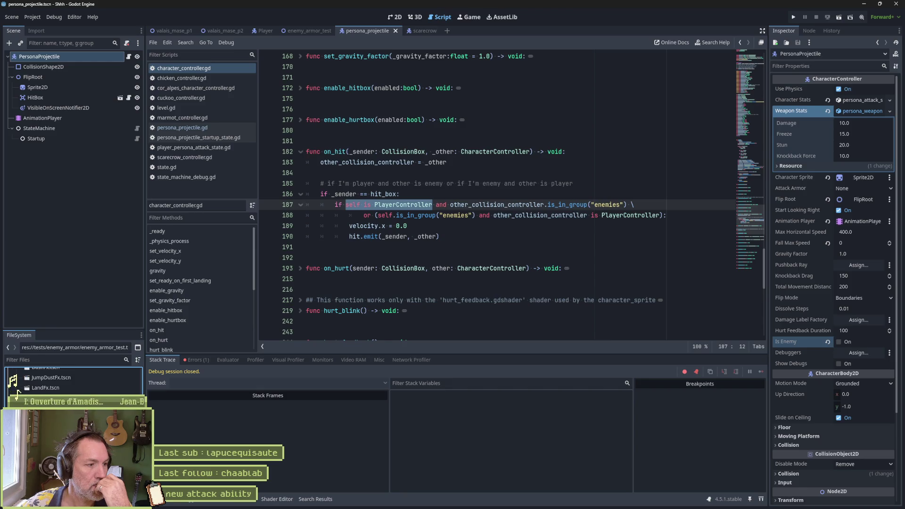
pyautogui.scroll(-5, 73, 379)
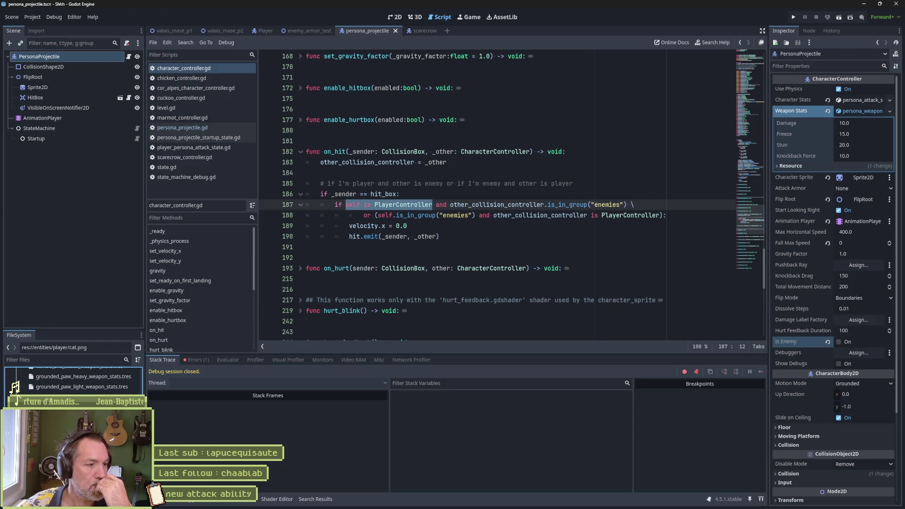
pyautogui.moveTo(15, 386); pyautogui.dragTo(21, 388)
pyautogui.press('Escape')
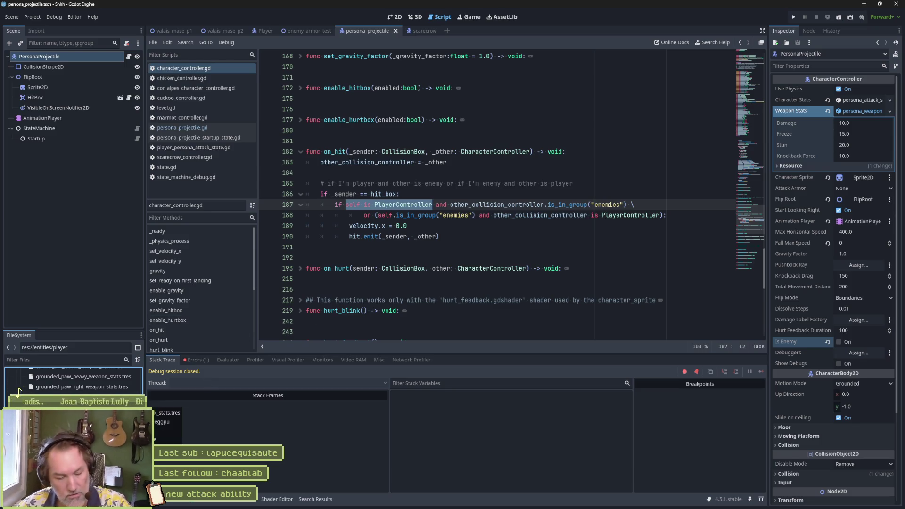
# - Toggle the projectile's Is Enemy on and back off, then run and stop the scene
pyautogui.click(839, 342)
pyautogui.click(838, 342)
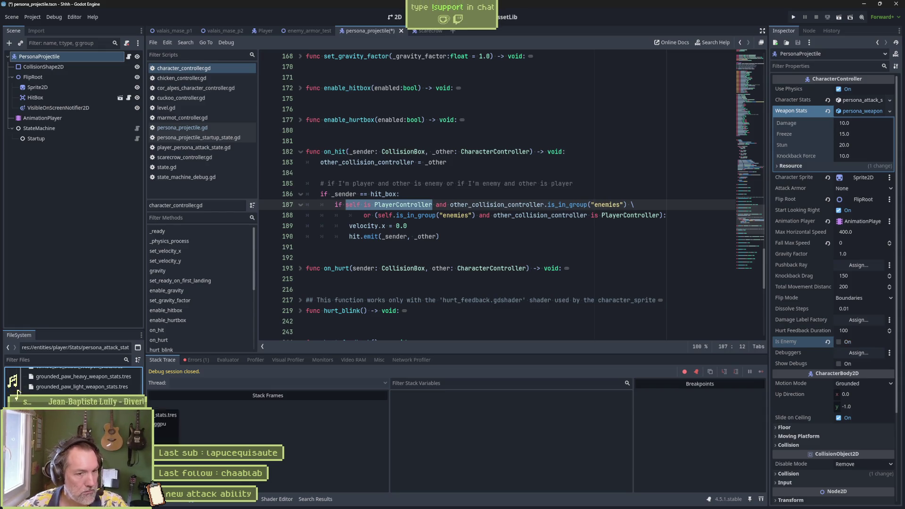
pyautogui.press('F6')
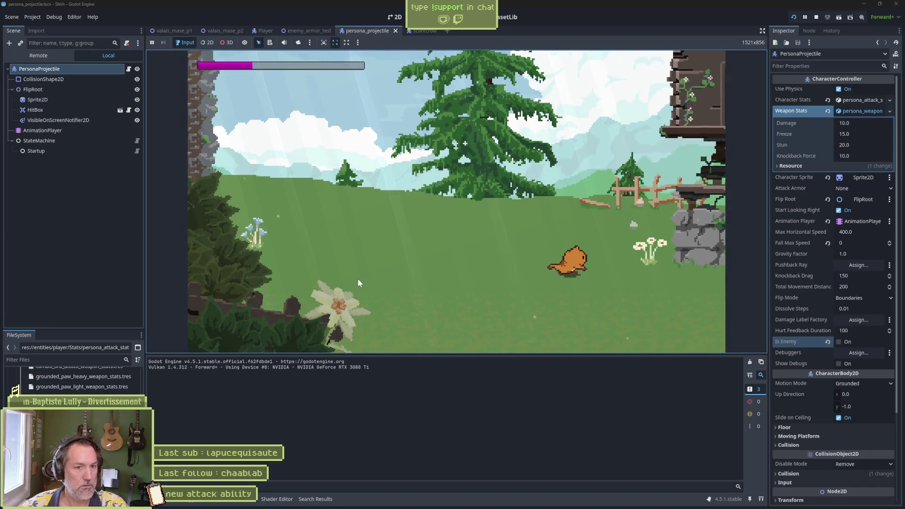
pyautogui.press('F8')
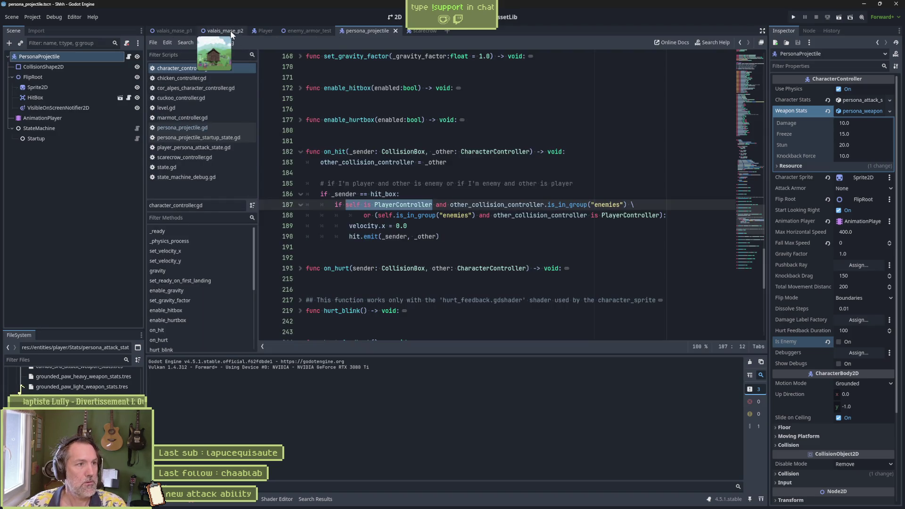
# - Run enemy_armor_test and hit the scarecrow with the cat's normal and giant persona attacks
pyautogui.click(310, 31)
pyautogui.press('F6')
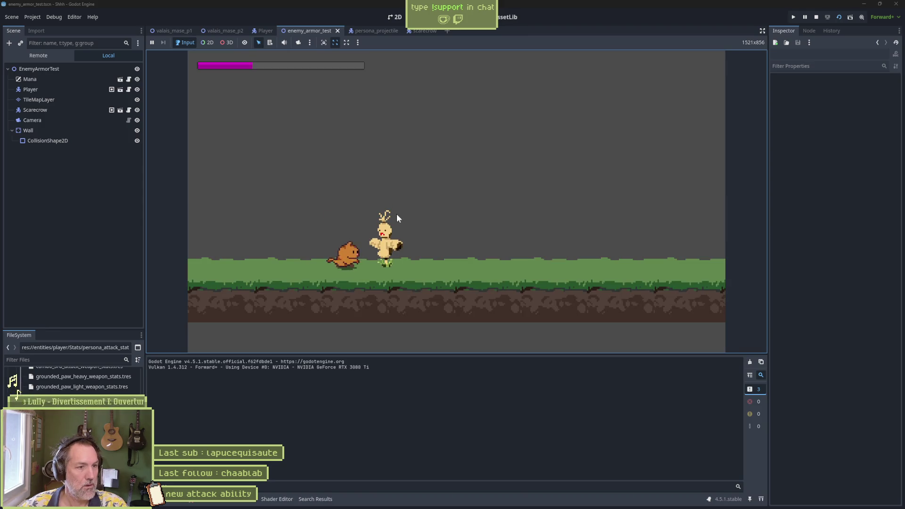
pyautogui.click(397, 218)
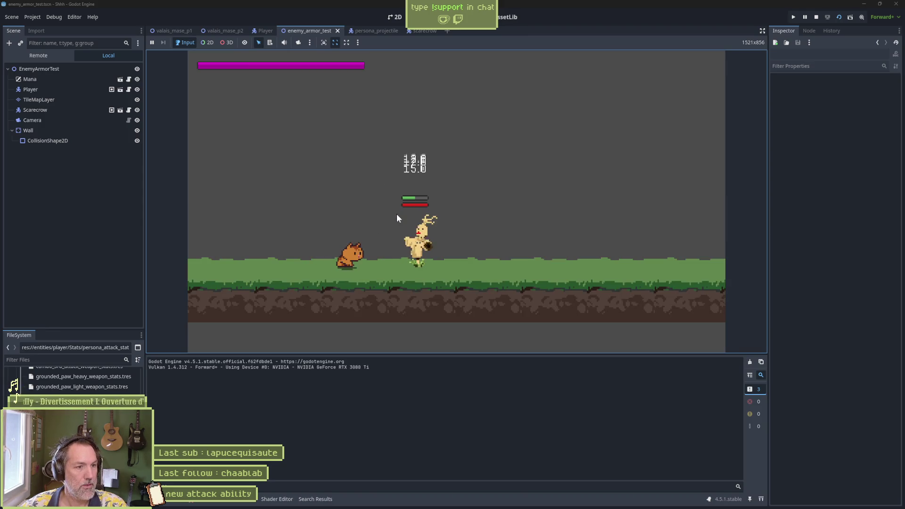
pyautogui.rightClick(397, 218)
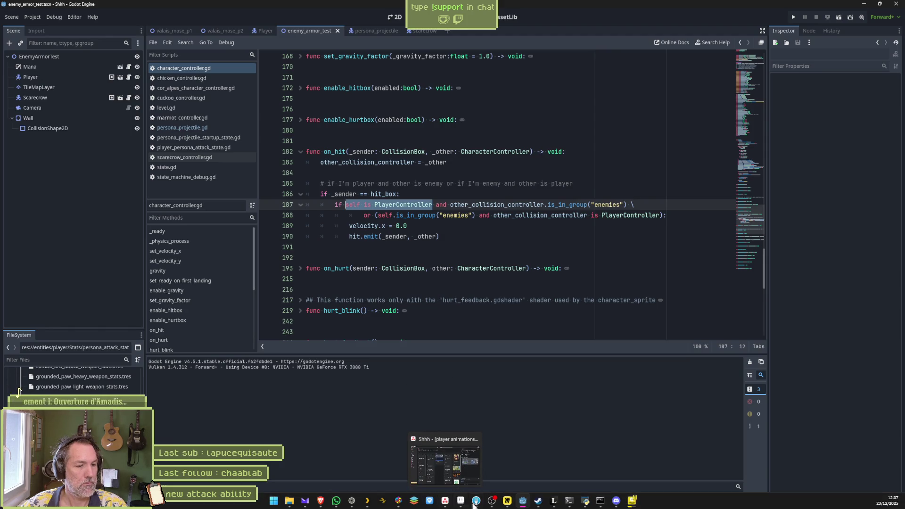
# - Back in Fork, review the Player.tscn and state.gd diffs
pyautogui.click(475, 503)
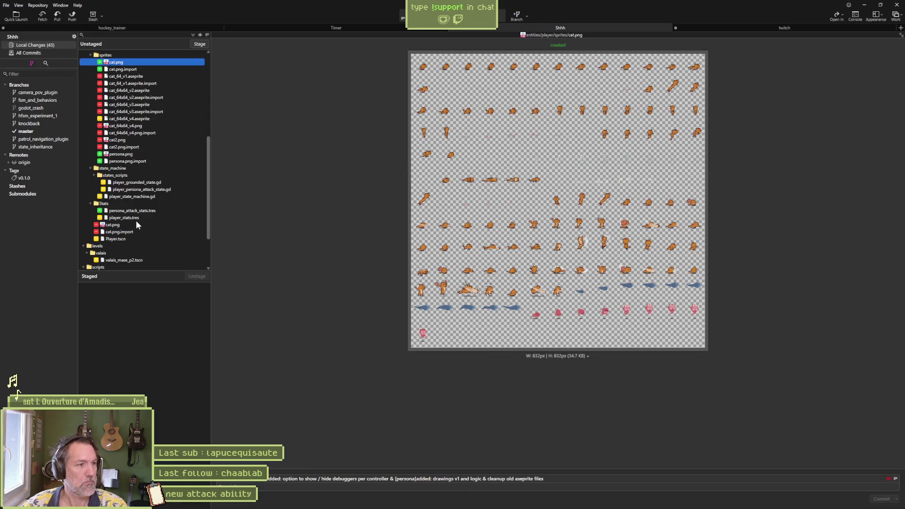
pyautogui.click(123, 239)
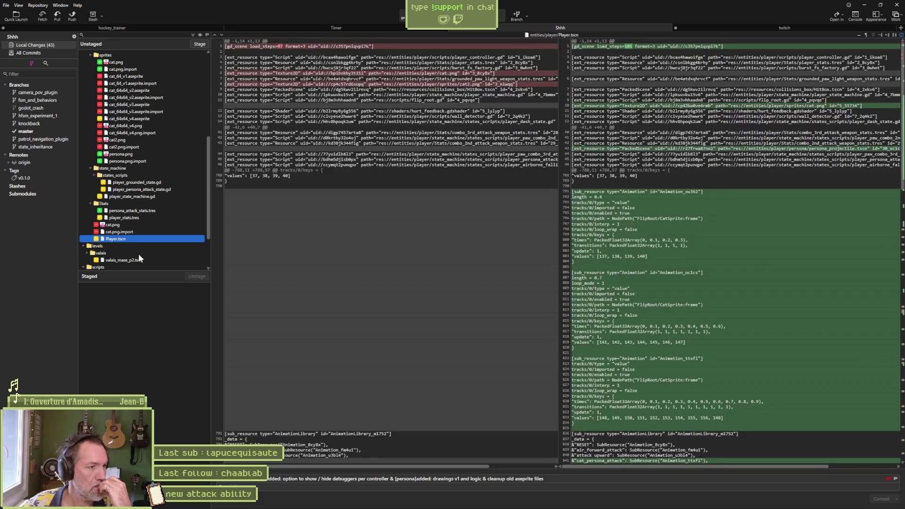
pyautogui.scroll(-2, 137, 254)
pyautogui.scroll(-1, 134, 253)
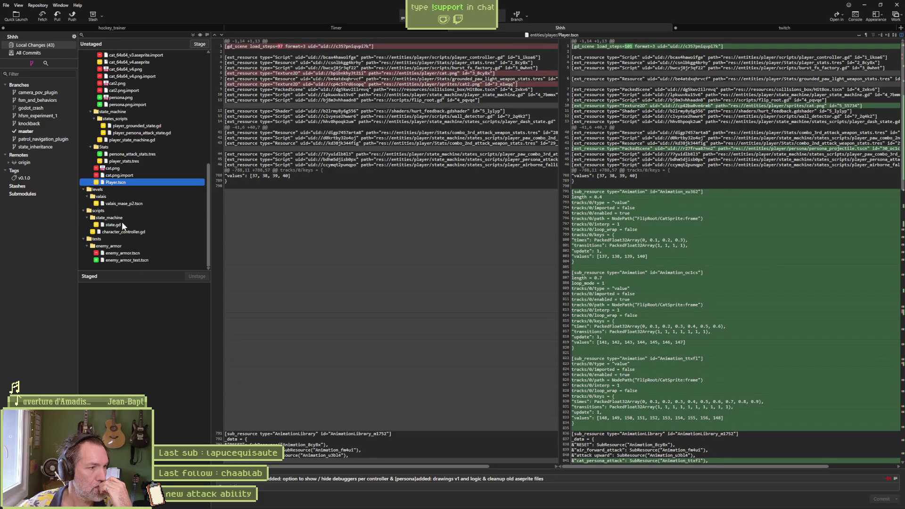
pyautogui.click(122, 225)
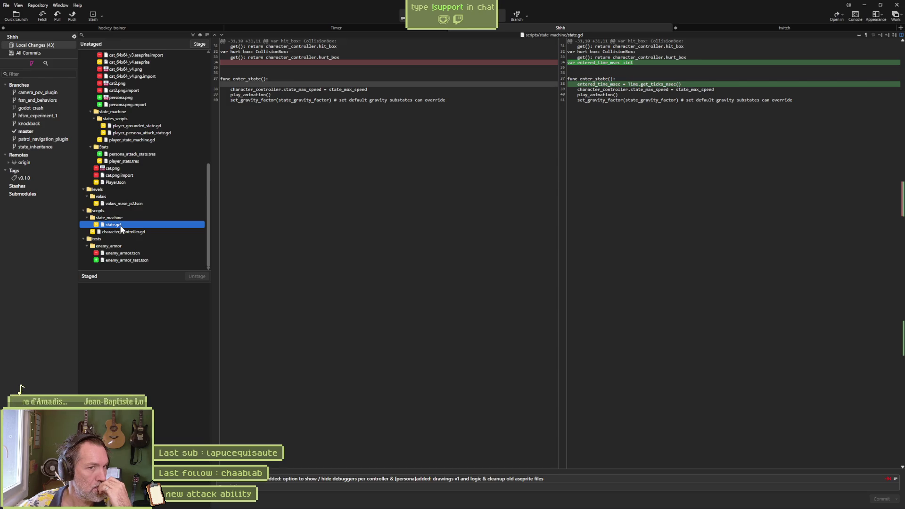
# - Extend the commit message with 'state' and 'added: entered time'
pyautogui.click(580, 480)
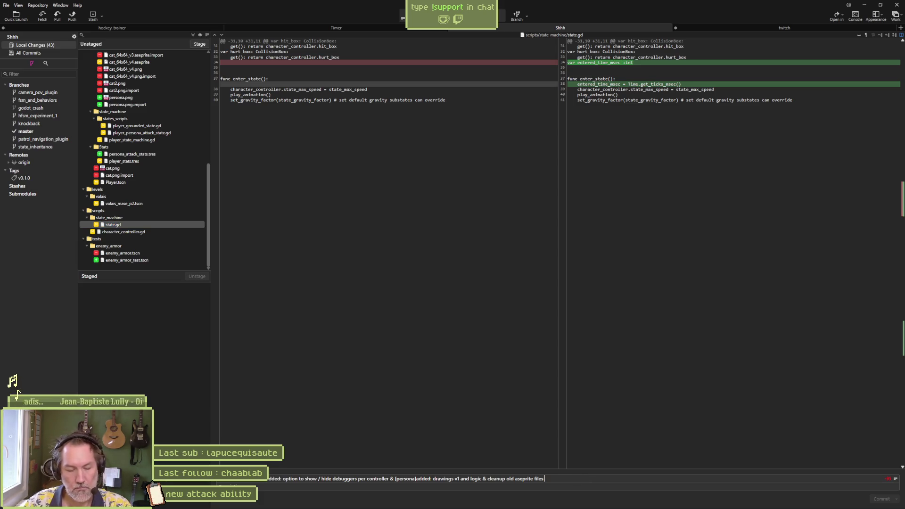
pyautogui.write('& [')
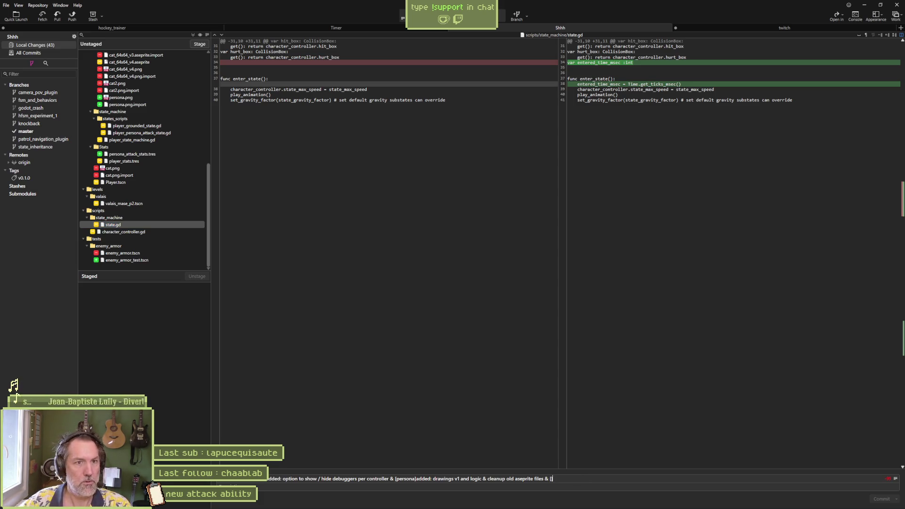
pyautogui.write(']')
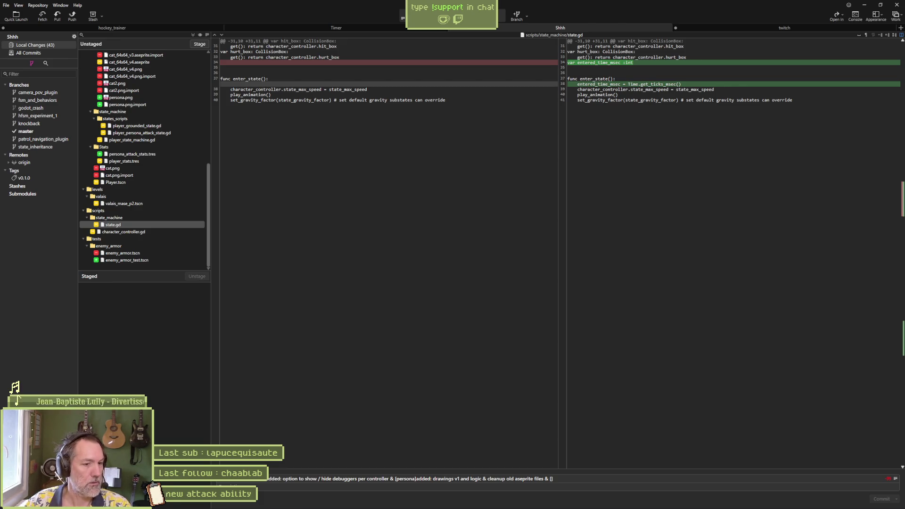
pyautogui.write('state')
pyautogui.press('Right')
pyautogui.write('added')
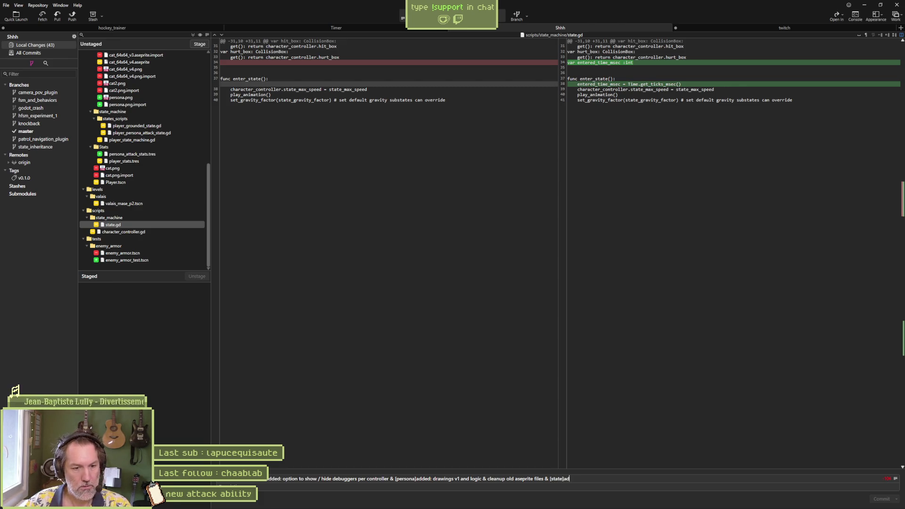
pyautogui.write(': entered')
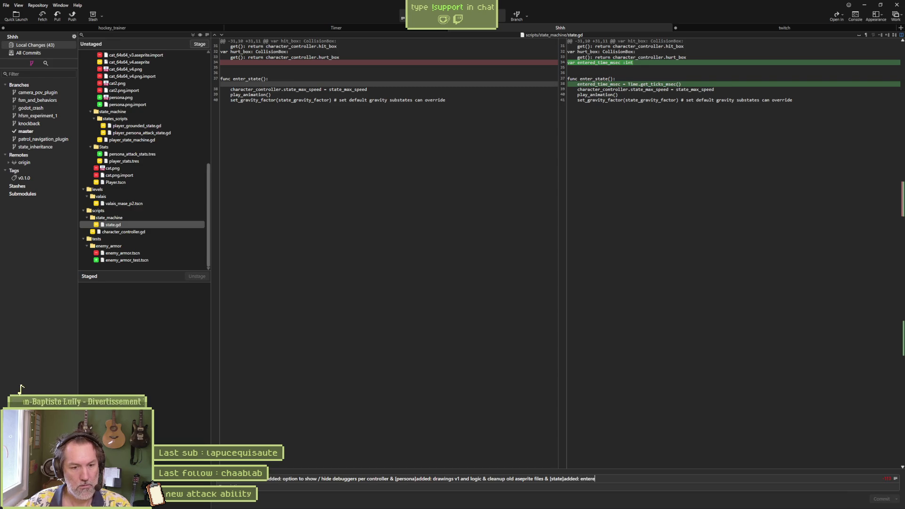
pyautogui.write(' time')
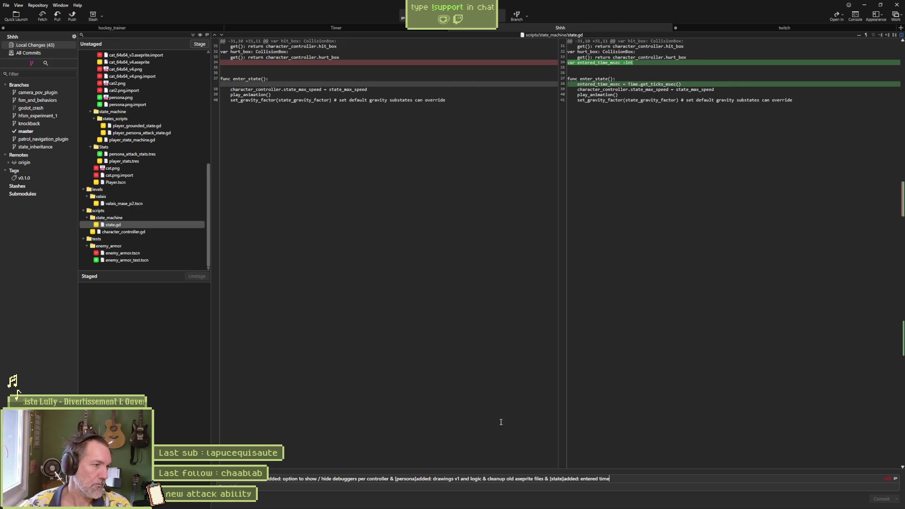
# - Recheck the state.gd and character_controller.gd changes, then stage all changed files
pyautogui.click(149, 232)
pyautogui.click(145, 225)
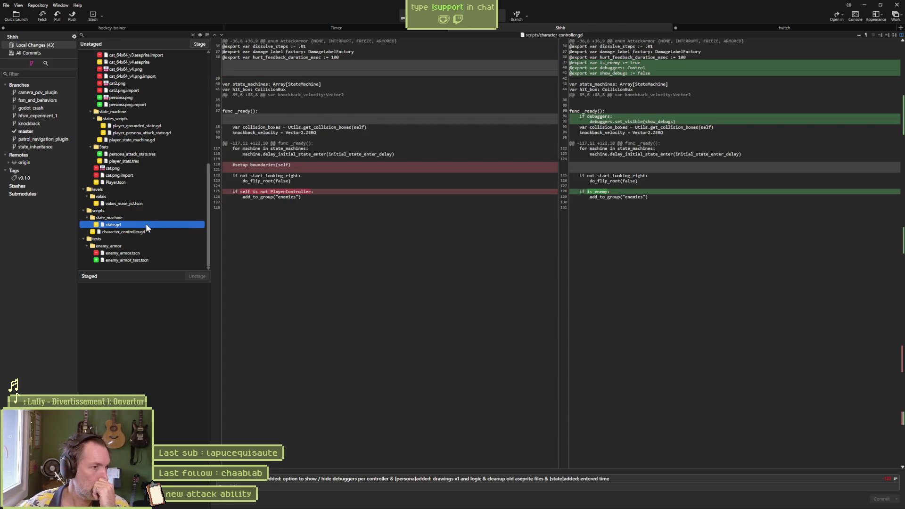
pyautogui.click(148, 233)
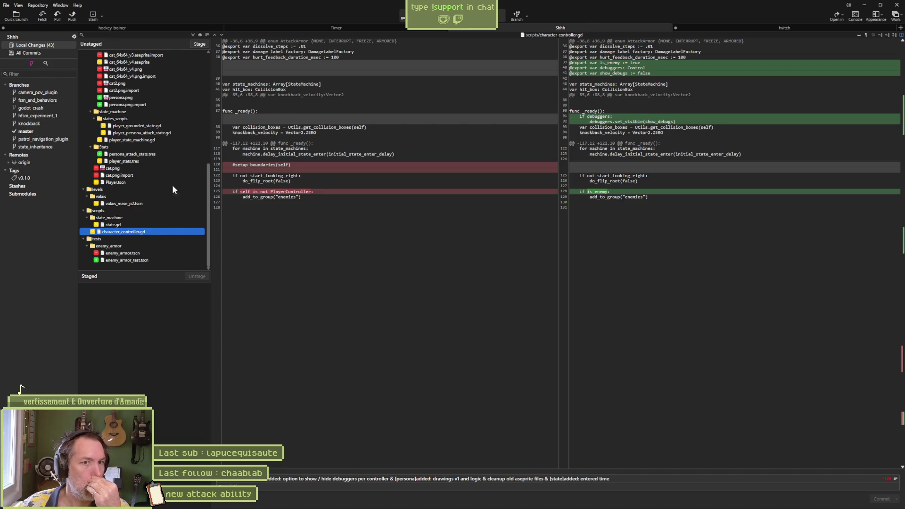
pyautogui.moveTo(477, 180)
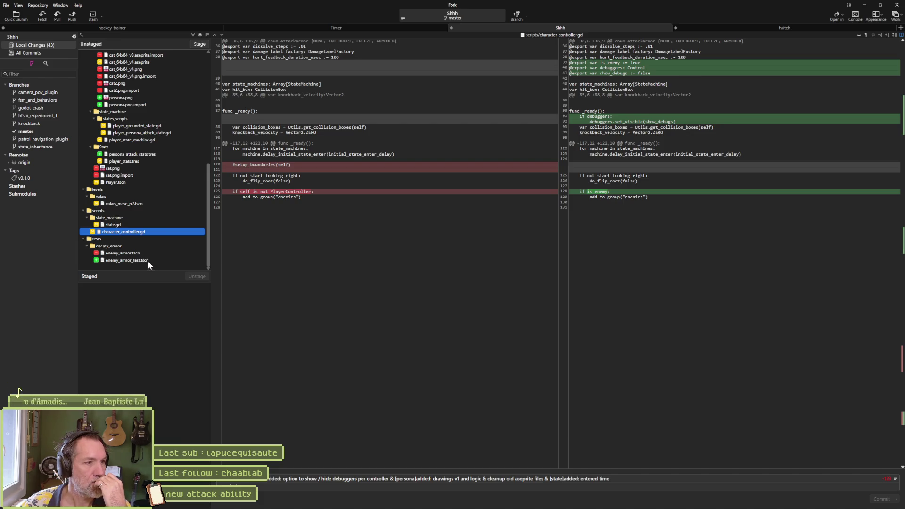
pyautogui.click(194, 35)
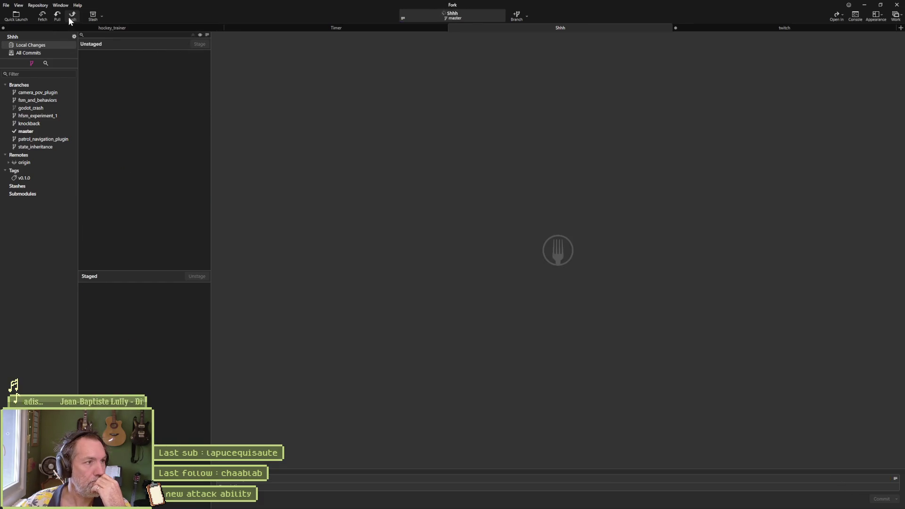
# - Commit the staged changes, push master to origin, and minimise Fork
pyautogui.click(70, 16)
pyautogui.click(494, 275)
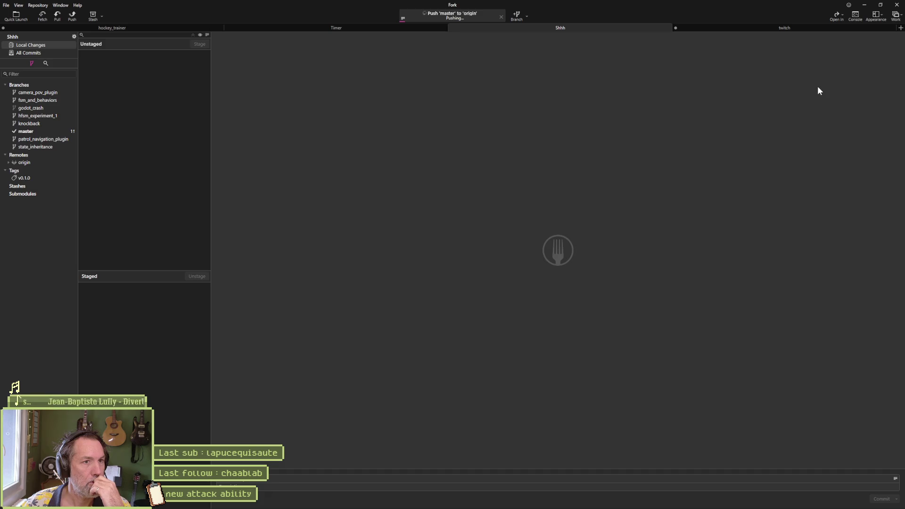
pyautogui.click(861, 4)
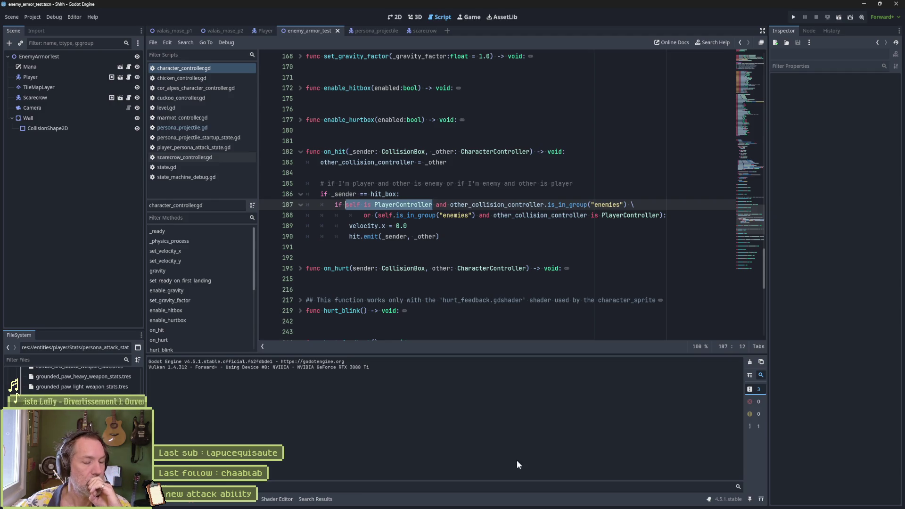
# - Browse the latest master commit's file tree and character_controller.gd changes, then minimise Fork
pyautogui.moveTo(542, 506)
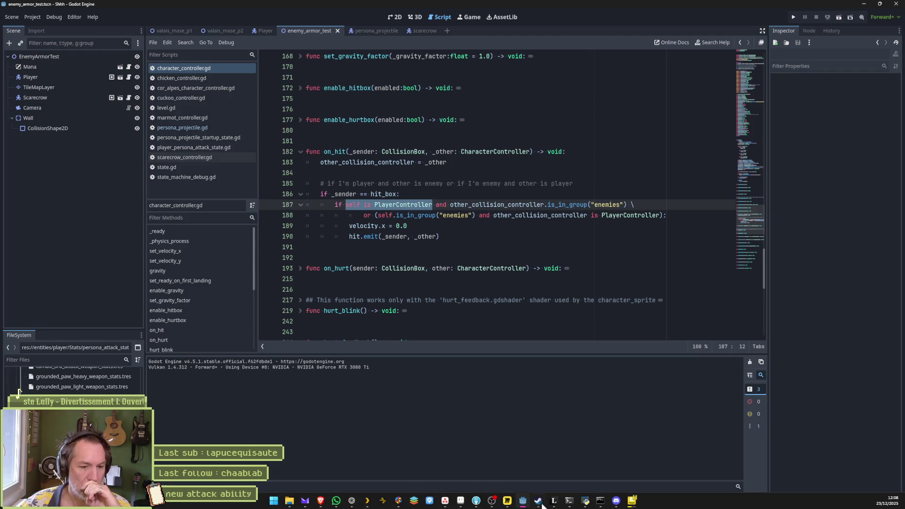
pyautogui.click(476, 500)
pyautogui.click(32, 129)
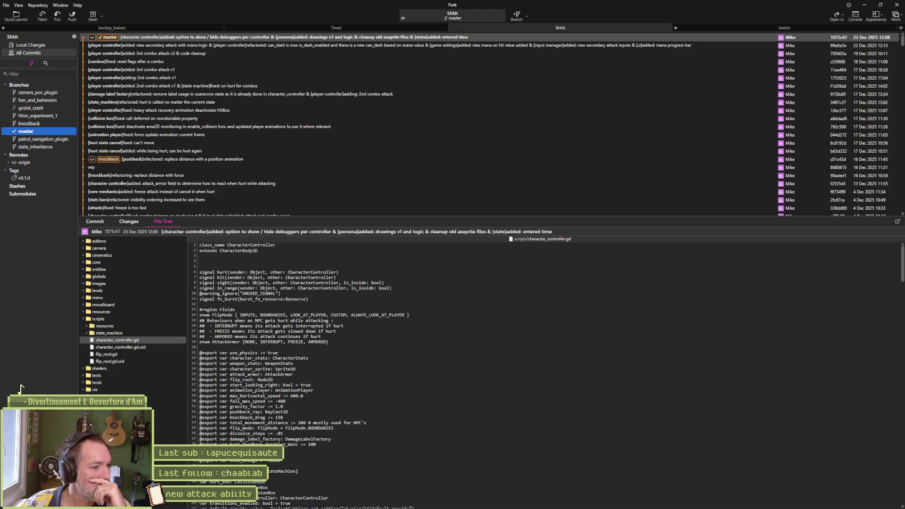
pyautogui.click(117, 439)
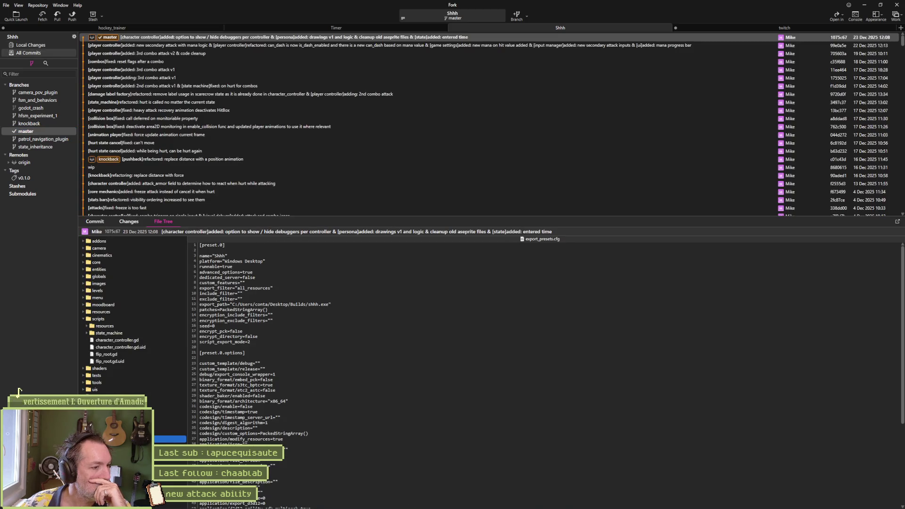
pyautogui.click(129, 221)
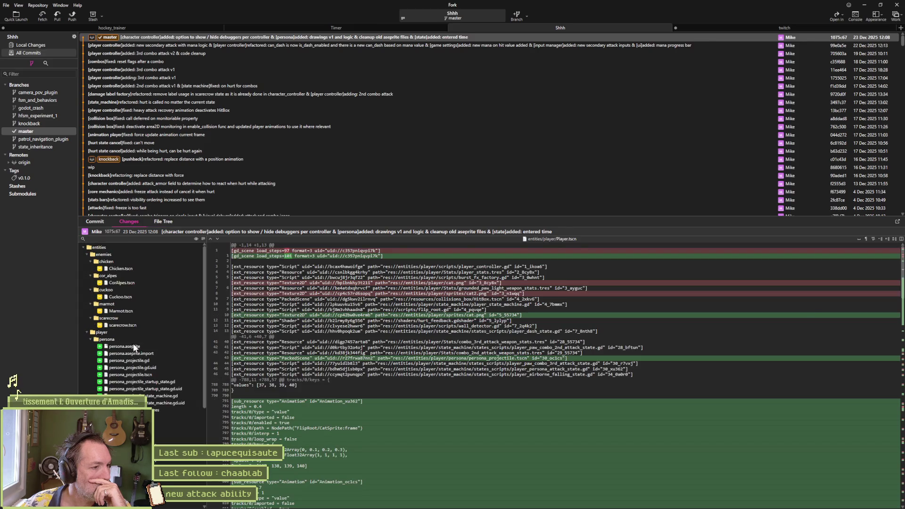
pyautogui.click(123, 424)
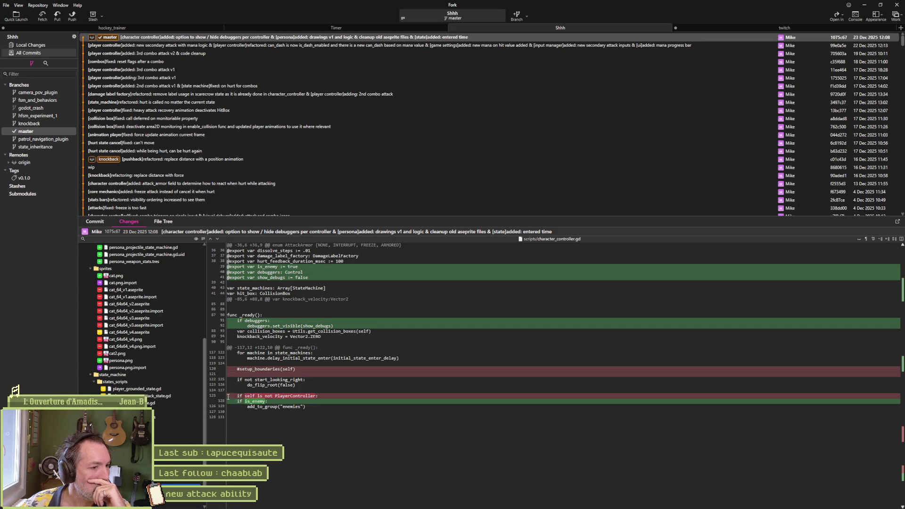
pyautogui.click(864, 5)
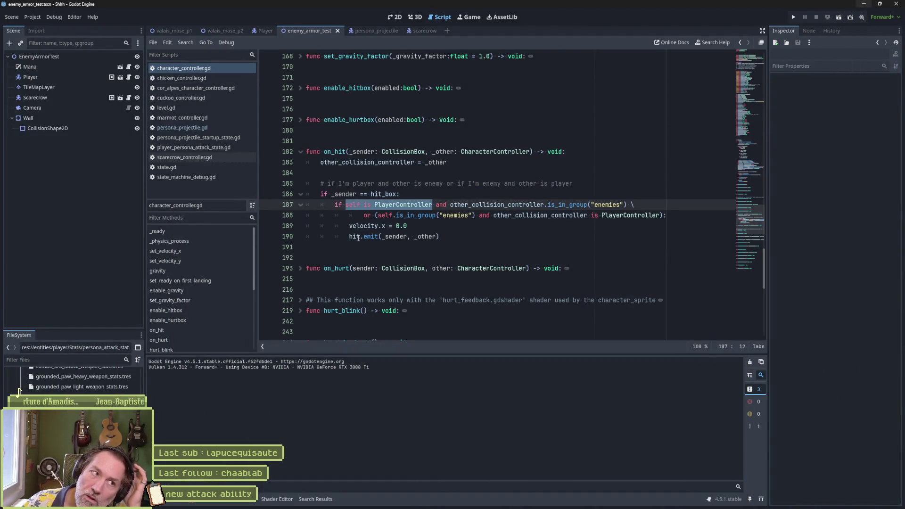
# - Duplicate the is_enemy group block and change the copy to is_player adding to 'player'
pyautogui.scroll(8, 358, 238)
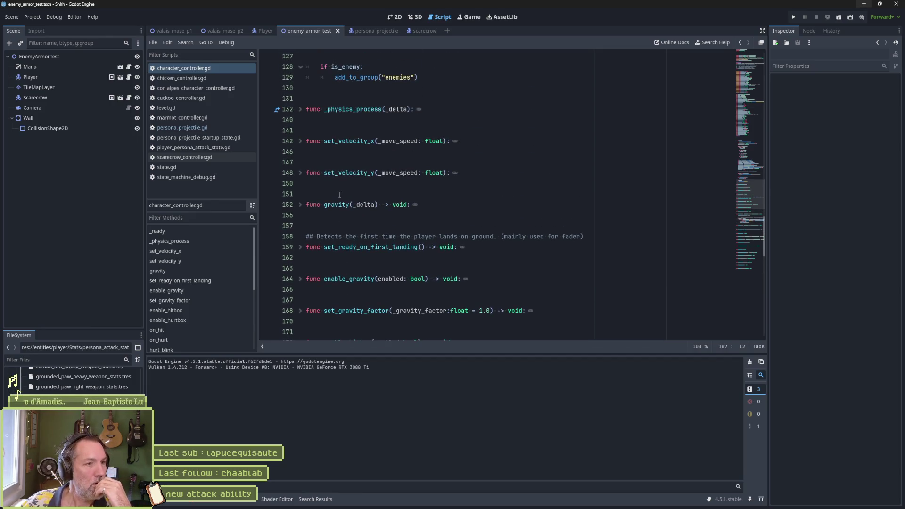
pyautogui.scroll(3, 324, 86)
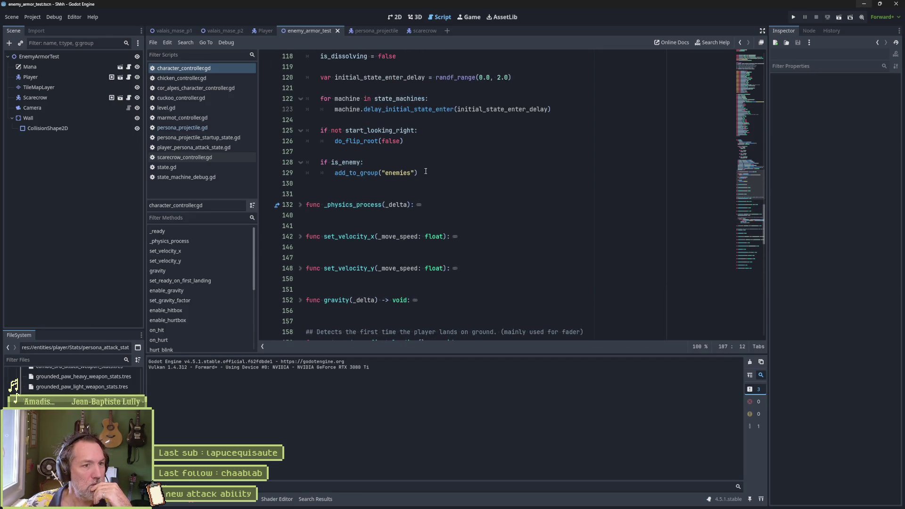
pyautogui.click(423, 165)
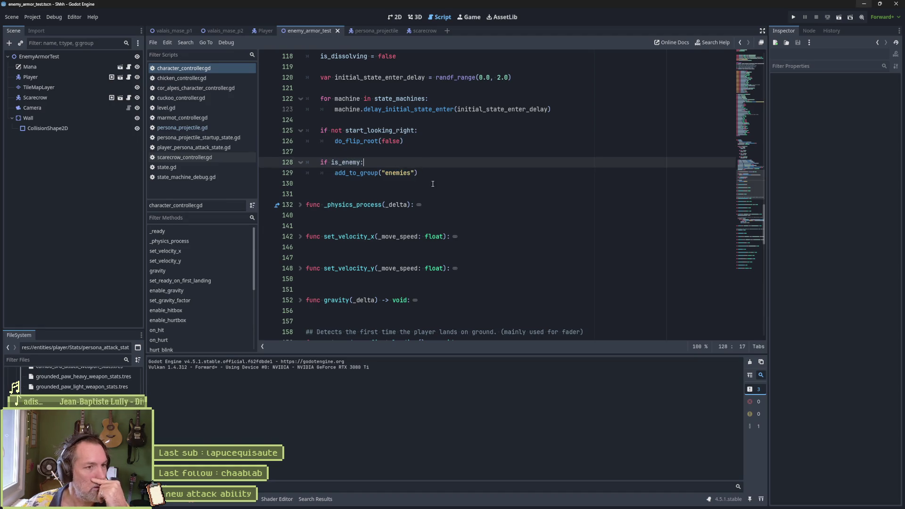
pyautogui.moveTo(432, 173); pyautogui.dragTo(444, 145)
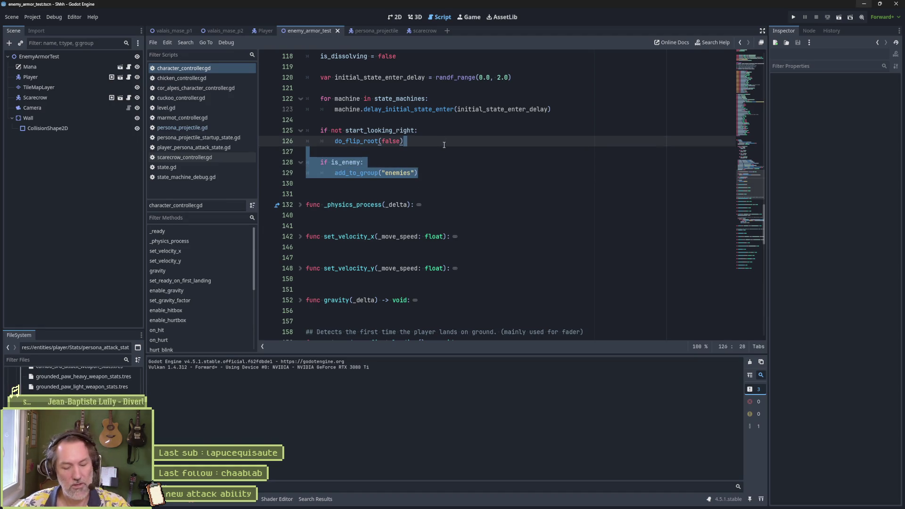
pyautogui.hotkey('ctrl', 'shift', 'd')
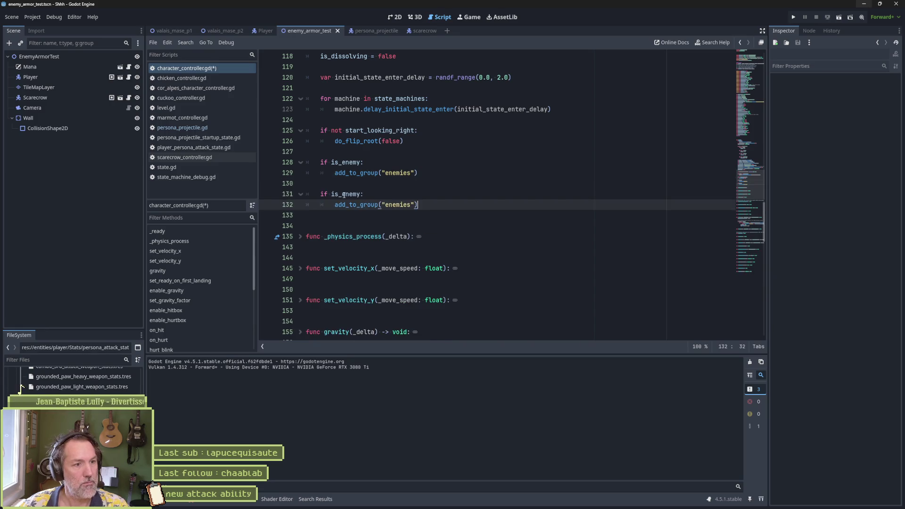
pyautogui.moveTo(342, 194); pyautogui.dragTo(362, 196)
pyautogui.write('player')
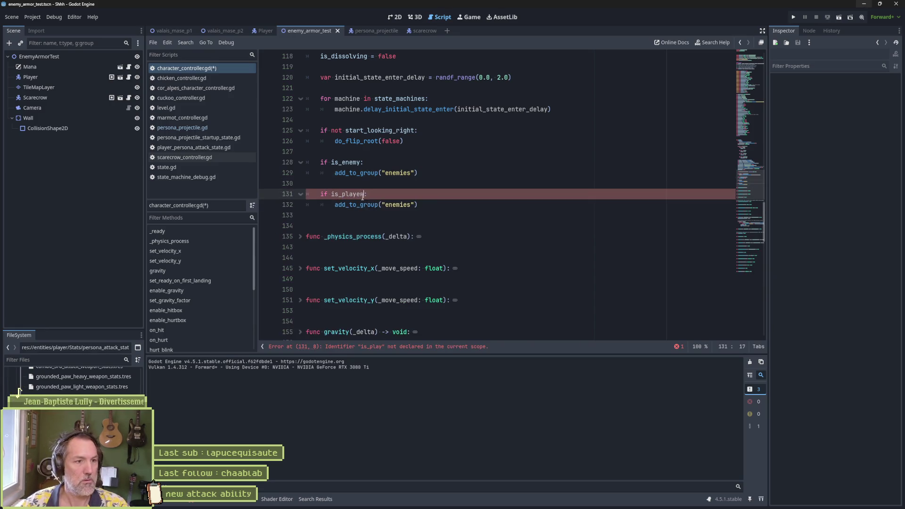
pyautogui.press('Down')
pyautogui.press('Down')
pyautogui.press('Down')
pyautogui.doubleClick(401, 205)
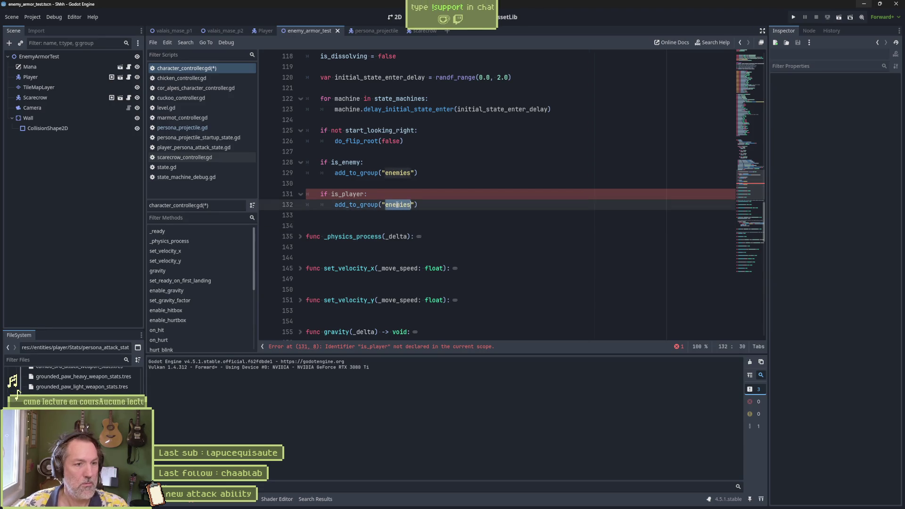
pyautogui.write('player')
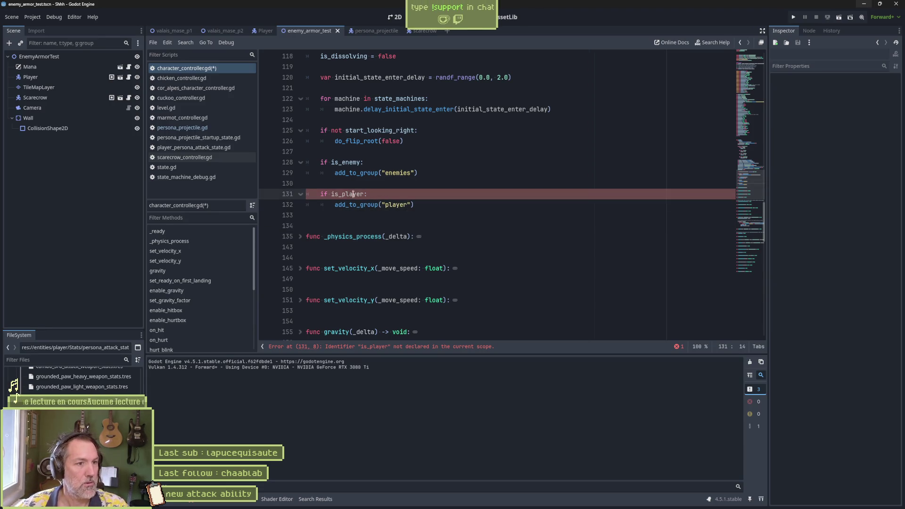
# - Duplicate the is_enemy export line as is_player, save the script, and open the Player scene
pyautogui.keyDown('ctrl'); pyautogui.click(346, 163); pyautogui.keyUp('ctrl')
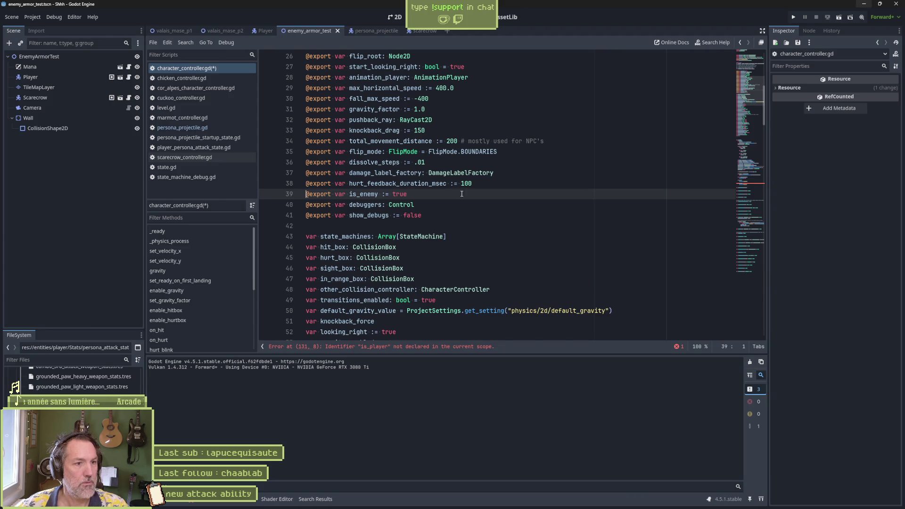
pyautogui.hotkey('ctrl', 'shift', 'd')
pyautogui.moveTo(378, 204); pyautogui.dragTo(361, 207)
pyautogui.doubleClick(363, 193)
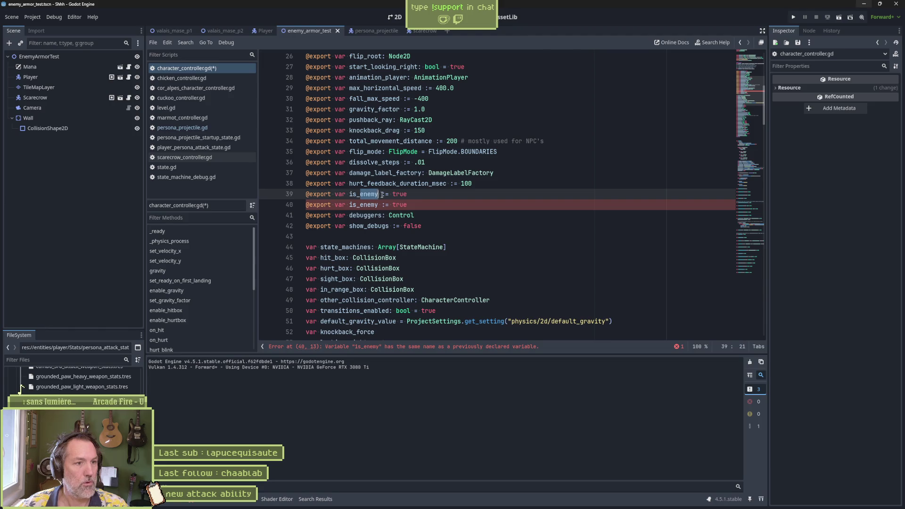
pyautogui.write('player')
pyautogui.hotkey('ctrl', 's')
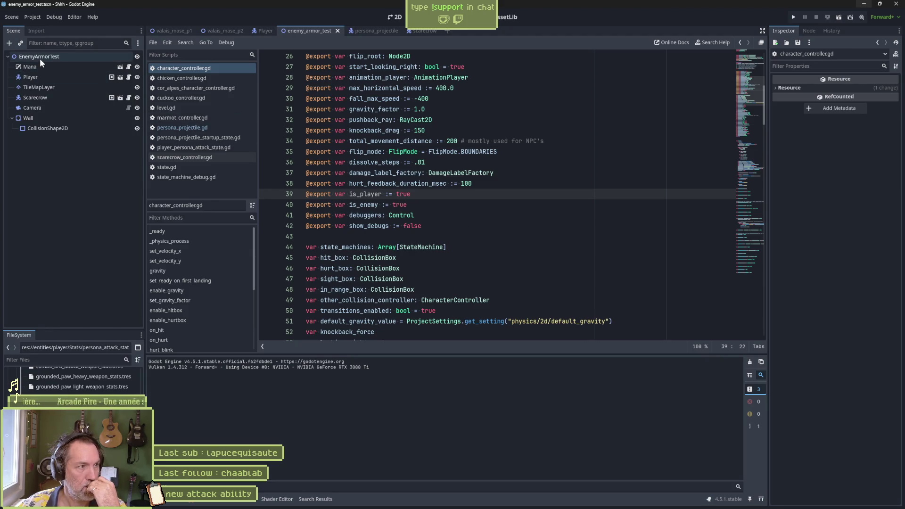
pyautogui.click(263, 30)
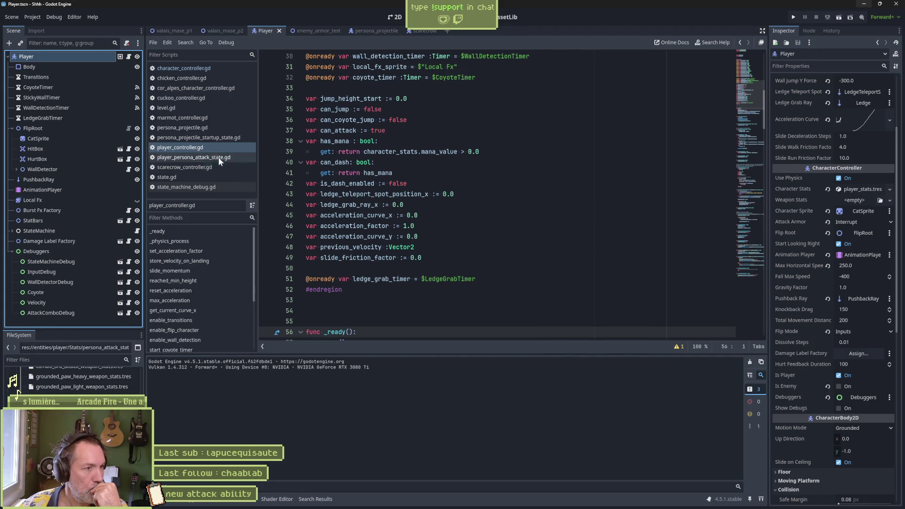
# - Open character_controller.gd, save it, and search the project files for is_enemy
pyautogui.click(184, 68)
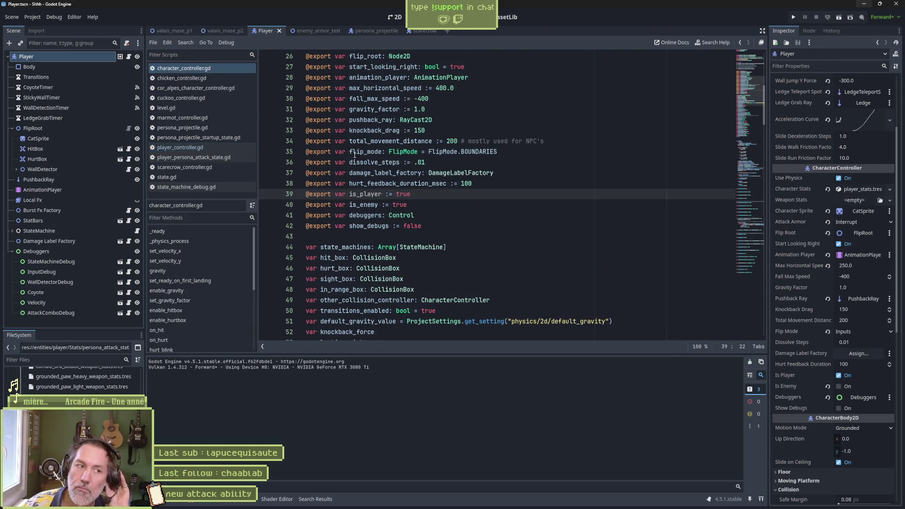
pyautogui.doubleClick(363, 206)
pyautogui.press('BackSpace')
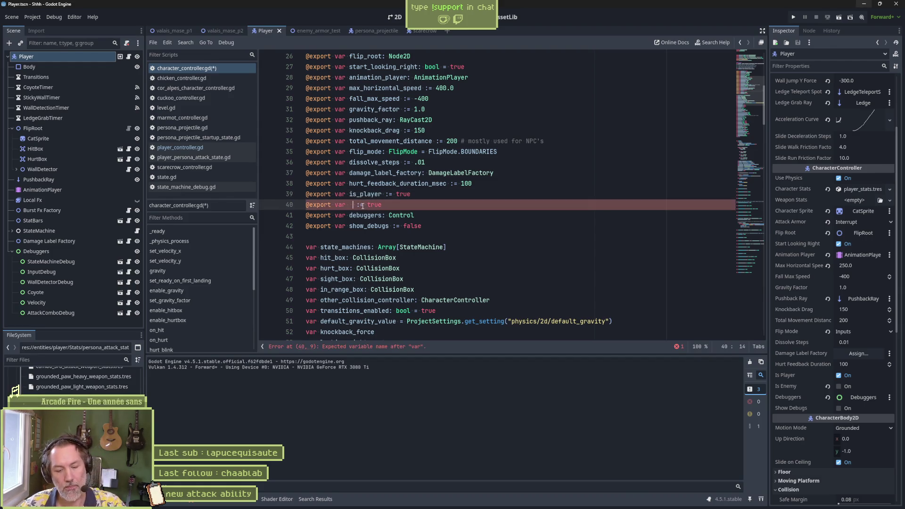
pyautogui.hotkey('ctrl', 'shift', 'f')
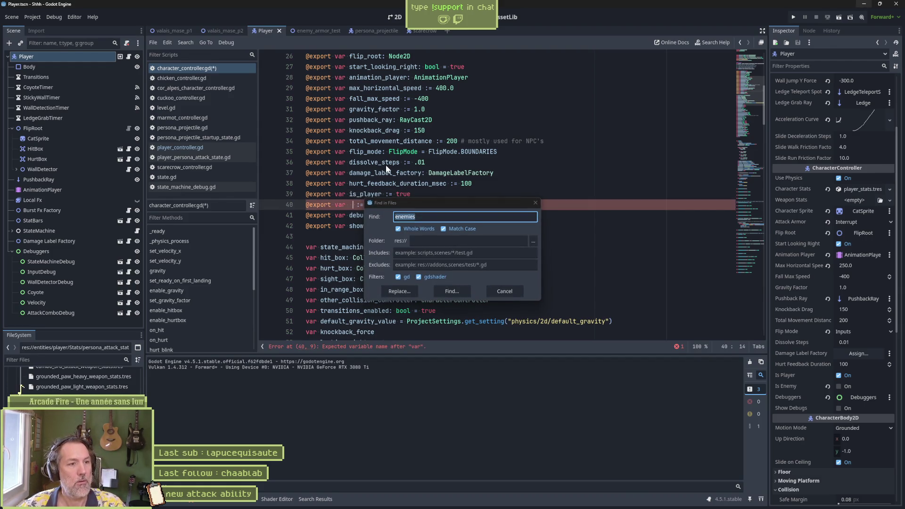
pyautogui.click(504, 291)
pyautogui.hotkey('ctrl', 'z')
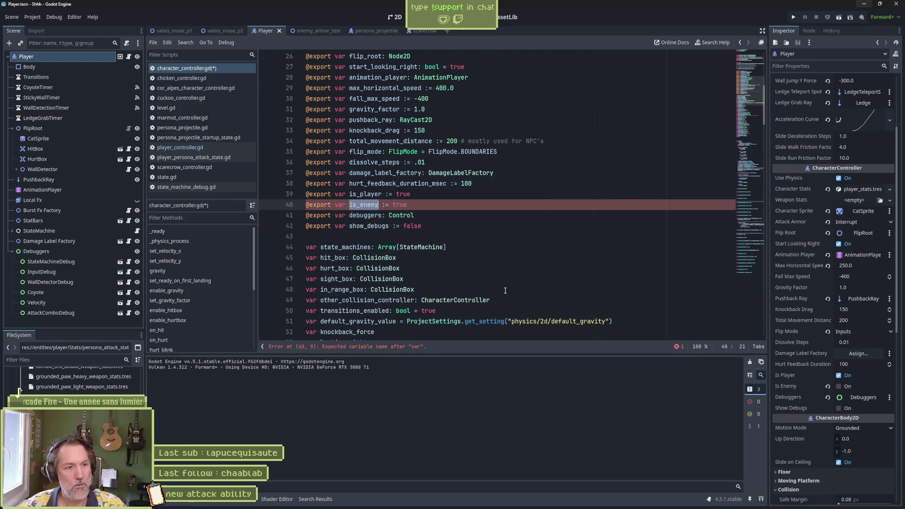
pyautogui.hotkey('ctrl', 's')
pyautogui.hotkey('ctrl', 'shift', 'f')
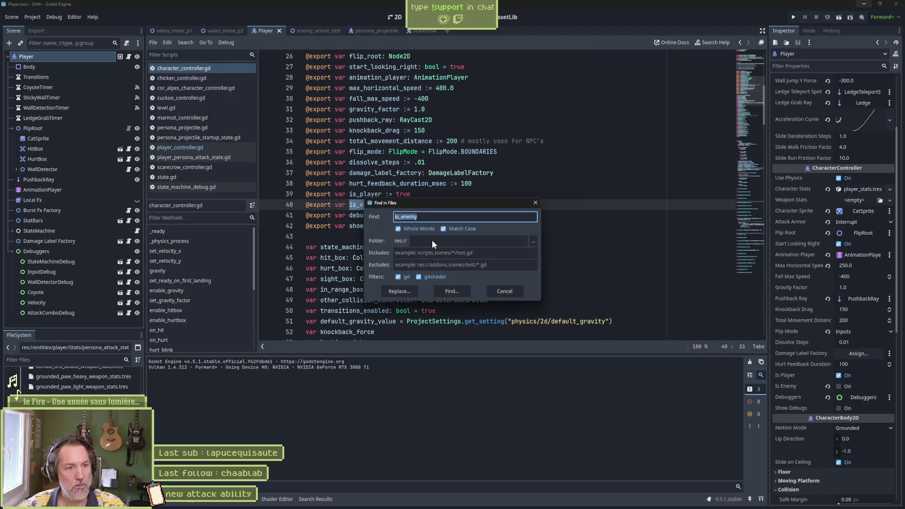
pyautogui.press('Escape')
# - Go to line 128 to check the is_player group code, then run the scene with F6
pyautogui.hotkey('ctrl', 'l')
pyautogui.write('128')
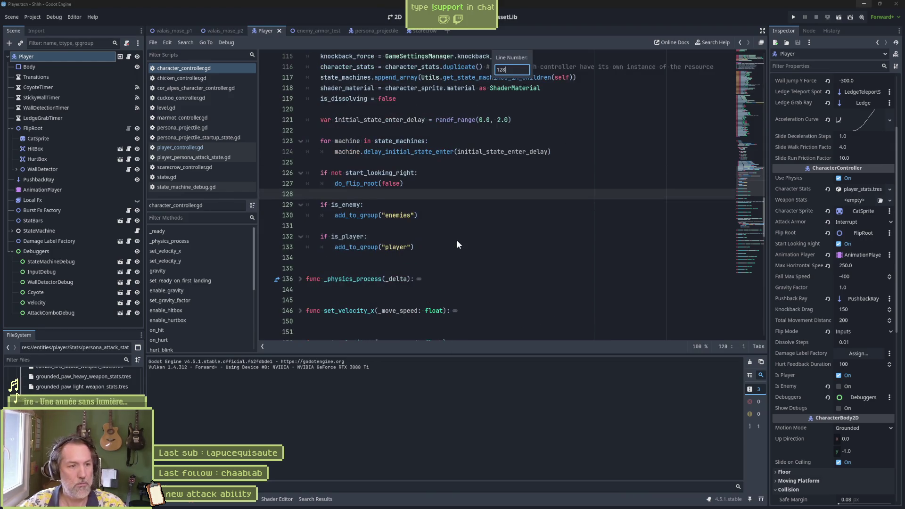
pyautogui.click(411, 241)
pyautogui.click(469, 238)
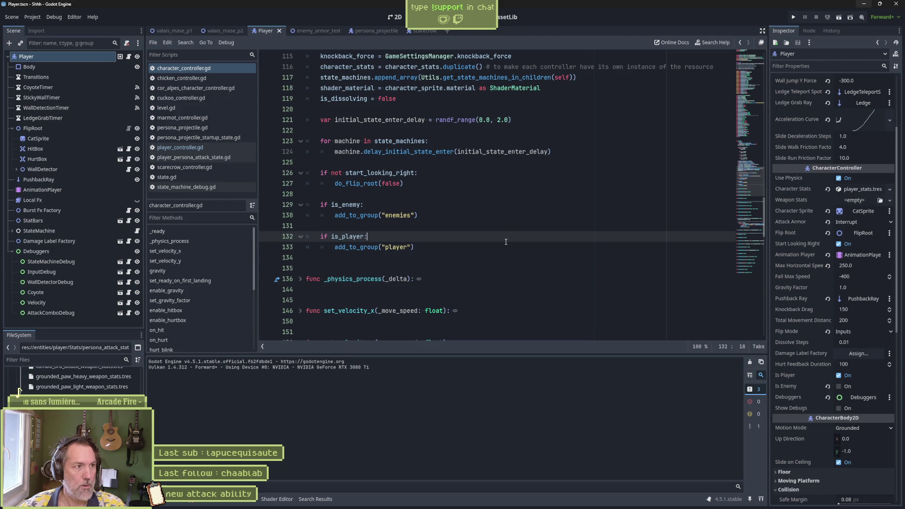
pyautogui.press('F6')
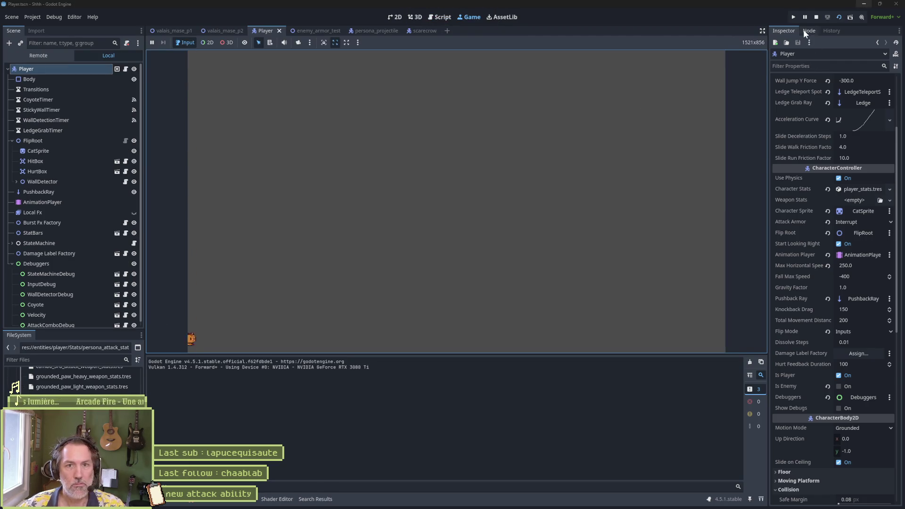
# - Confirm in Node > Groups that Player is in the player group, then stop the game
pyautogui.click(807, 30)
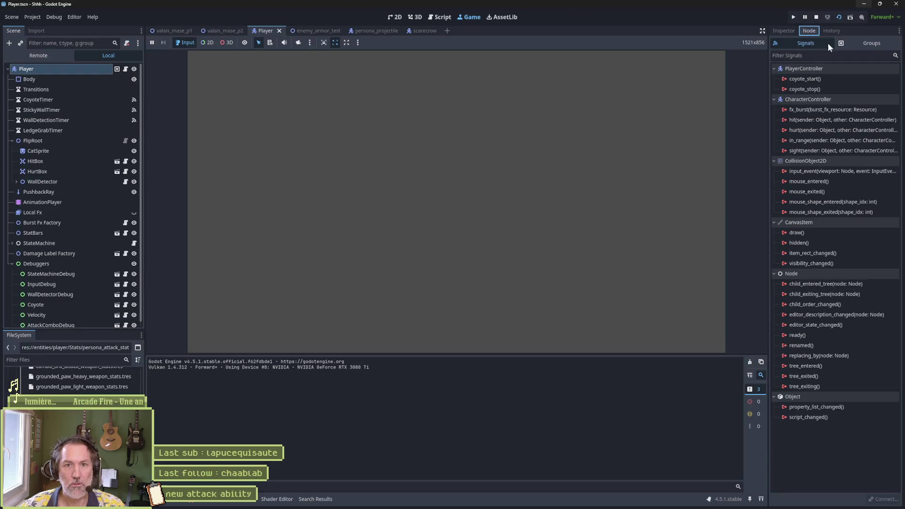
pyautogui.click(854, 44)
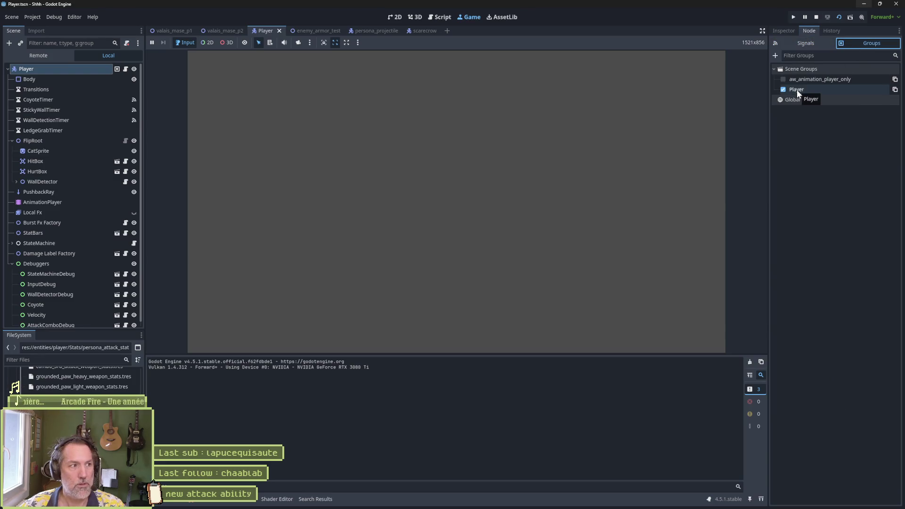
pyautogui.press('F8')
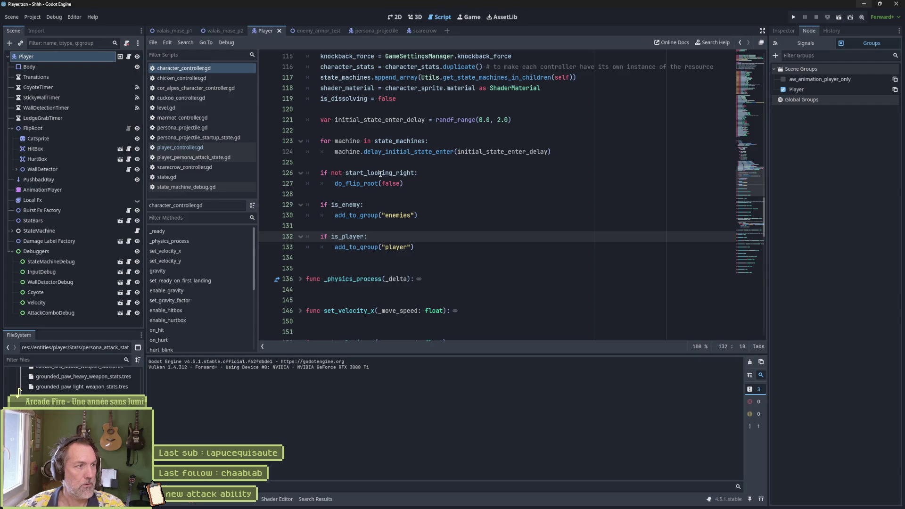
# - Inspect the PersonaProjectile's Is Player / Is Enemy properties, then switch to the scarecrow scene
pyautogui.click(368, 30)
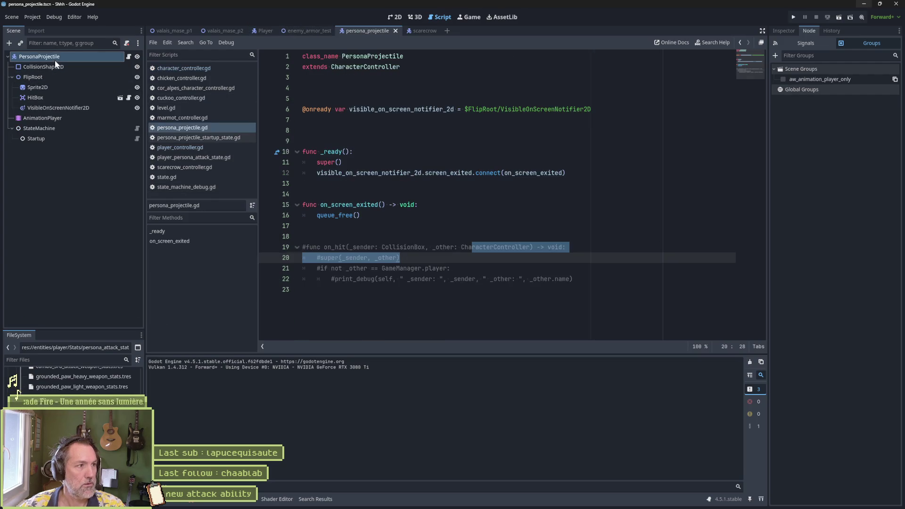
pyautogui.click(75, 60)
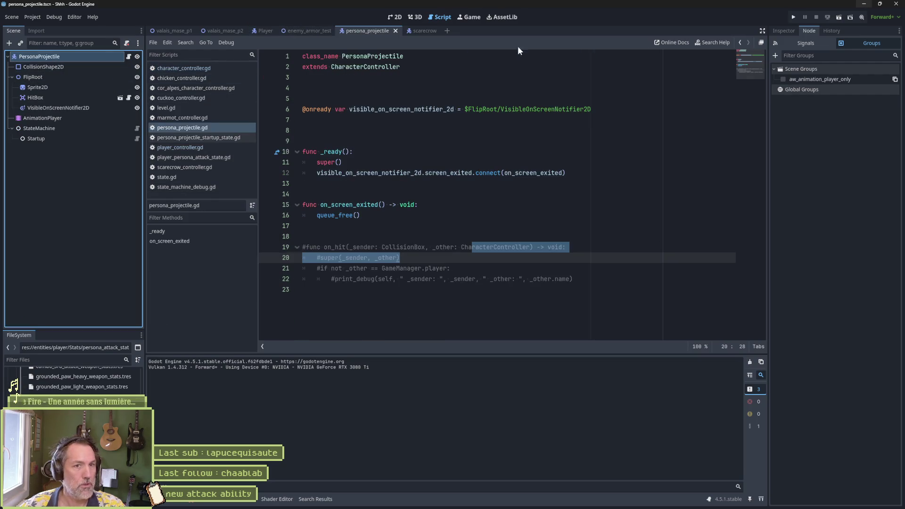
pyautogui.click(783, 30)
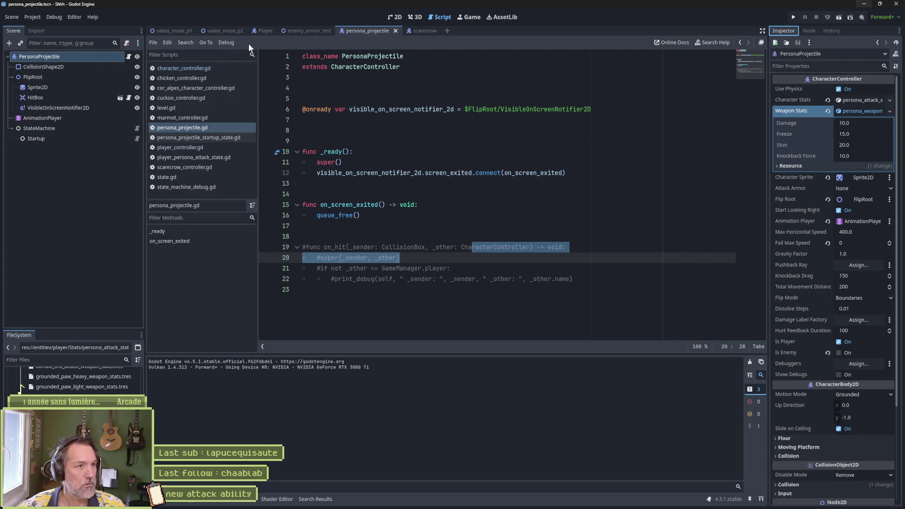
pyautogui.click(415, 31)
# - Tick Is Enemy on the Scarecrow root node and open character_controller.gd
pyautogui.click(80, 55)
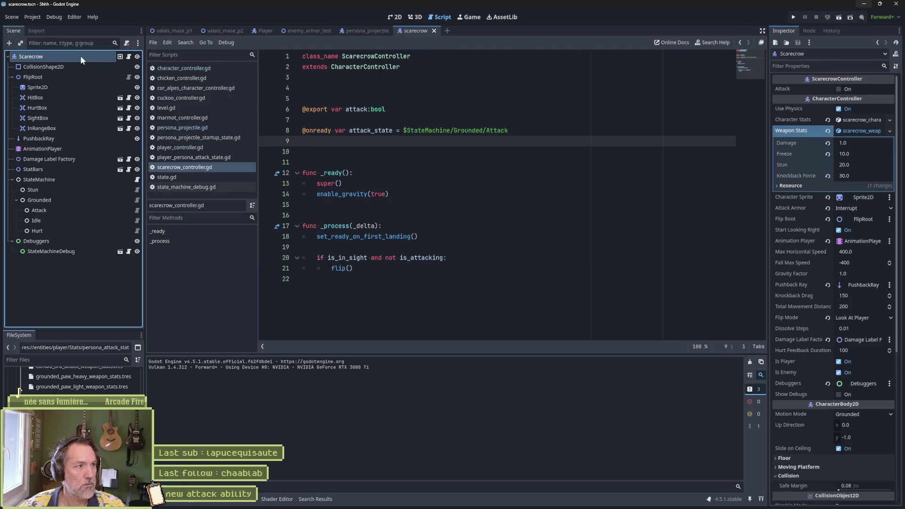
pyautogui.click(837, 372)
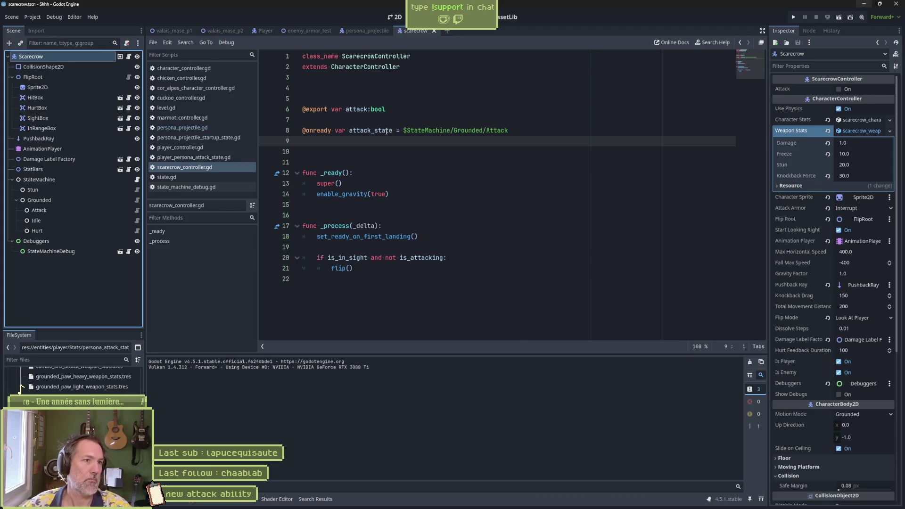
pyautogui.click(222, 68)
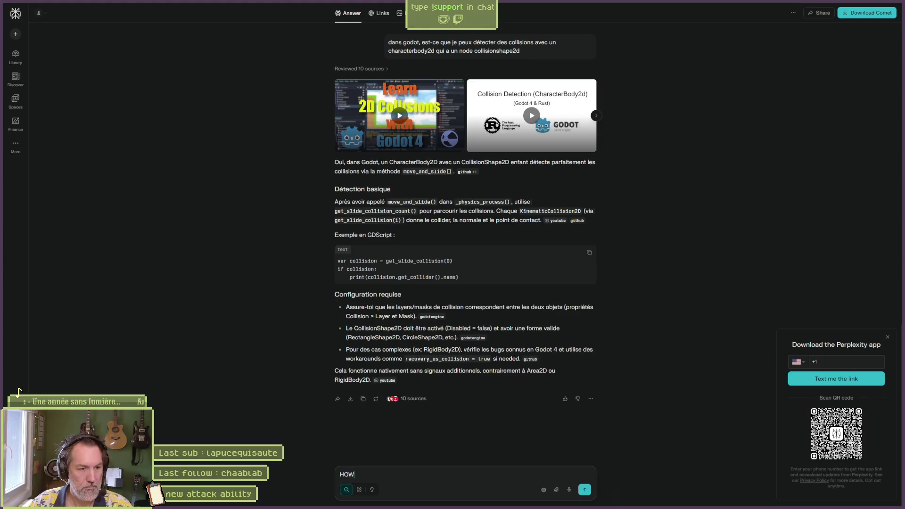
# - Ask Perplexity 'how to spell enemy', read the answer, and return to Godot
pyautogui.write('to spell enemy')
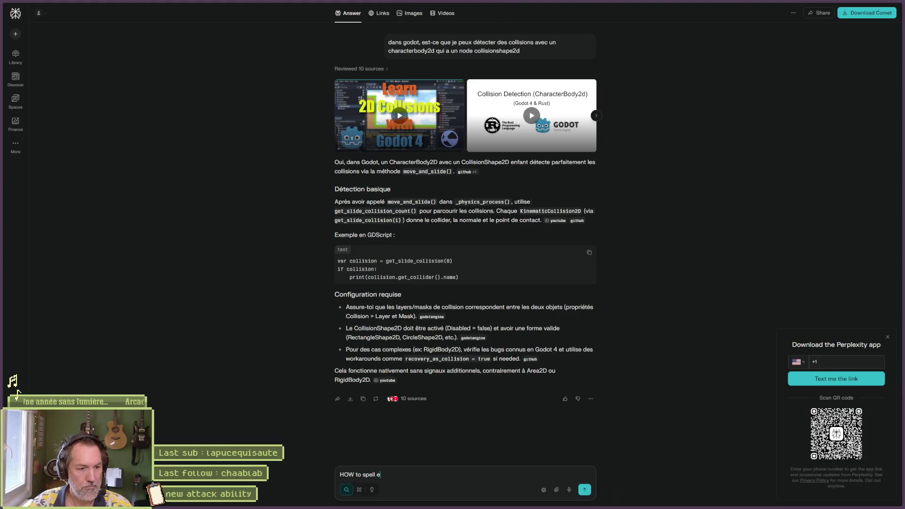
pyautogui.press('Return')
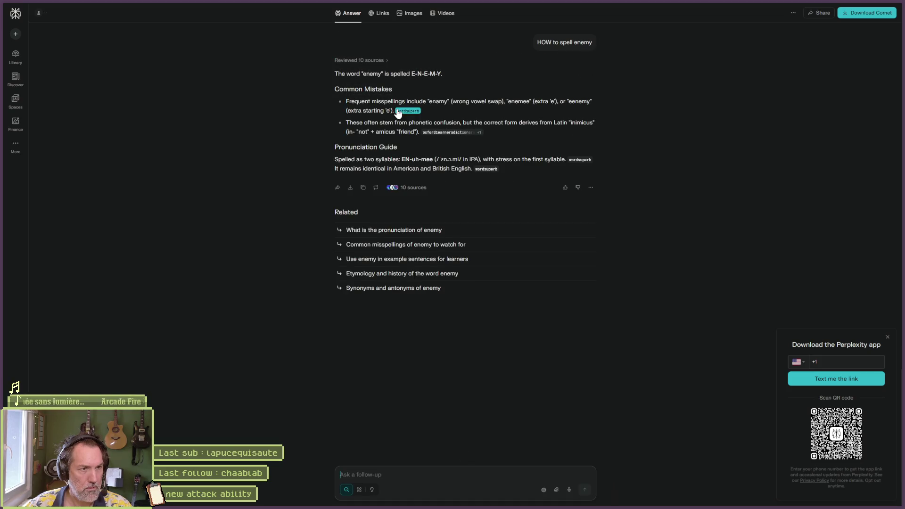
pyautogui.moveTo(408, 109)
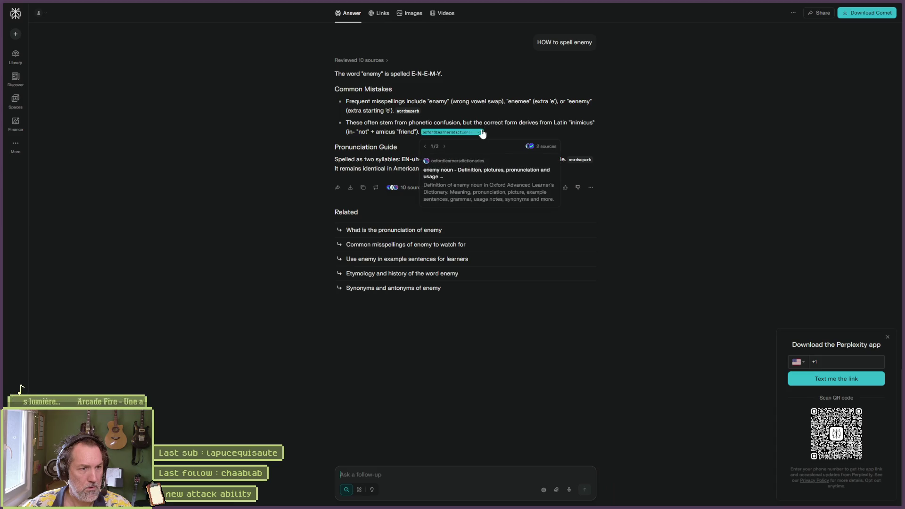
pyautogui.click(867, 6)
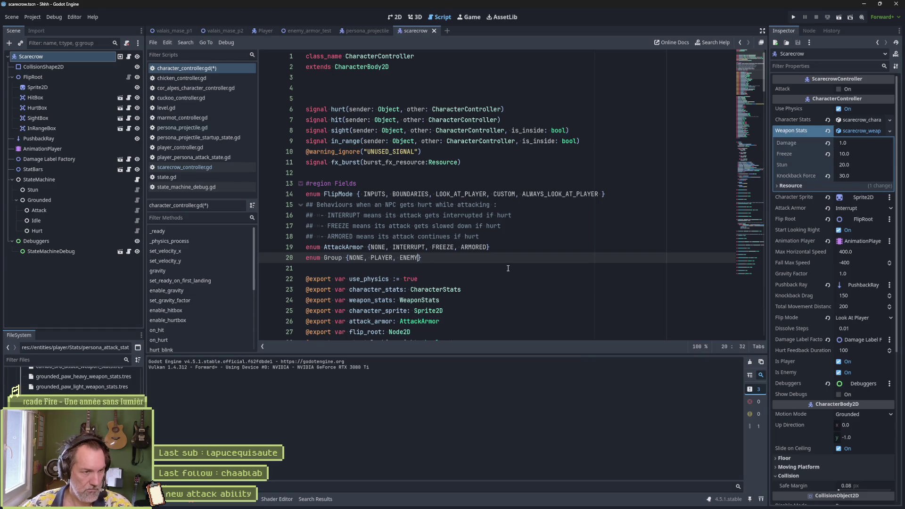
pyautogui.hotkey('ctrl', 's')
pyautogui.scroll(-3, 401, 274)
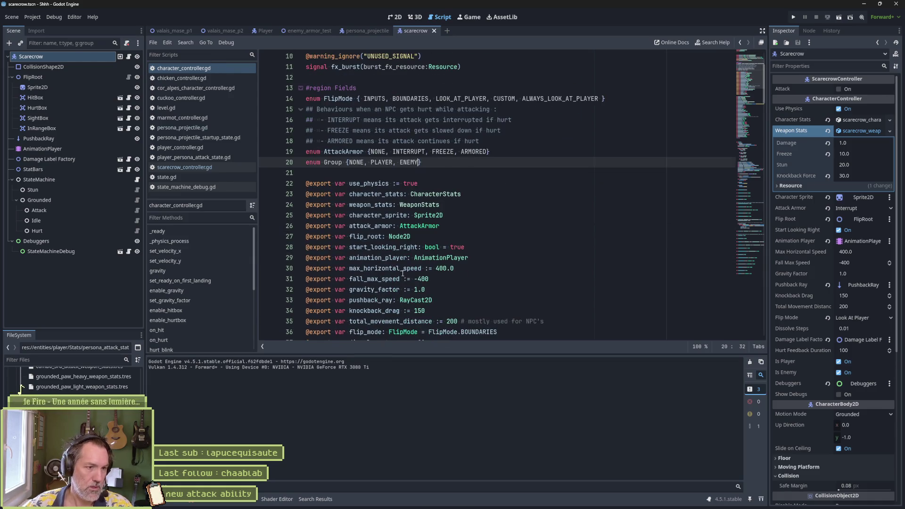
pyautogui.click(454, 184)
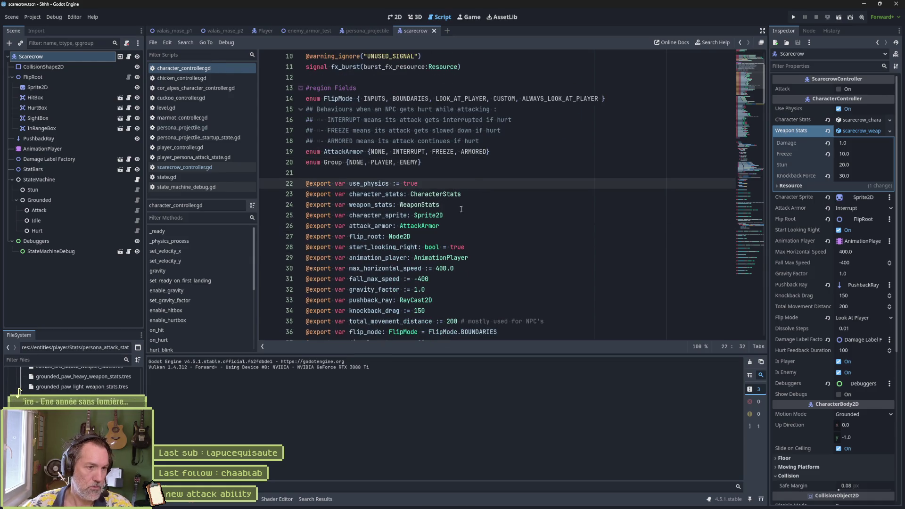
pyautogui.scroll(-4, 460, 209)
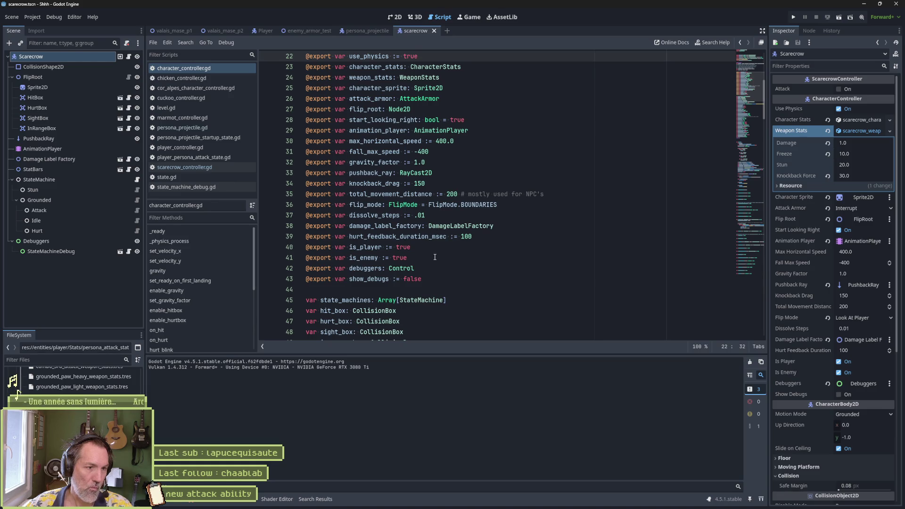
pyautogui.scroll(4, 437, 250)
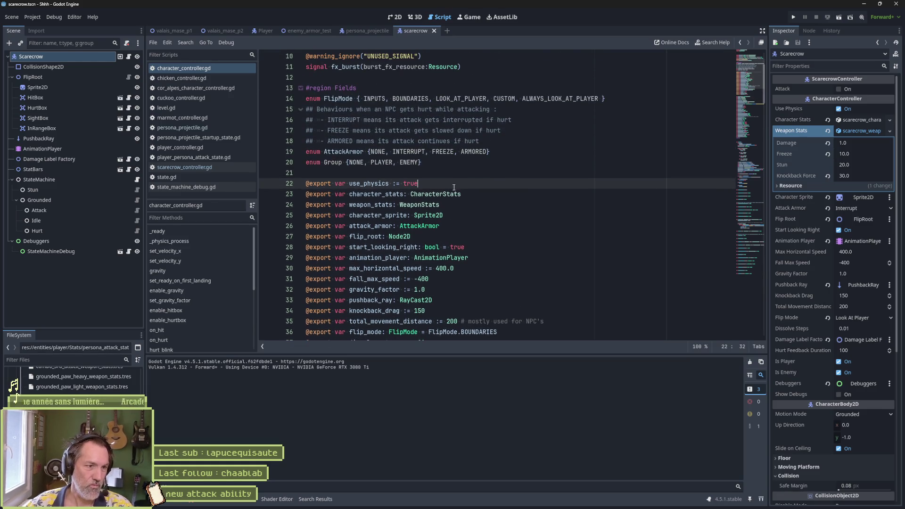
pyautogui.hotkey('shift', 'Home')
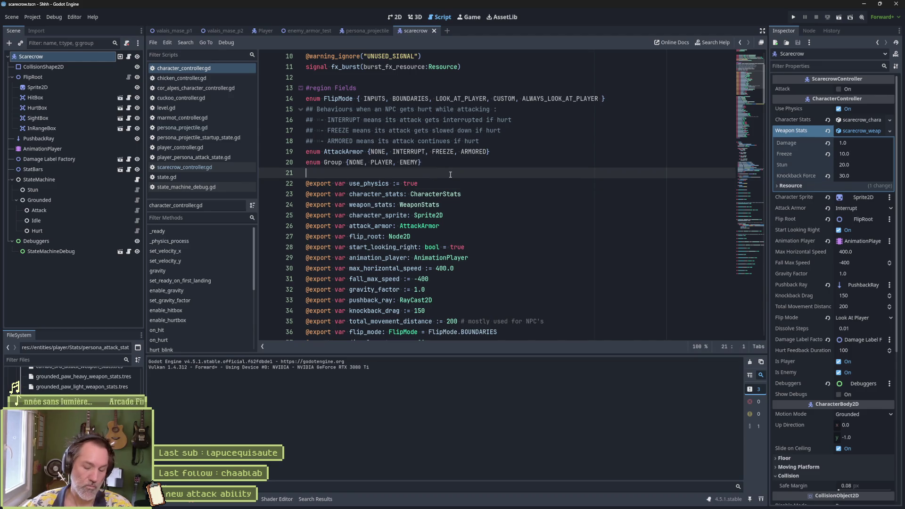
pyautogui.write('@export var ')
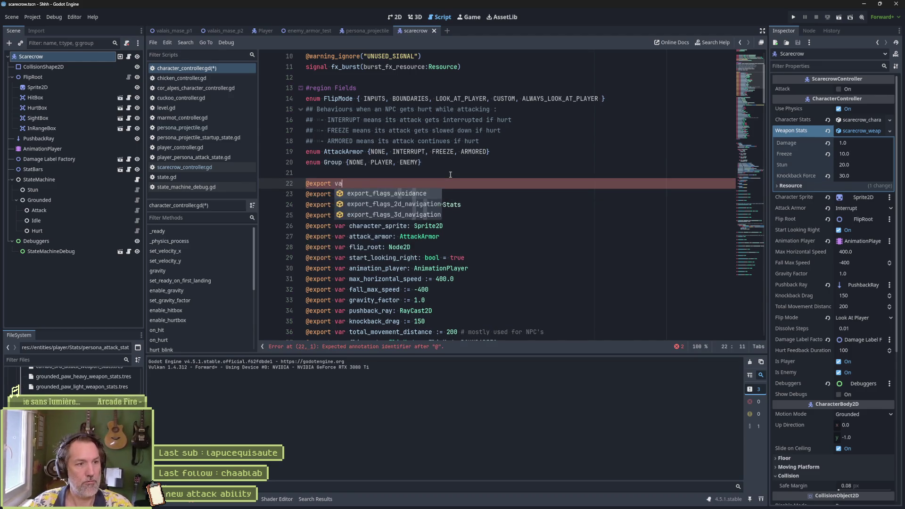
pyautogui.write('group: Grou')
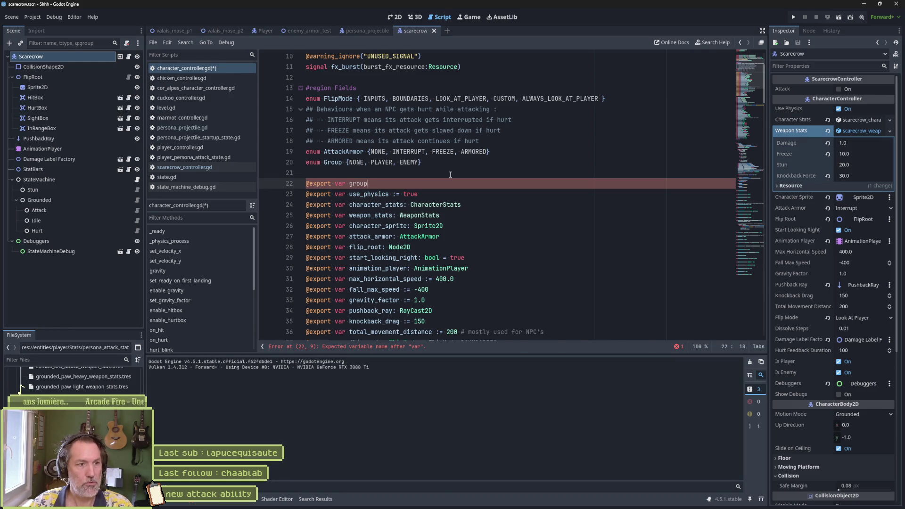
pyautogui.write('p')
pyautogui.hotkey('ctrl', 's')
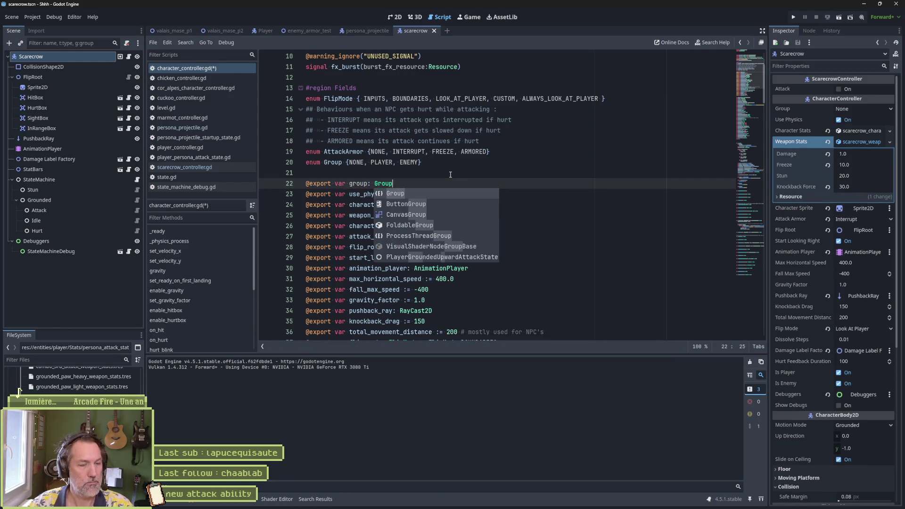
# - Check the Scarecrow's new Group options, then search the project for is_enemy
pyautogui.click(859, 108)
pyautogui.moveTo(306, 173); pyautogui.dragTo(546, 213)
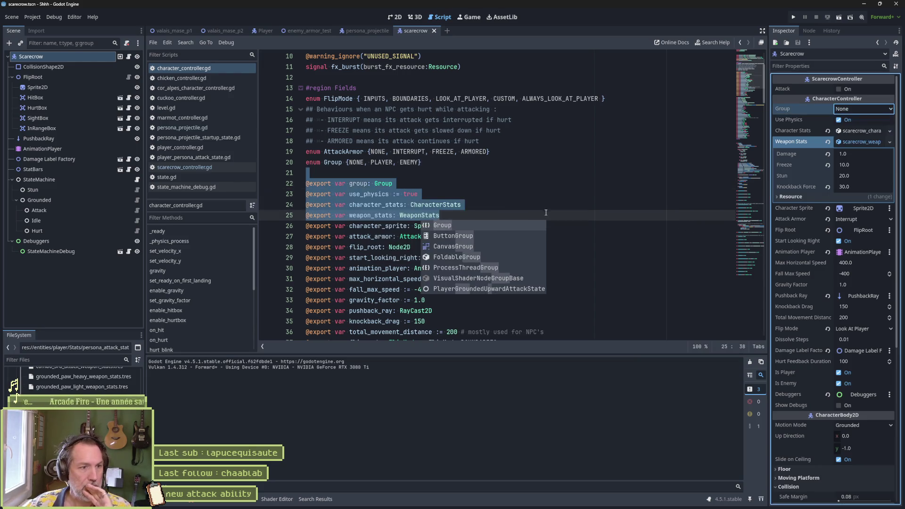
pyautogui.click(444, 192)
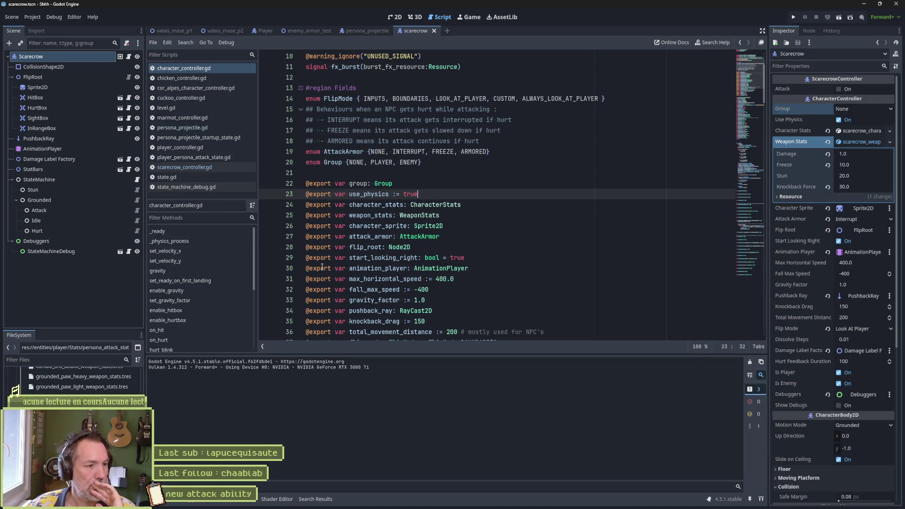
pyautogui.scroll(-9, 361, 277)
pyautogui.scroll(-4, 361, 277)
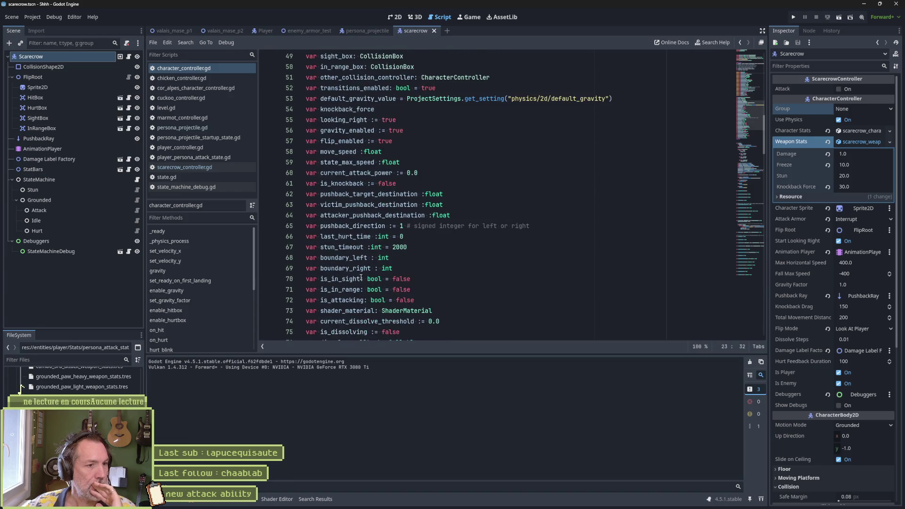
pyautogui.scroll(-4, 361, 278)
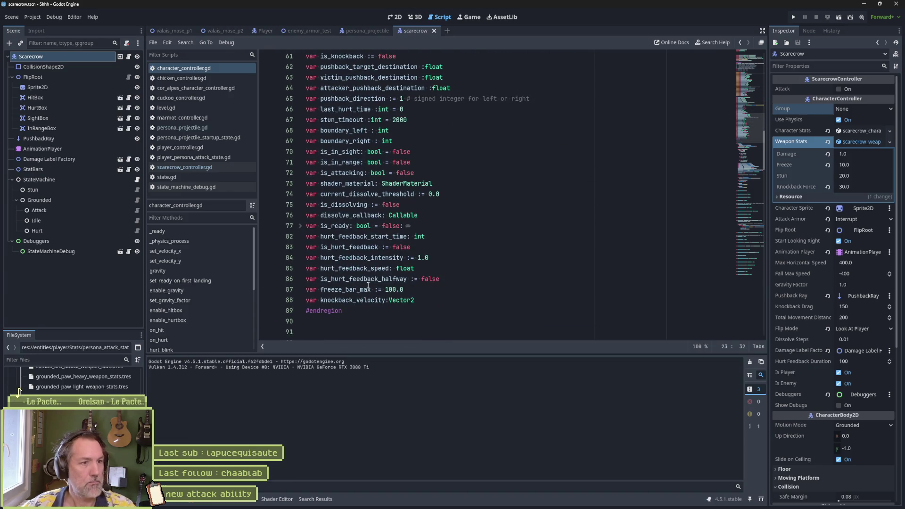
pyautogui.scroll(7, 379, 268)
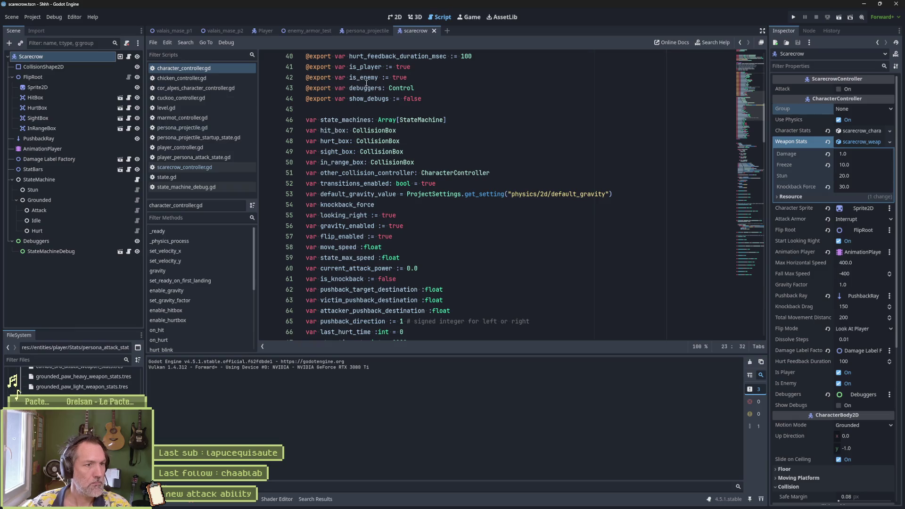
pyautogui.doubleClick(363, 77)
pyautogui.hotkey('ctrl', 'shift', 'f')
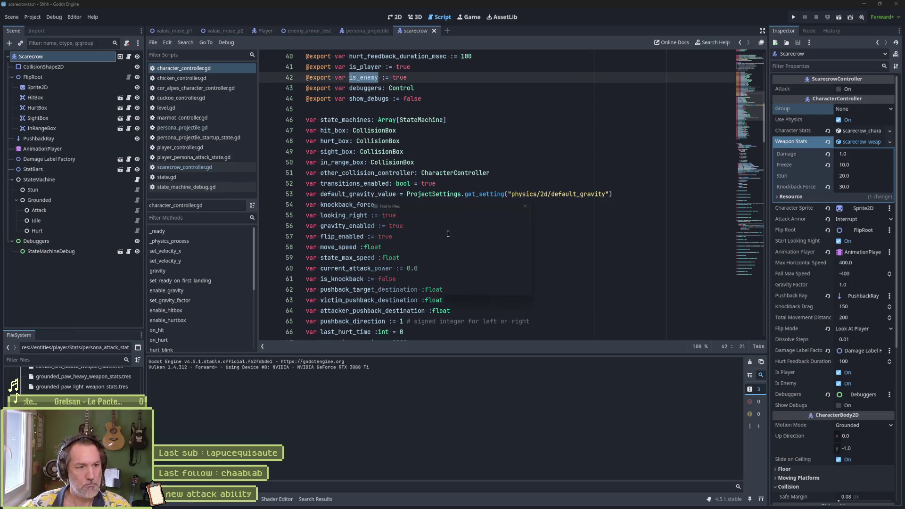
# - Replace the is_enemy check on line 131 with group == Group.ENEMY
pyautogui.click(459, 291)
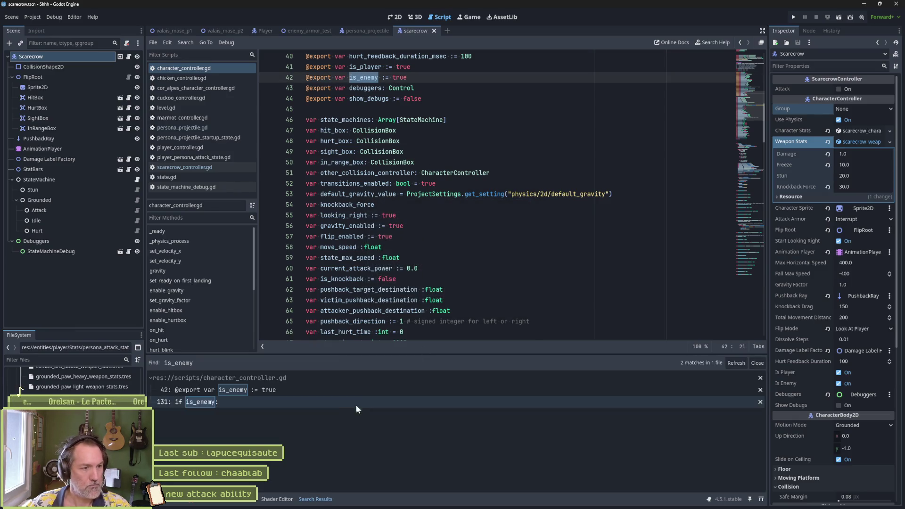
pyautogui.click(332, 403)
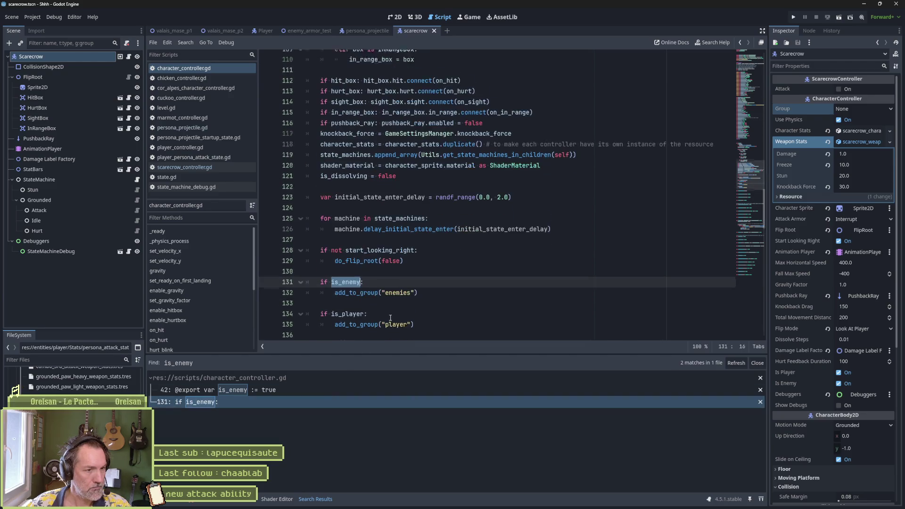
pyautogui.scroll(-1, 391, 318)
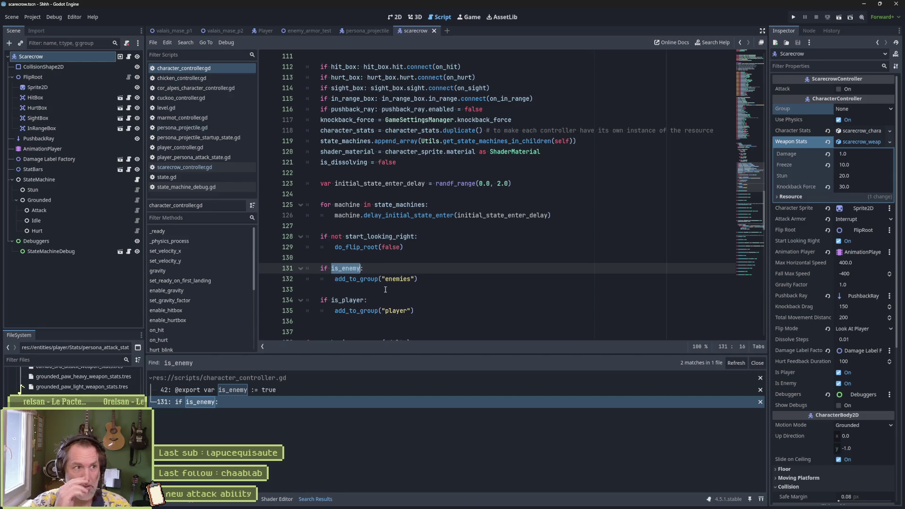
pyautogui.write('grou:')
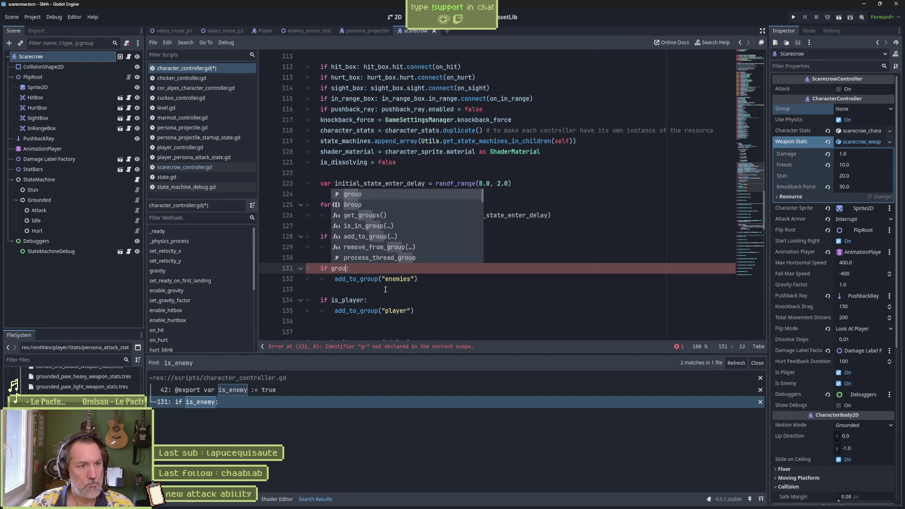
pyautogui.press('Return')
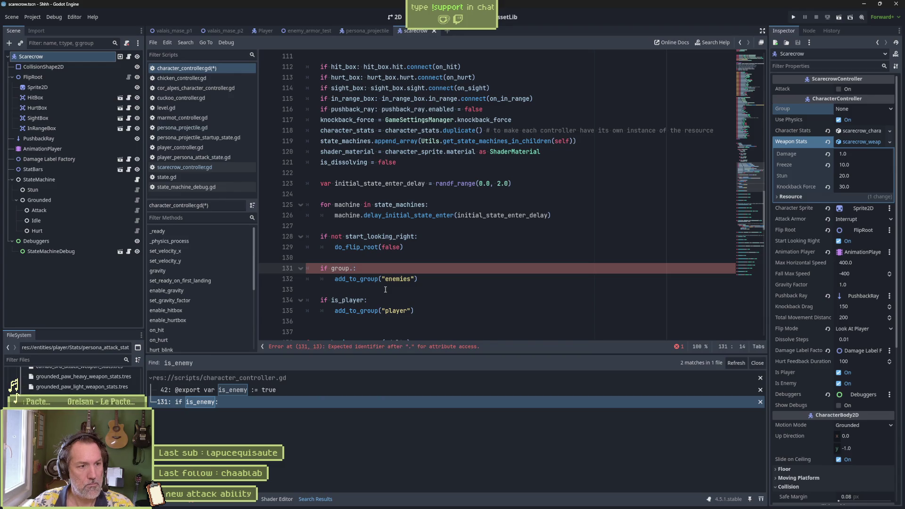
pyautogui.press('BackSpace')
pyautogui.write('== Group')
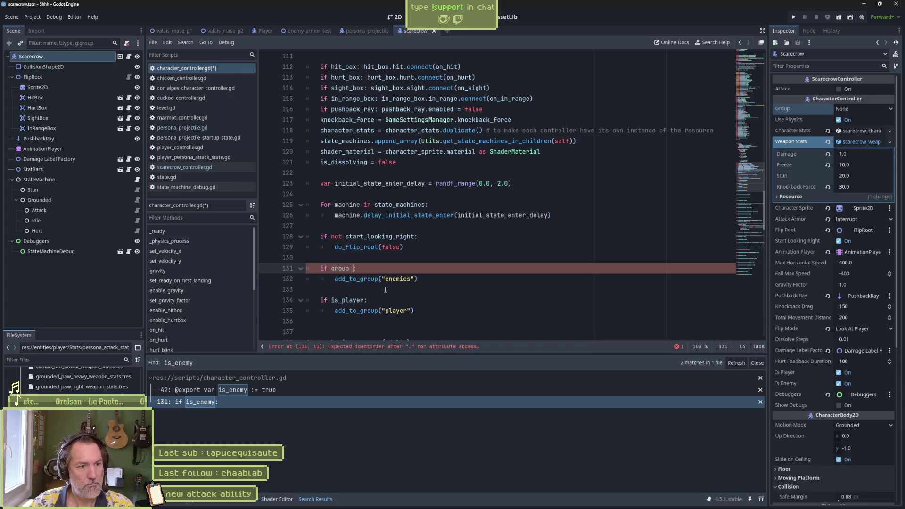
pyautogui.write('.')
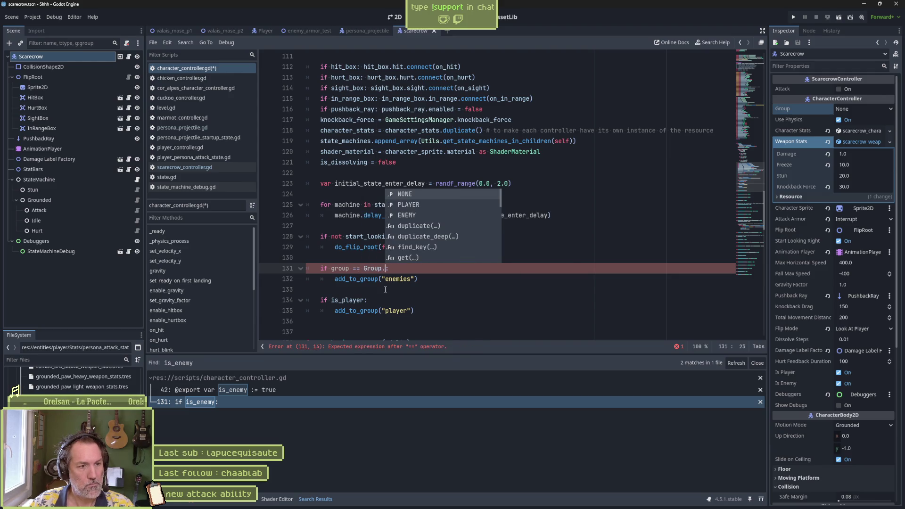
pyautogui.press('Down')
pyautogui.press('Down')
pyautogui.press('Return')
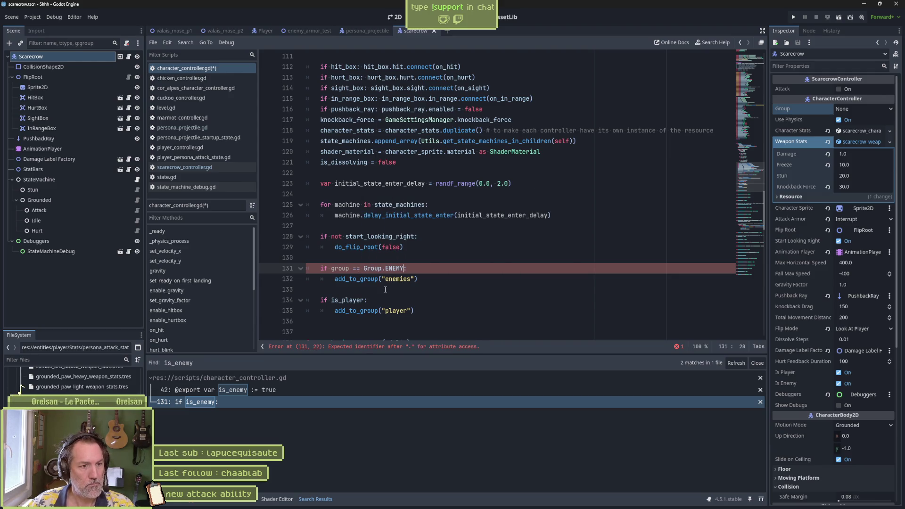
# - Replace the is_player check with group == Group.PLAYER, save, and select the Scarecrow node
pyautogui.hotkey('shift', 'Up')
pyautogui.hotkey('ctrl', 'c')
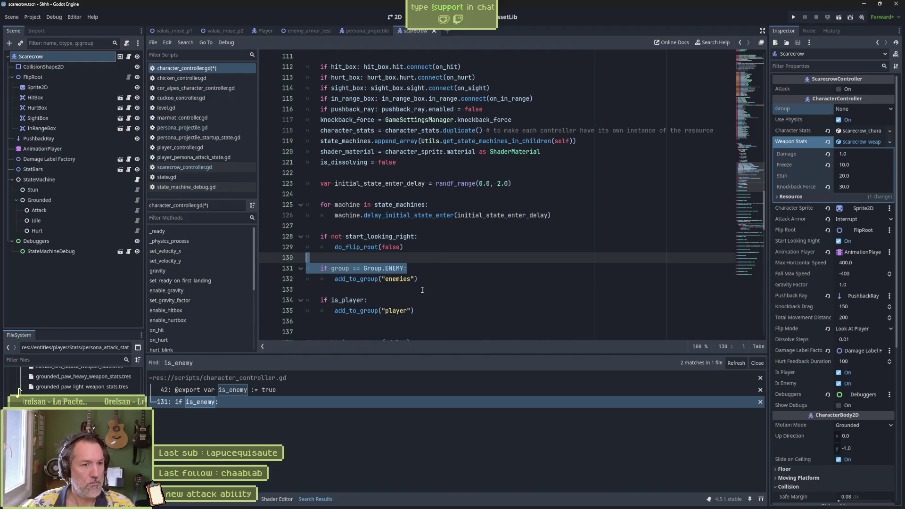
pyautogui.click(418, 303)
pyautogui.hotkey('shift', 'Home')
pyautogui.hotkey('ctrl', 'v')
pyautogui.doubleClick(401, 301)
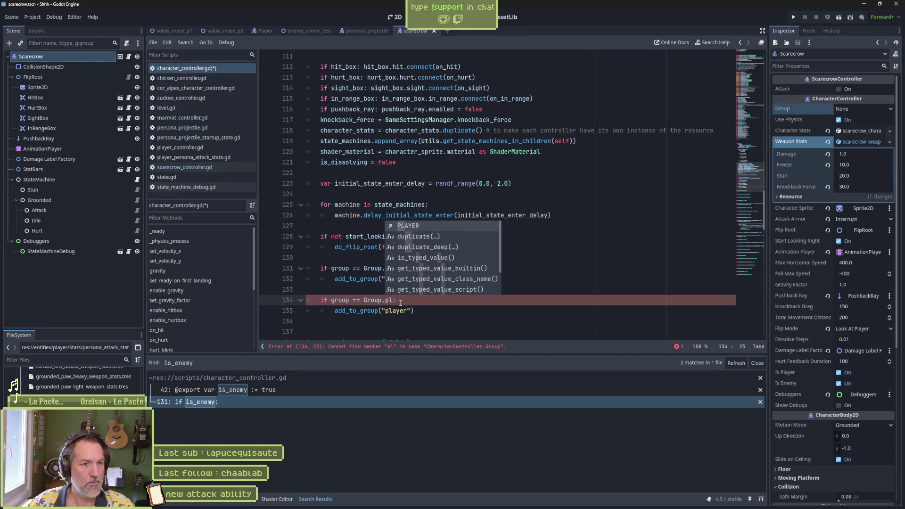
pyautogui.press('Return')
pyautogui.hotkey('ctrl', 's')
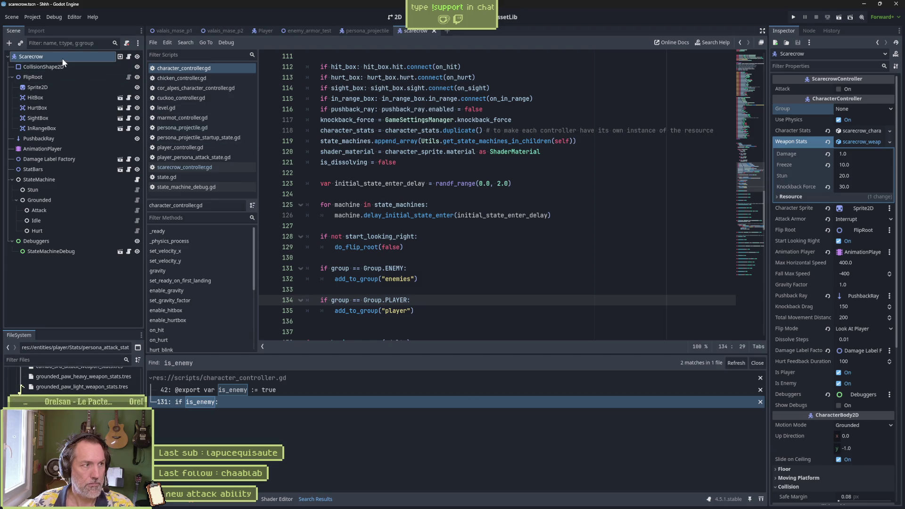
pyautogui.click(79, 59)
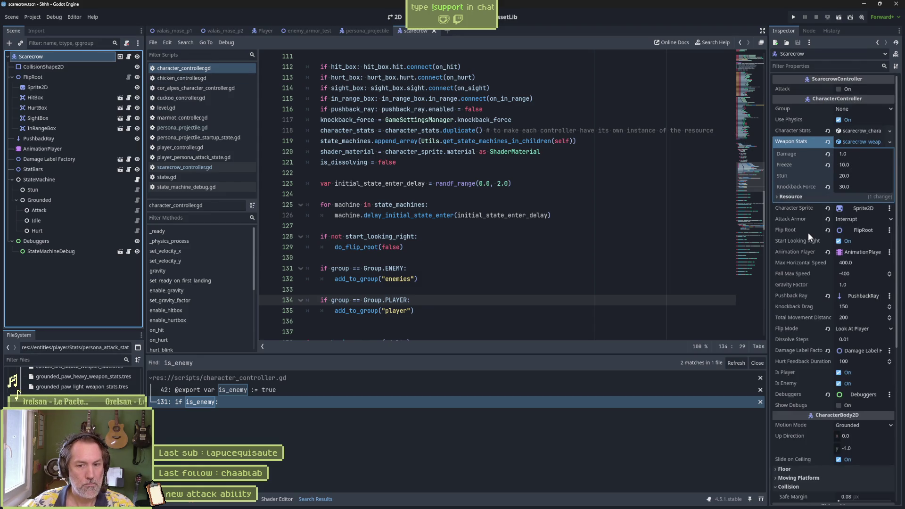
# - Set the Scarecrow's Group to Enemy and save the scene
pyautogui.click(853, 109)
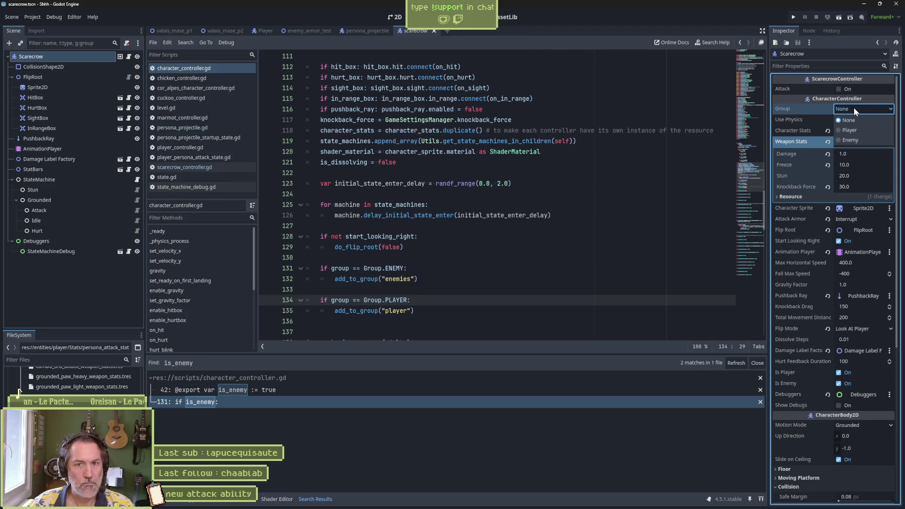
pyautogui.click(857, 138)
pyautogui.hotkey('ctrl', 's')
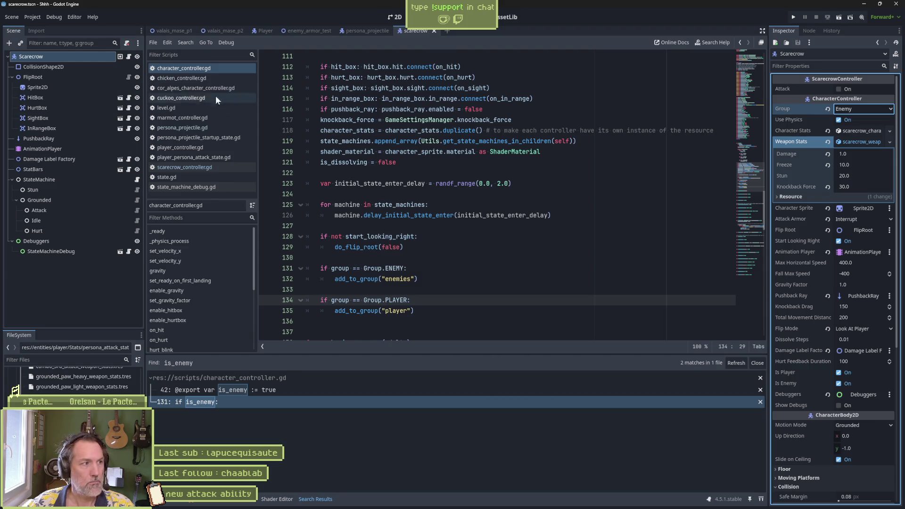
# - Set the Player node's Group to Player and run the scene with F6
pyautogui.click(262, 32)
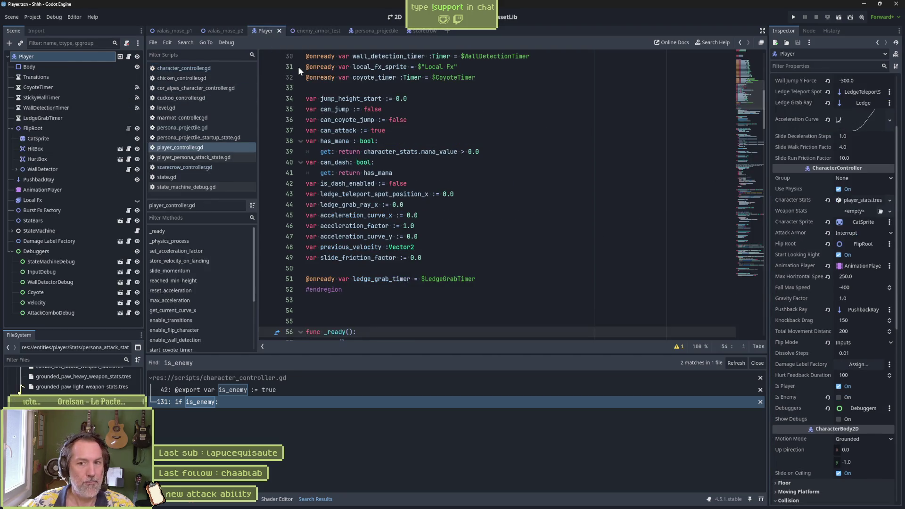
pyautogui.click(89, 57)
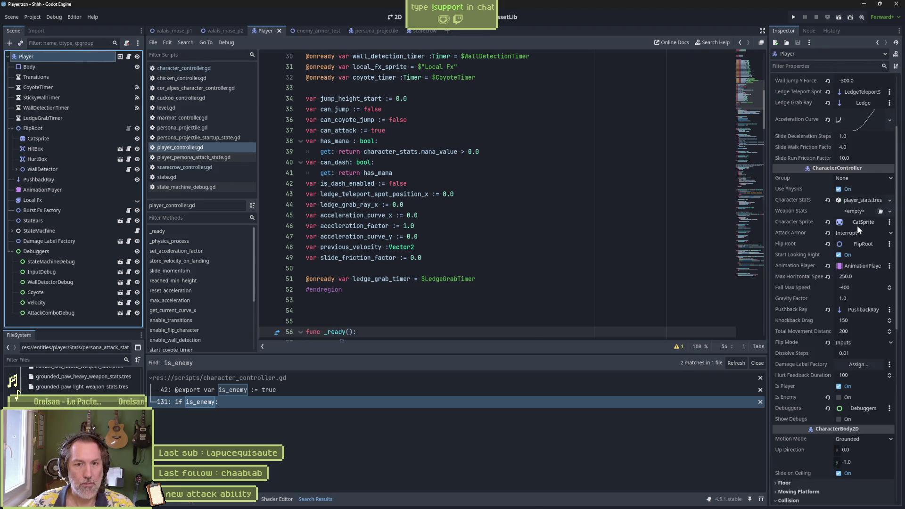
pyautogui.click(849, 178)
pyautogui.click(841, 203)
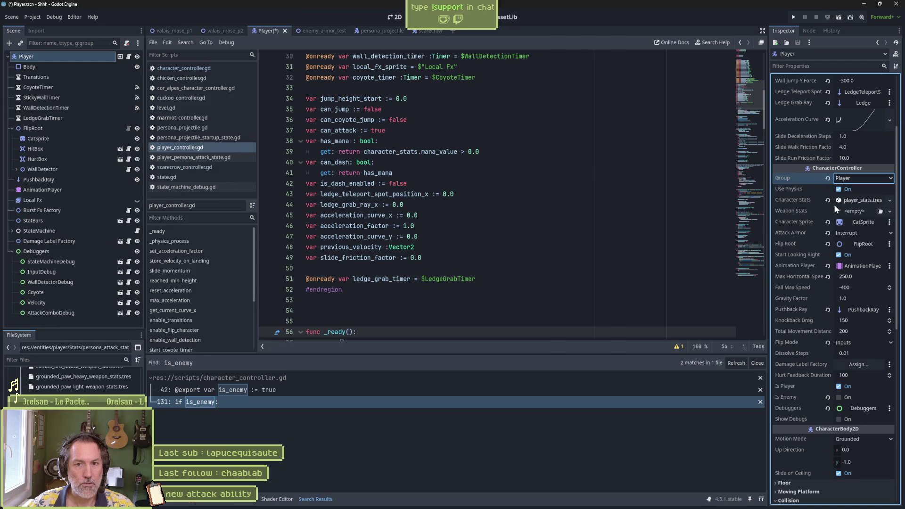
pyautogui.click(650, 201)
pyautogui.press('F6')
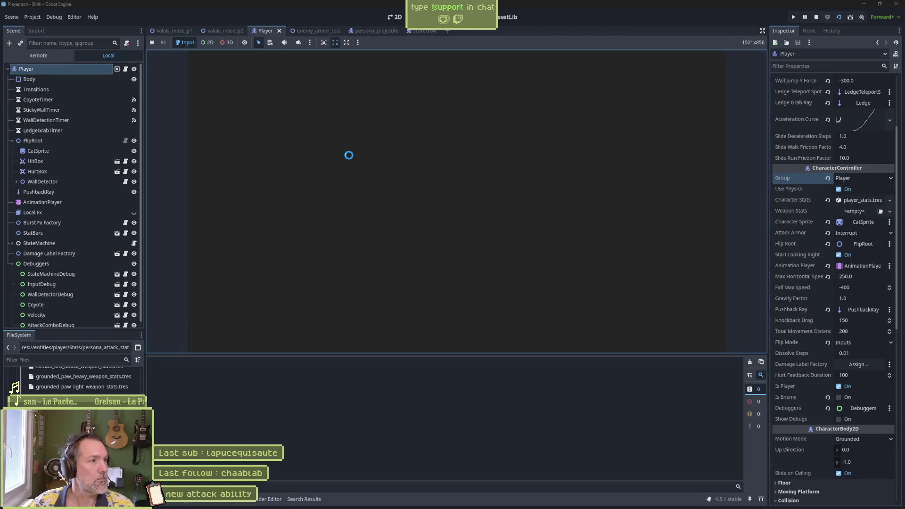
# - Run the enemy_armor_test scene and check the live Player node's groups in the Remote tree
pyautogui.click(311, 34)
pyautogui.press('F6')
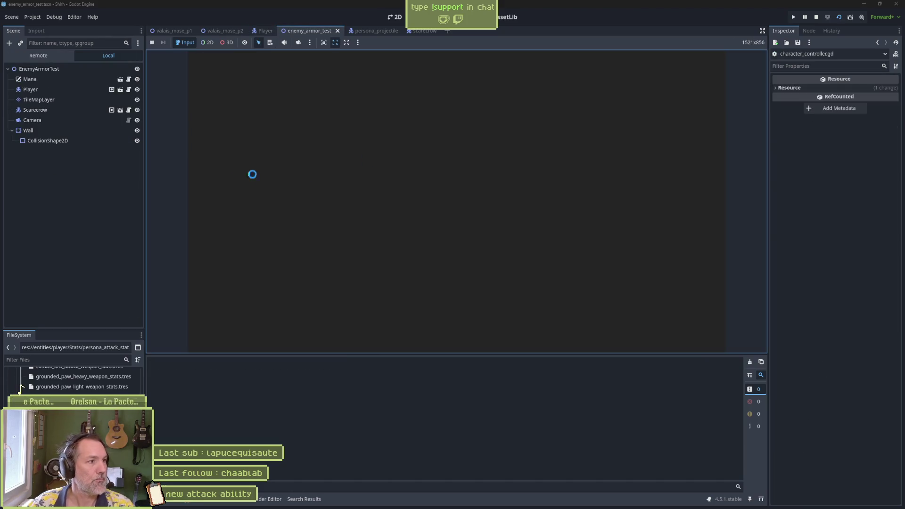
pyautogui.click(39, 55)
pyautogui.click(41, 124)
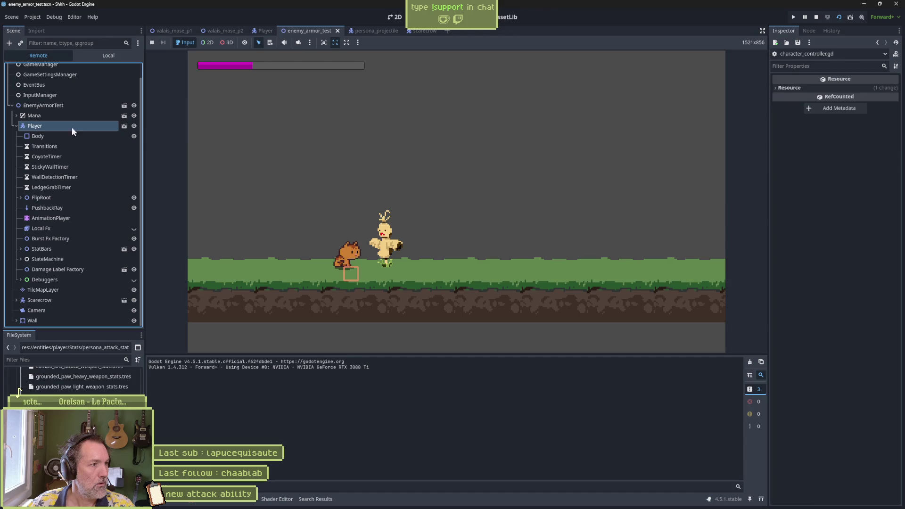
pyautogui.click(809, 30)
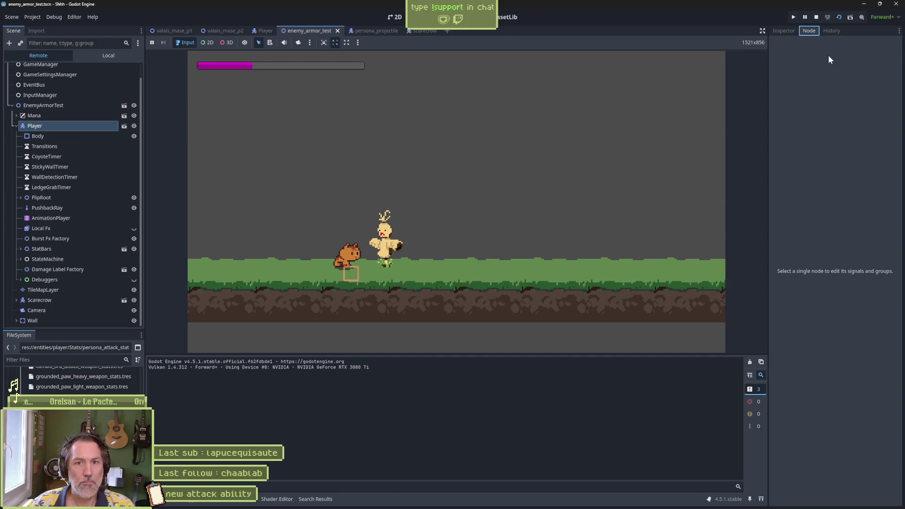
pyautogui.click(784, 32)
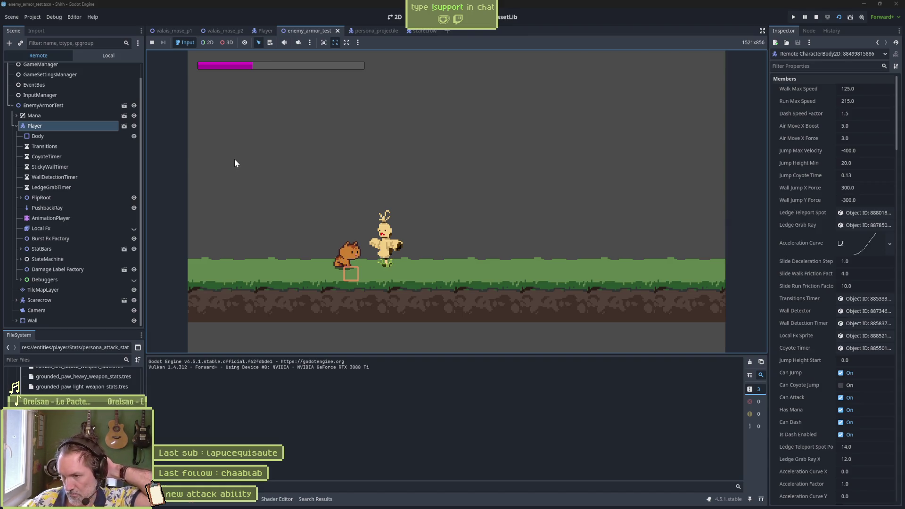
# - Confirm the Player is in the player group and the Scarecrow in enemies, then stop the game
pyautogui.click(110, 56)
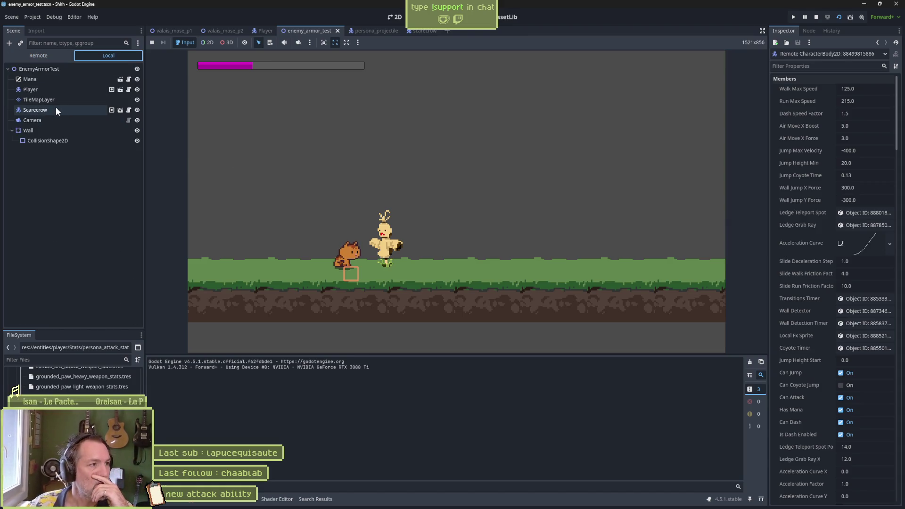
pyautogui.click(58, 91)
pyautogui.click(807, 31)
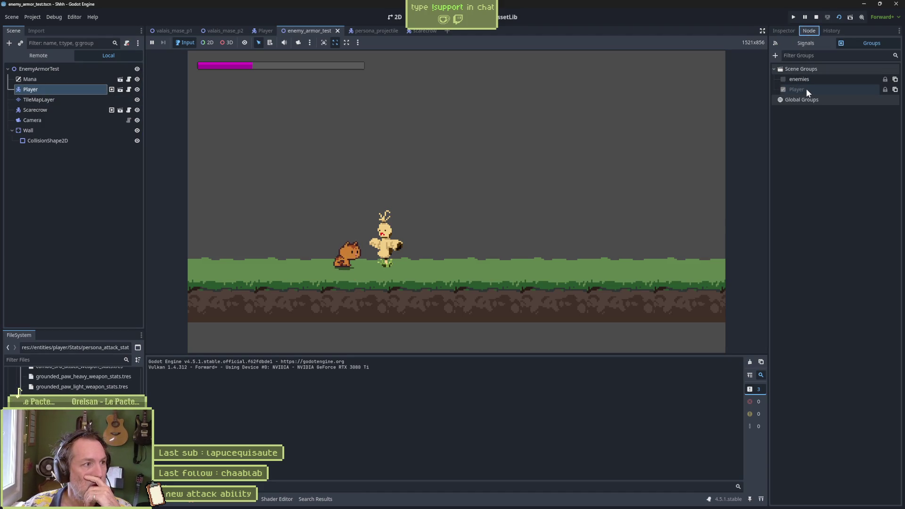
pyautogui.click(54, 111)
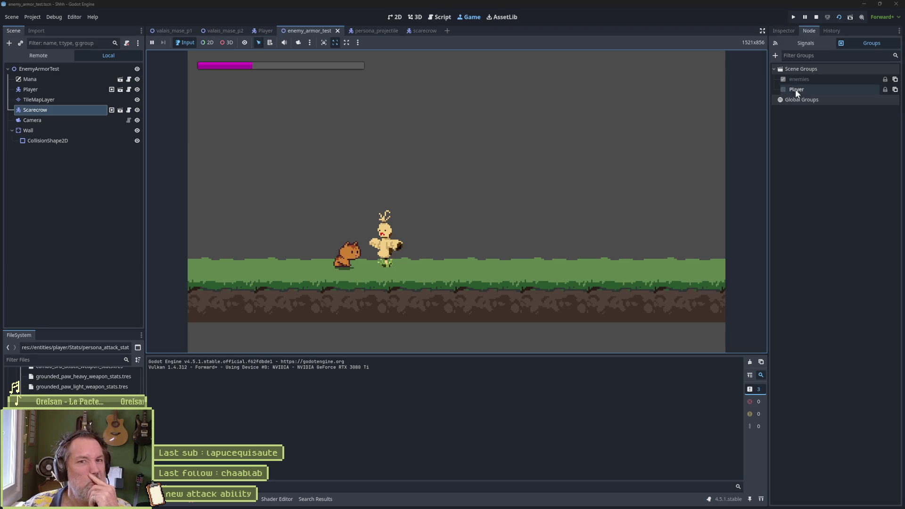
pyautogui.click(815, 16)
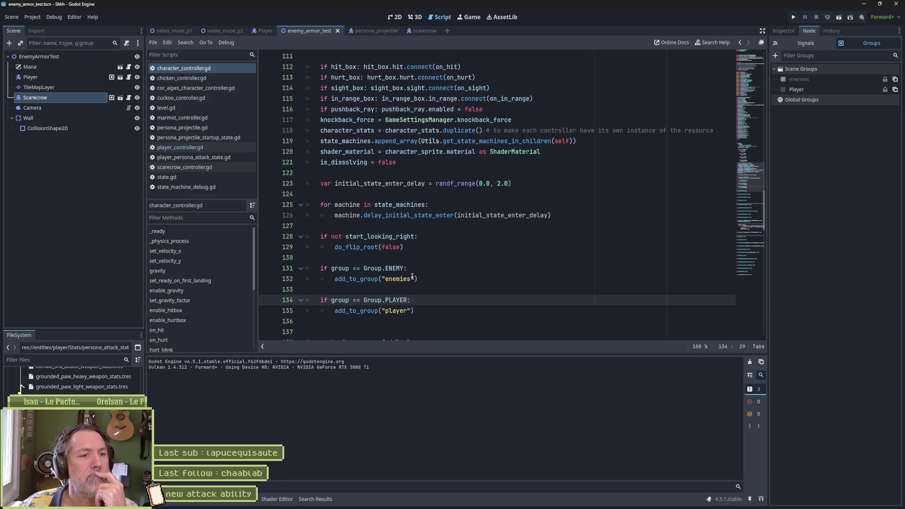
# - Change the 'enemies' group name to 'enemy' in character_controller.gd's setup code and save the script
pyautogui.moveTo(385, 311); pyautogui.dragTo(400, 311)
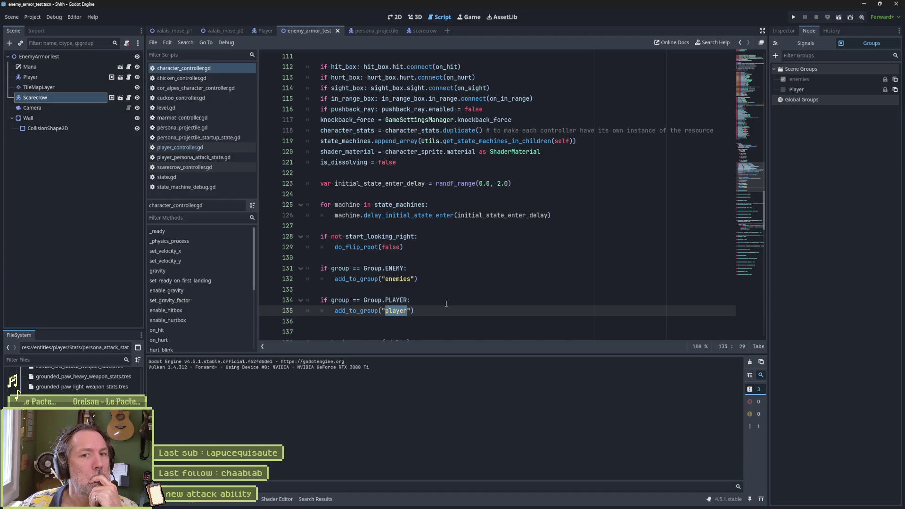
pyautogui.click(410, 281)
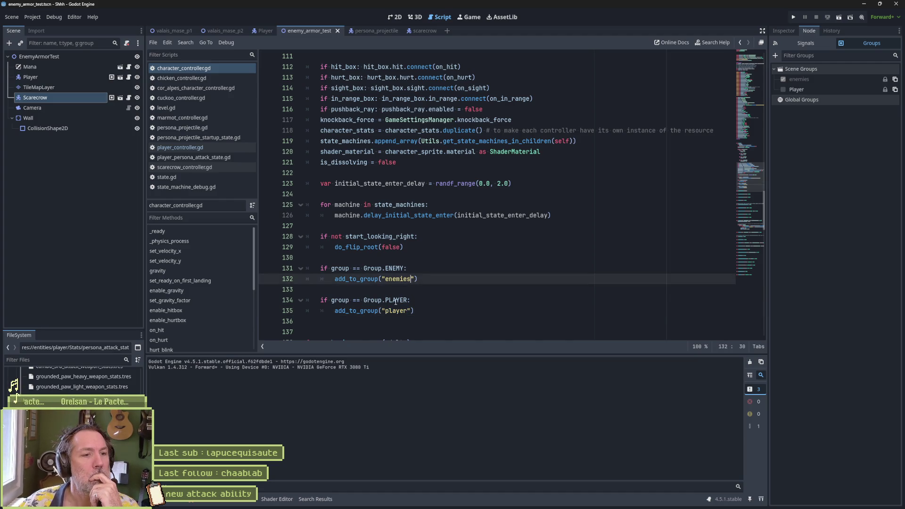
pyautogui.press('BackSpace')
pyautogui.press('BackSpace')
pyautogui.press('BackSpace')
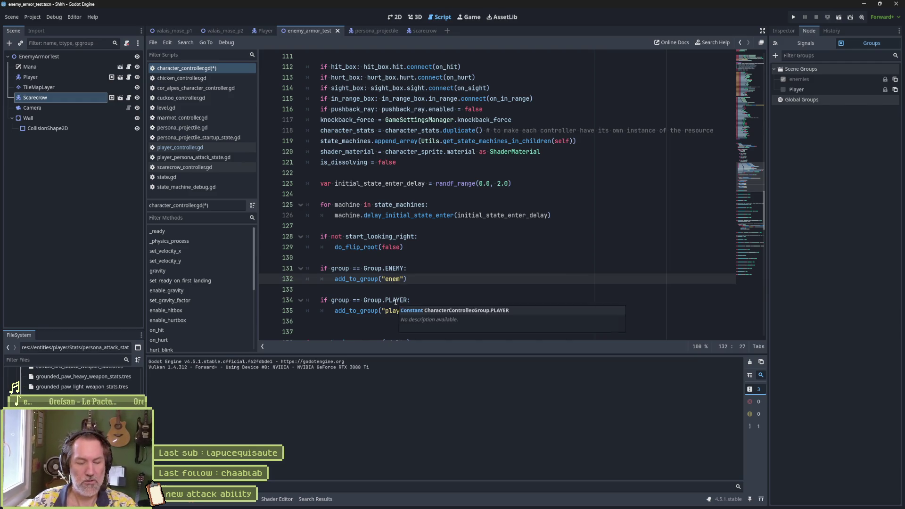
pyautogui.write('y')
pyautogui.click(465, 267)
pyautogui.hotkey('ctrl', 's')
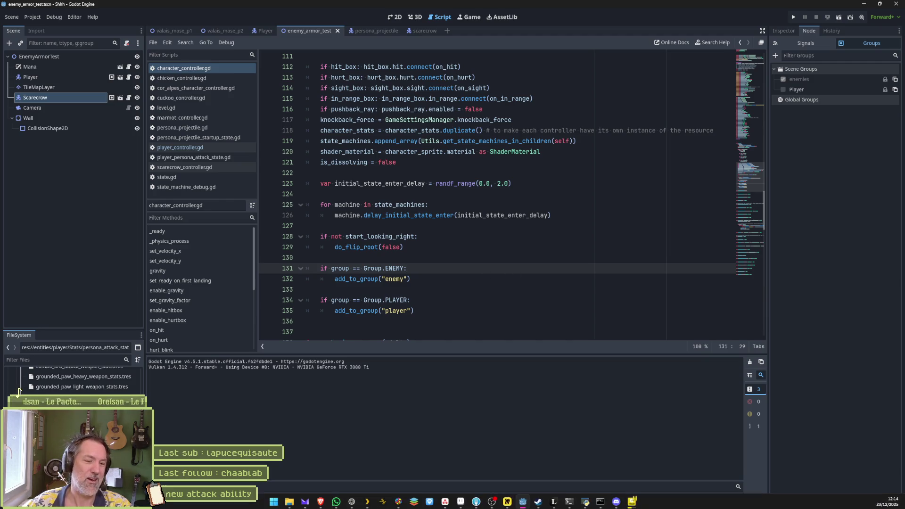
pyautogui.moveTo(461, 505)
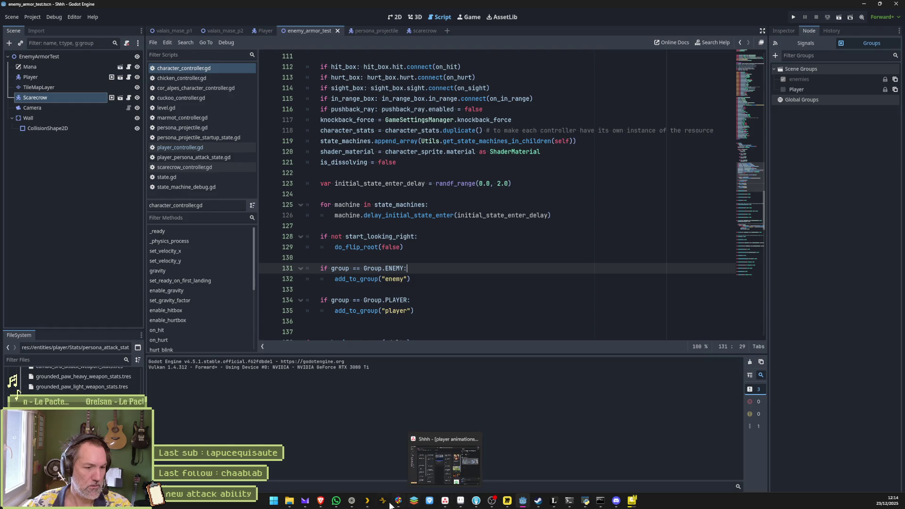
pyautogui.click(351, 501)
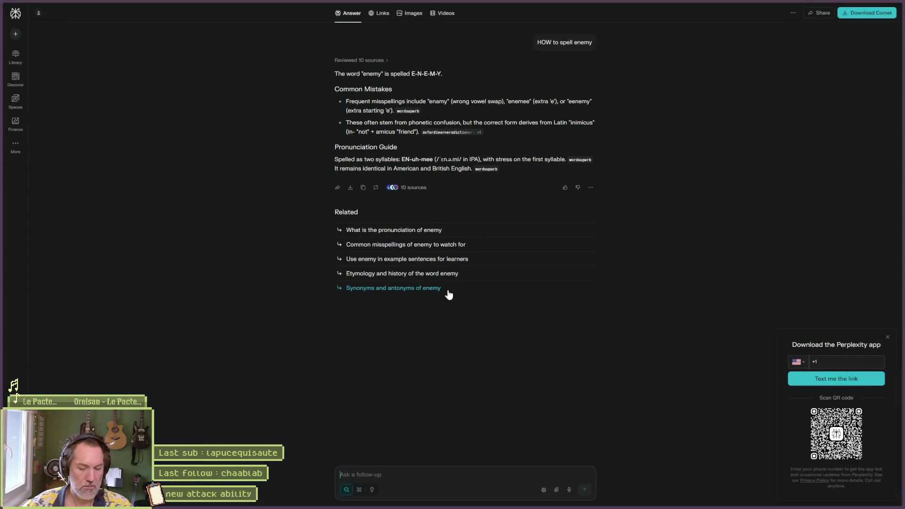
pyautogui.hotkey('ctrl', 'l')
pyautogui.write('god')
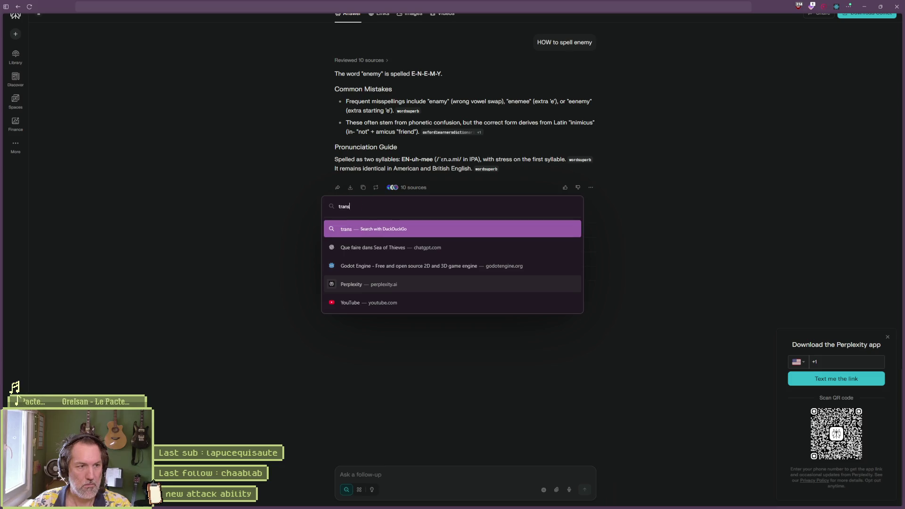
pyautogui.press('Return')
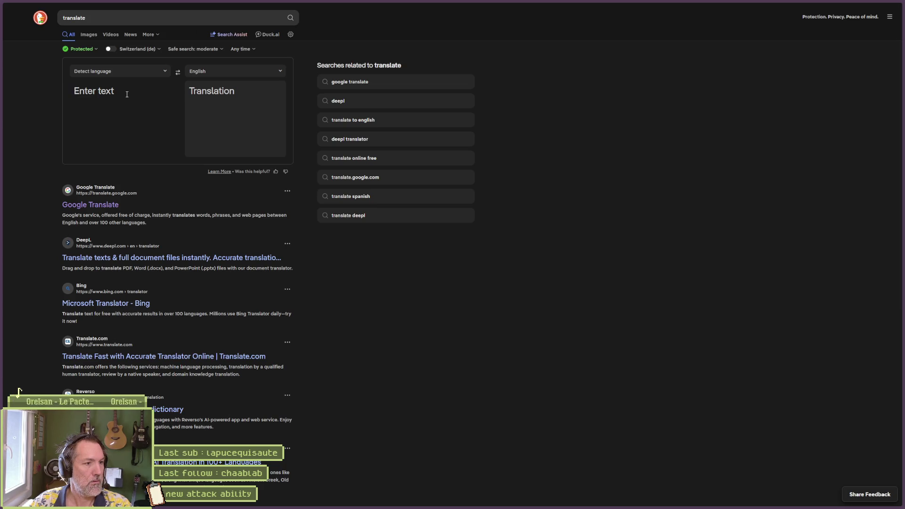
pyautogui.click(127, 94)
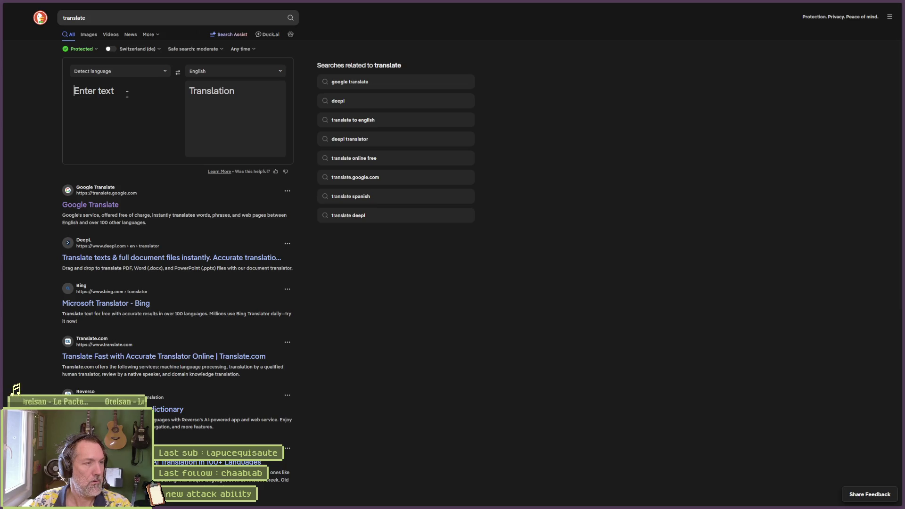
pyautogui.doubleClick(112, 19)
pyautogui.write(';crire e')
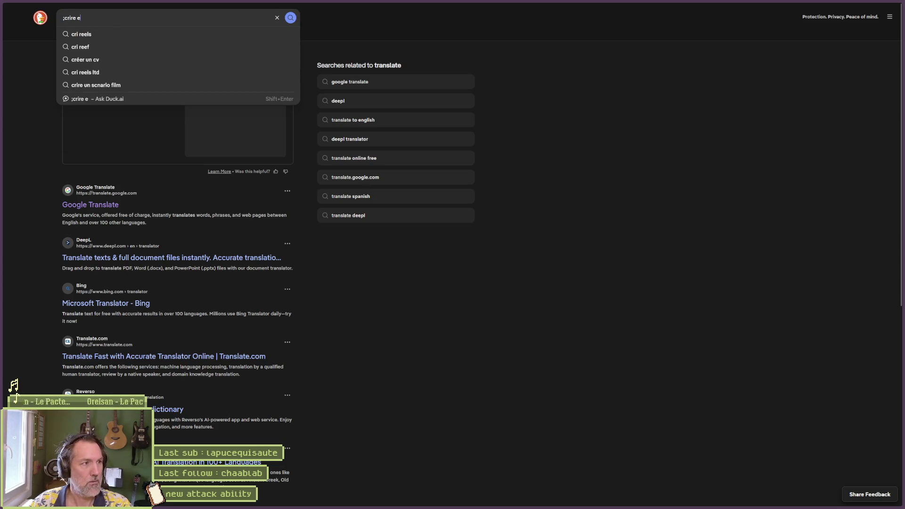
pyautogui.press('BackSpace')
pyautogui.press('BackSpace')
pyautogui.press('BackSpace')
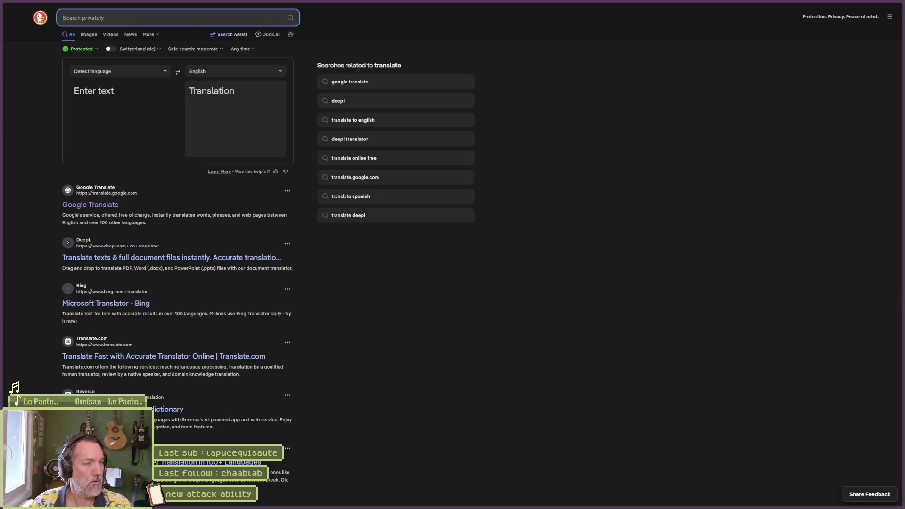
pyautogui.write('ennemi')
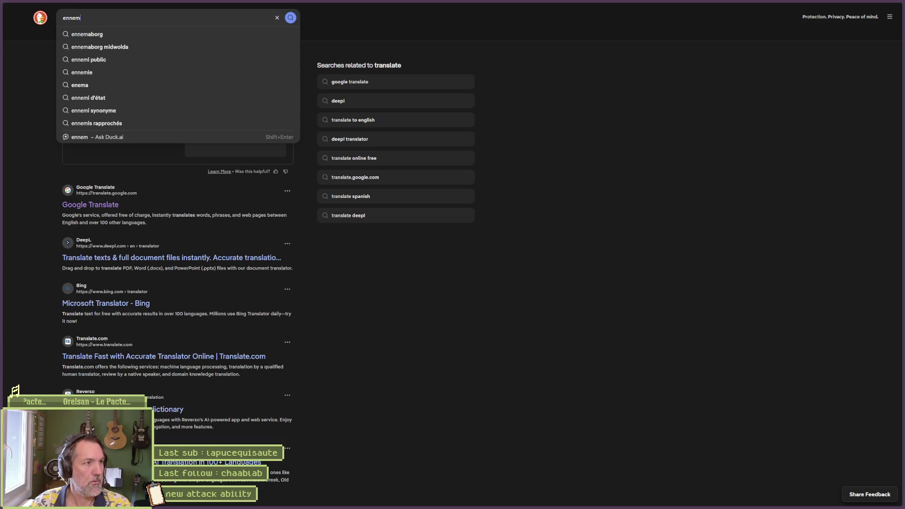
pyautogui.write(' en anglais')
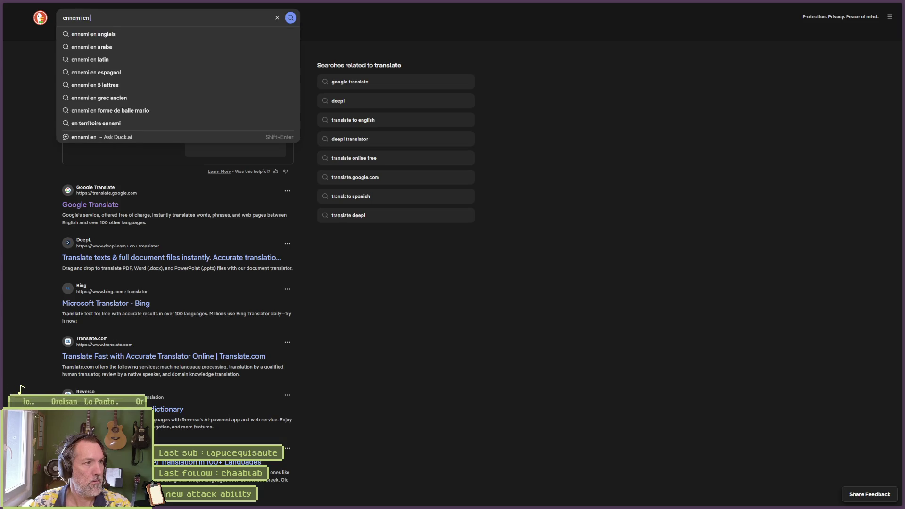
pyautogui.press('Return')
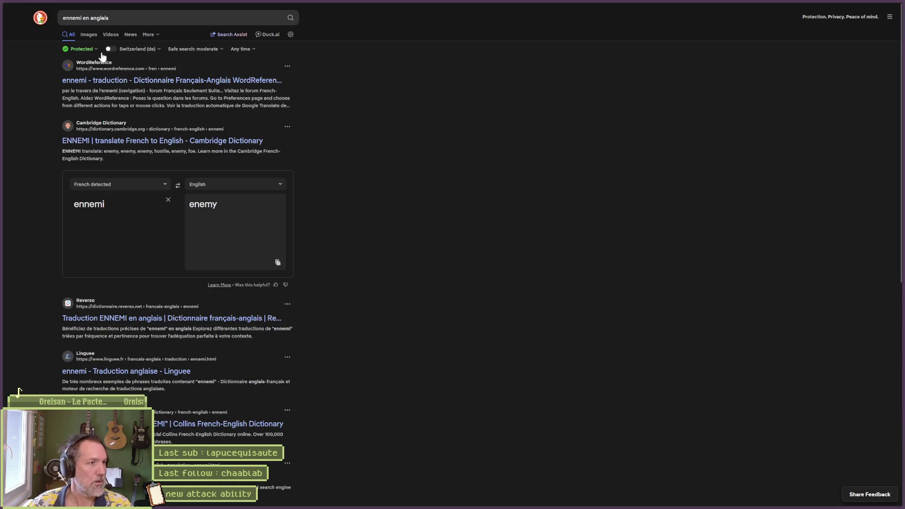
pyautogui.click(125, 80)
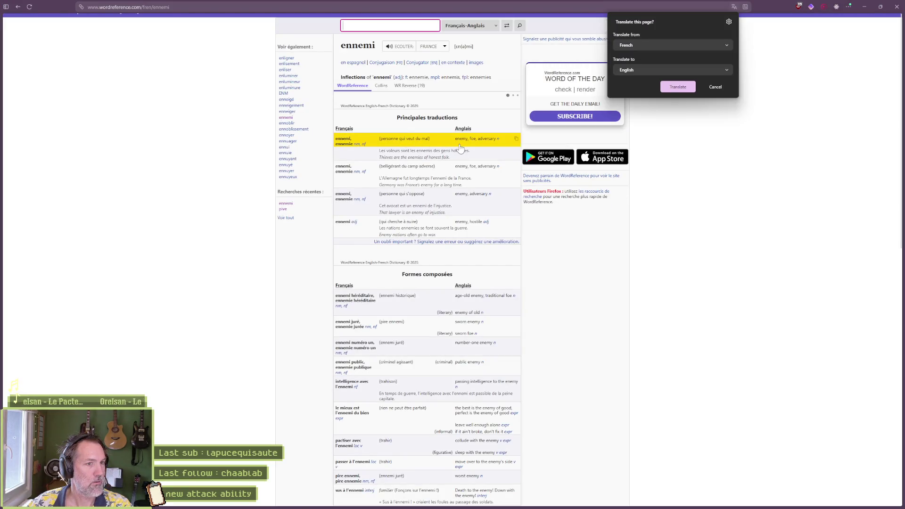
pyautogui.click(865, 7)
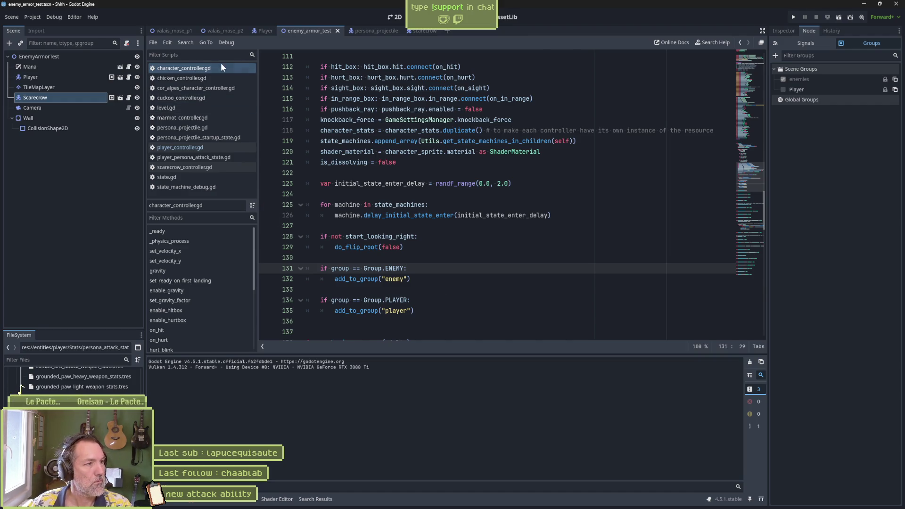
# - Check the Scarecrow scene's Group setting, close it, and open Marmot.tscn from the valais_mase_p2 level
pyautogui.click(231, 30)
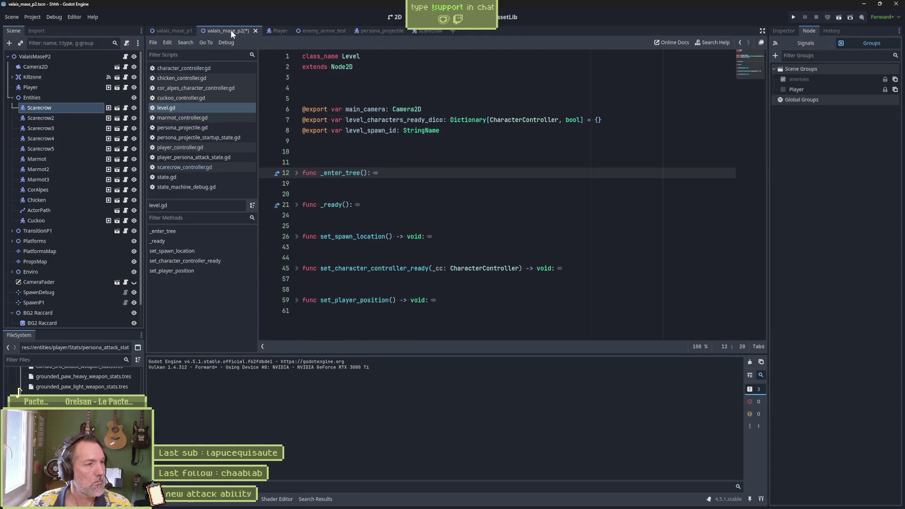
pyautogui.click(117, 108)
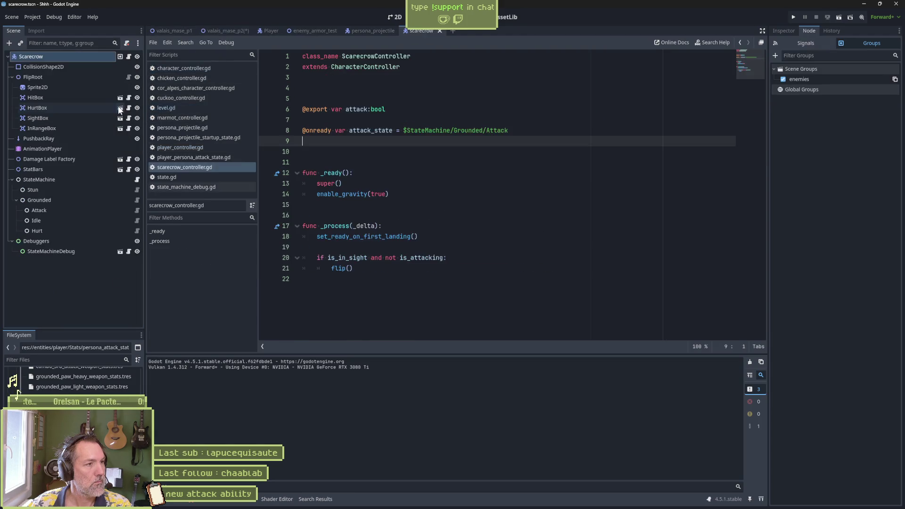
pyautogui.click(82, 58)
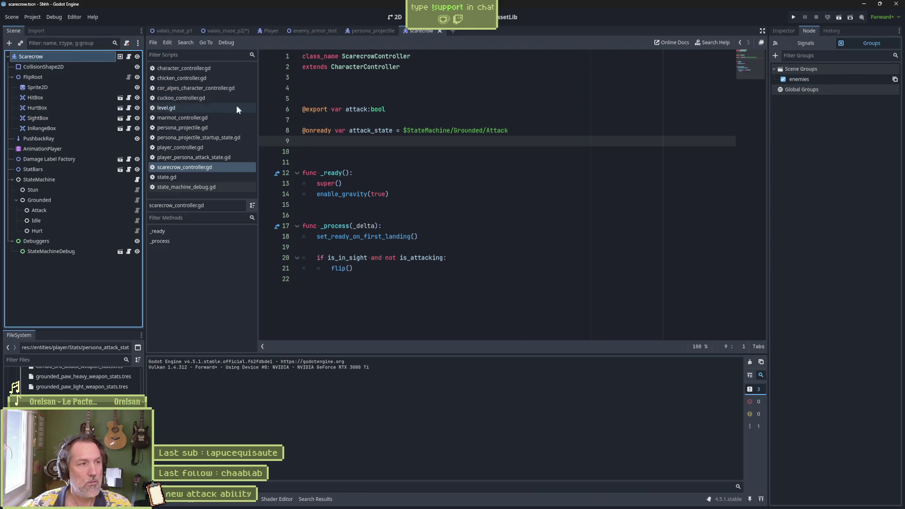
pyautogui.click(780, 32)
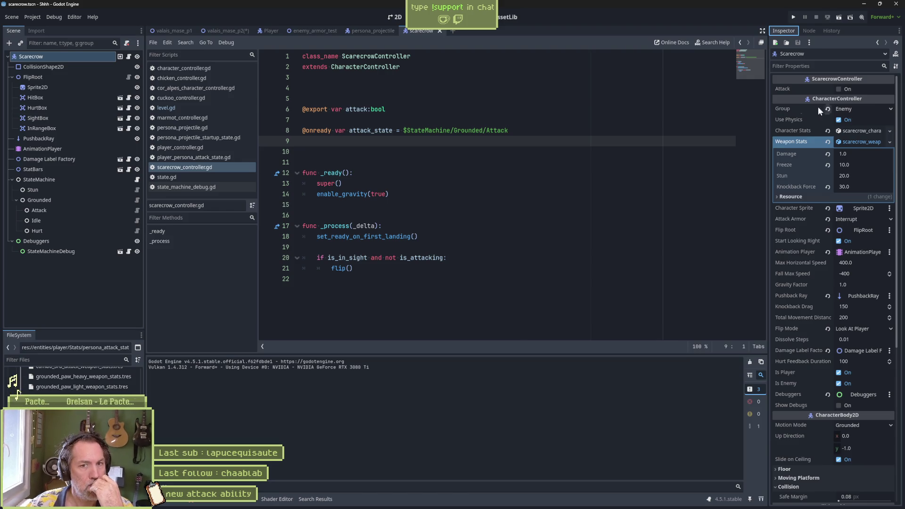
pyautogui.click(441, 31)
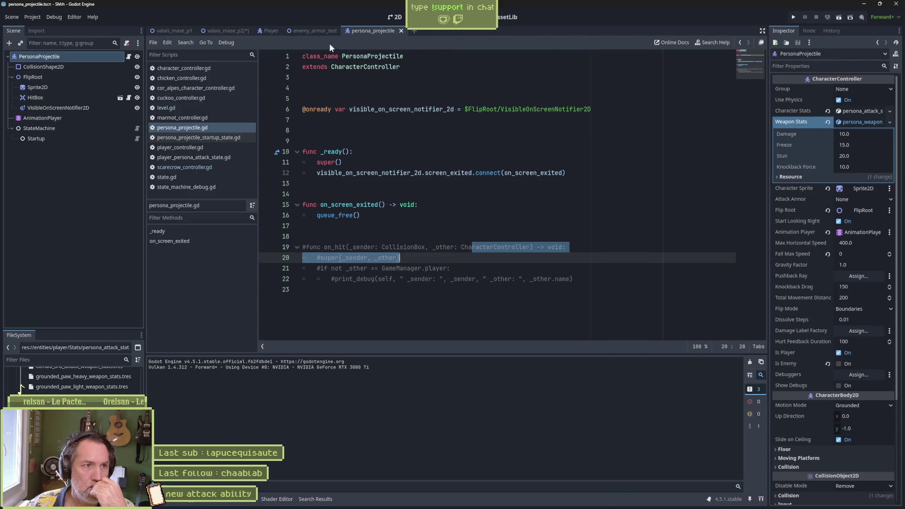
pyautogui.click(222, 30)
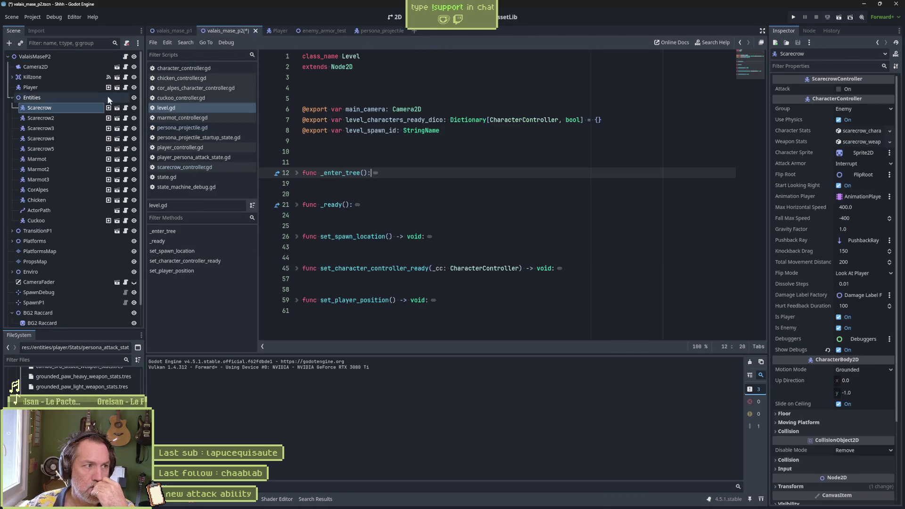
pyautogui.click(108, 159)
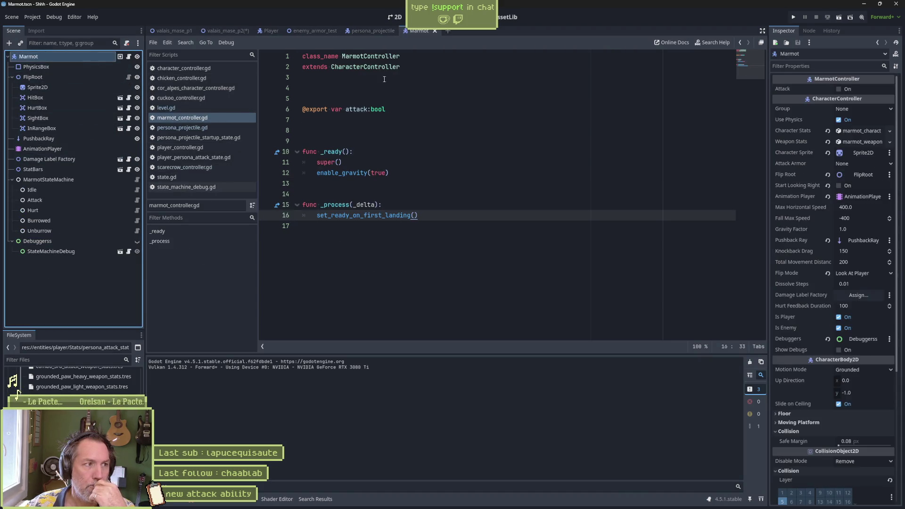
# - Set the Marmot's Group to Enemy and close the Marmot scene
pyautogui.click(847, 109)
pyautogui.click(885, 140)
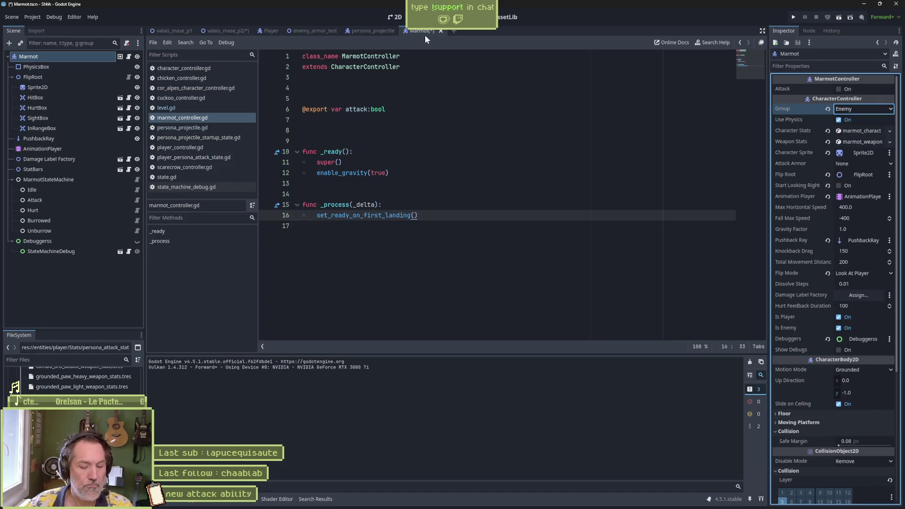
pyautogui.hotkey('ctrl', 'w')
pyautogui.press('Return')
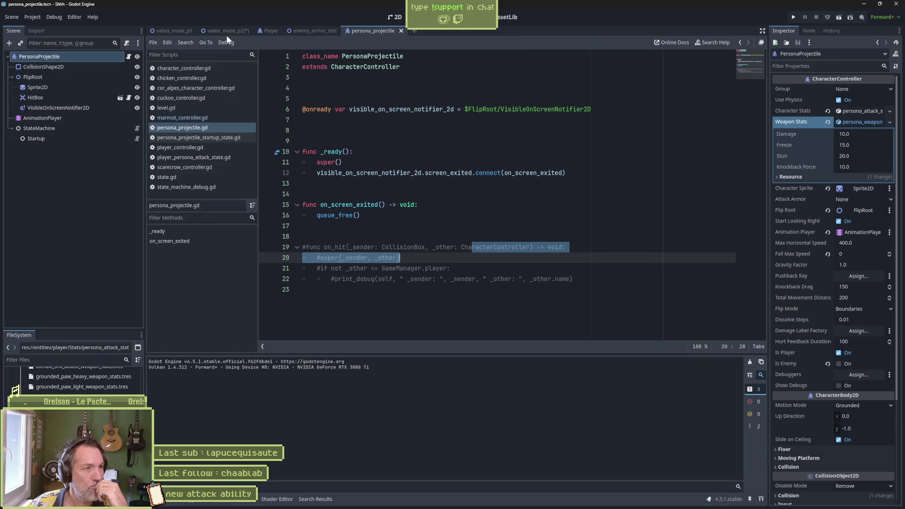
# - Open the CorAlpes scene, set its Group to Enemy, and close it
pyautogui.click(227, 32)
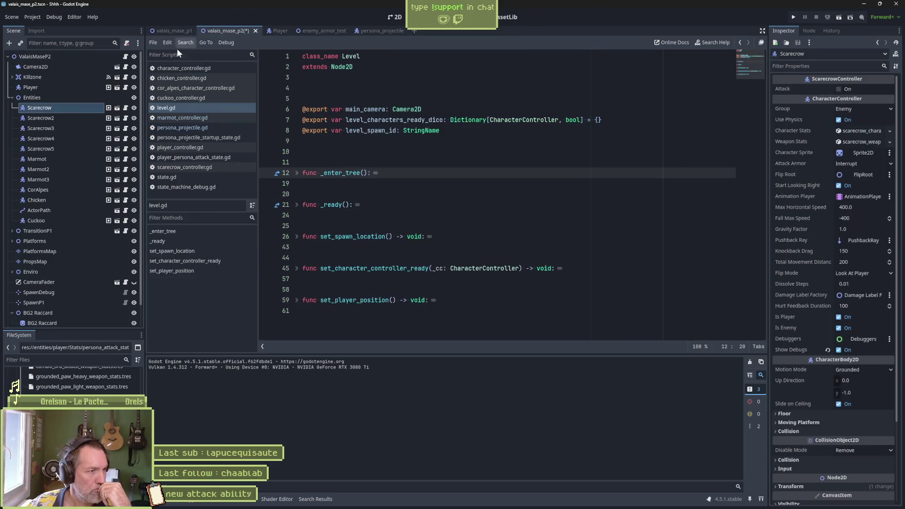
pyautogui.click(117, 189)
pyautogui.click(89, 56)
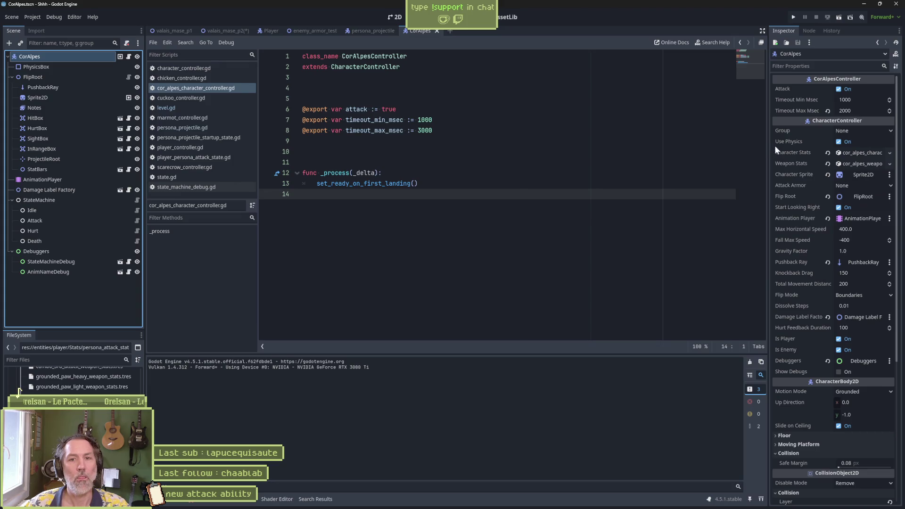
pyautogui.click(847, 132)
pyautogui.click(855, 158)
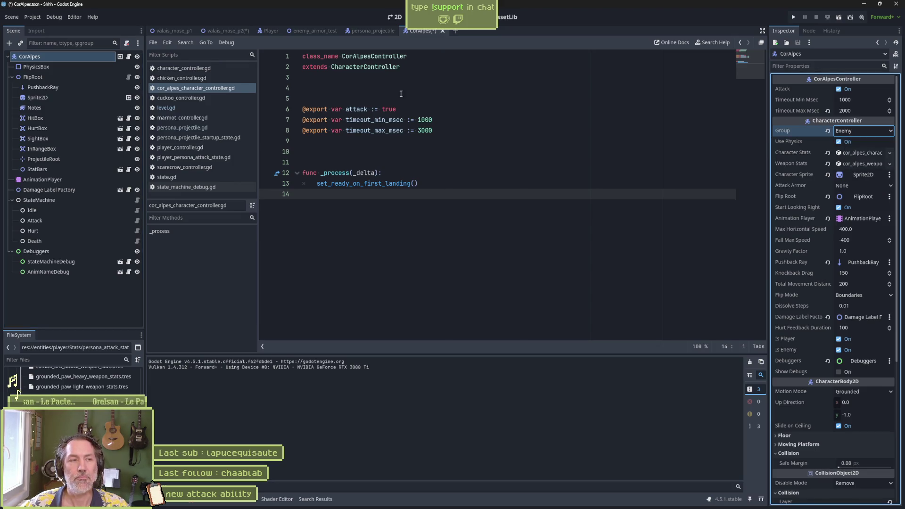
pyautogui.middleClick(405, 33)
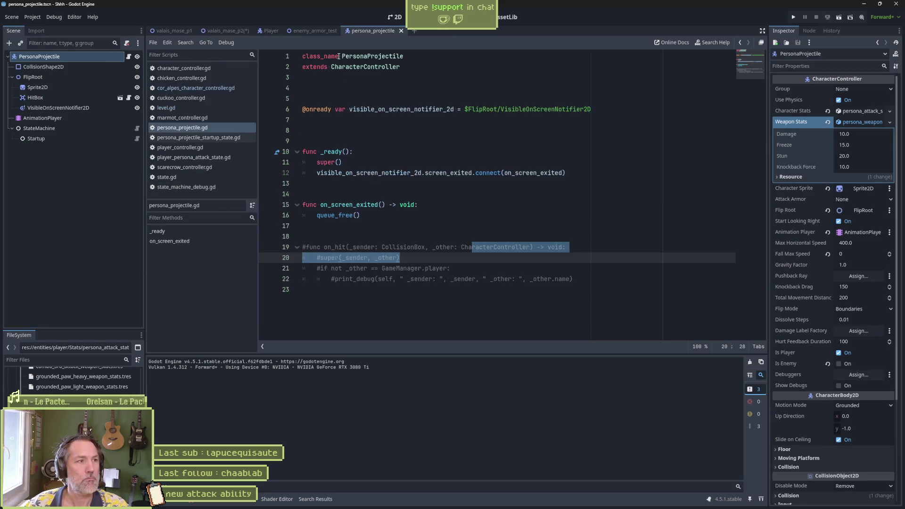
# - Open the Chicken scene from the level and close it again
pyautogui.click(226, 31)
pyautogui.click(117, 200)
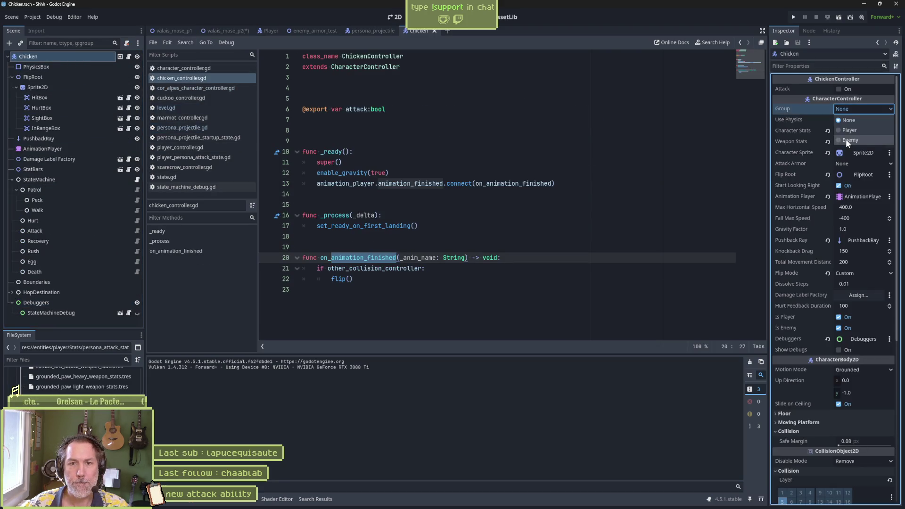
pyautogui.middleClick(409, 33)
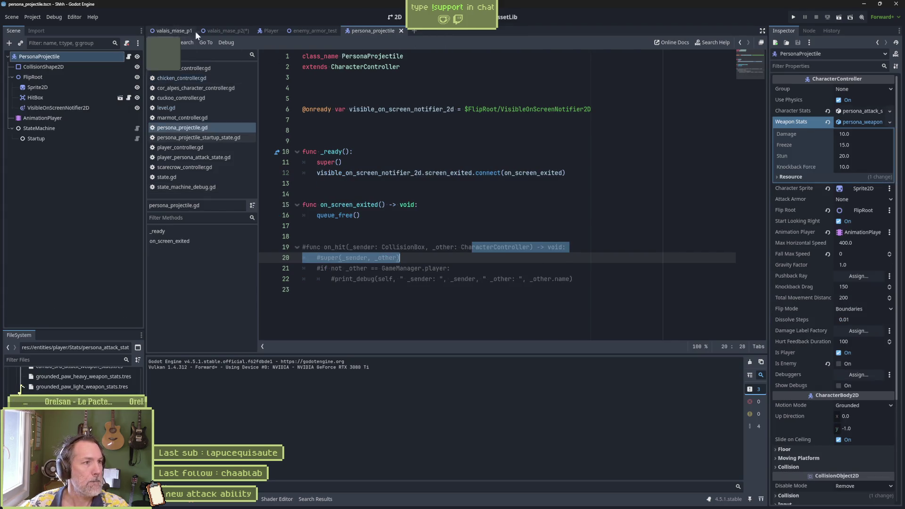
# - Set the Cuckoo's Group to Enemy, close its scene, and switch to the Player scene
pyautogui.click(226, 31)
pyautogui.click(107, 220)
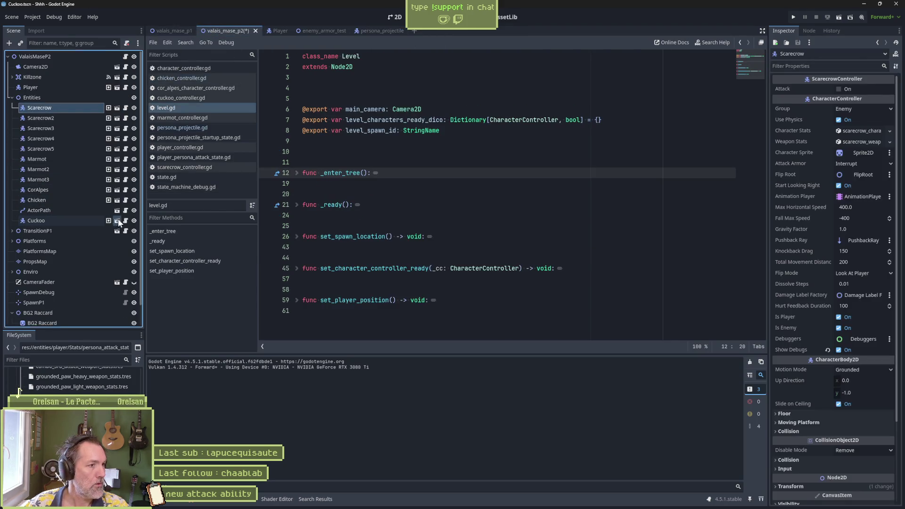
pyautogui.click(83, 57)
pyautogui.click(788, 96)
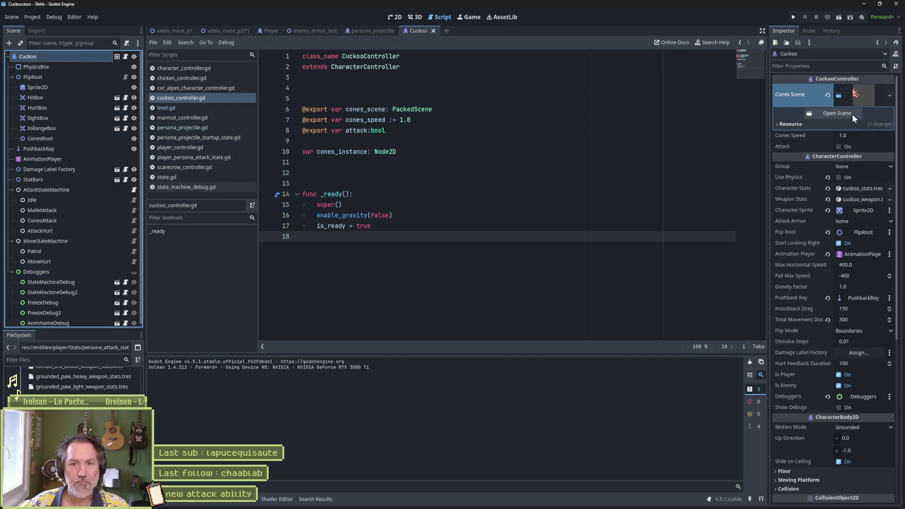
pyautogui.click(855, 167)
pyautogui.click(848, 195)
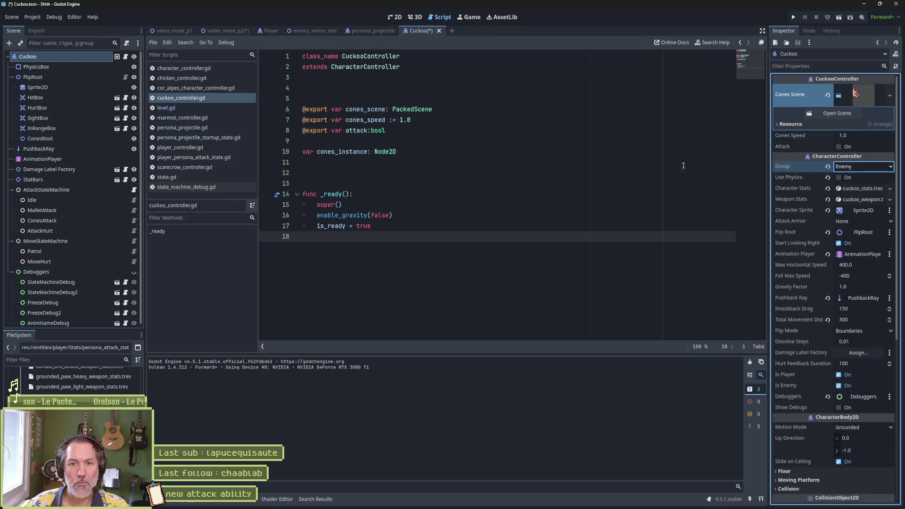
pyautogui.click(471, 163)
pyautogui.click(433, 31)
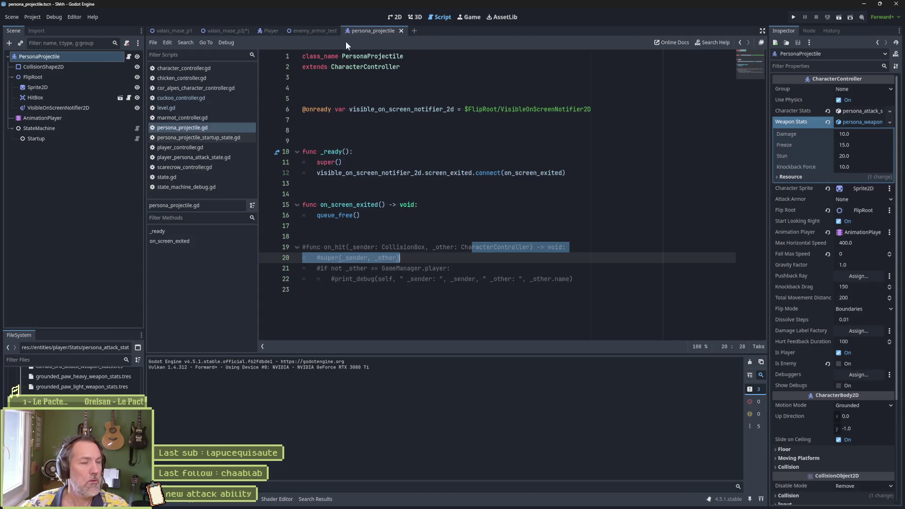
pyautogui.click(223, 32)
pyautogui.click(278, 31)
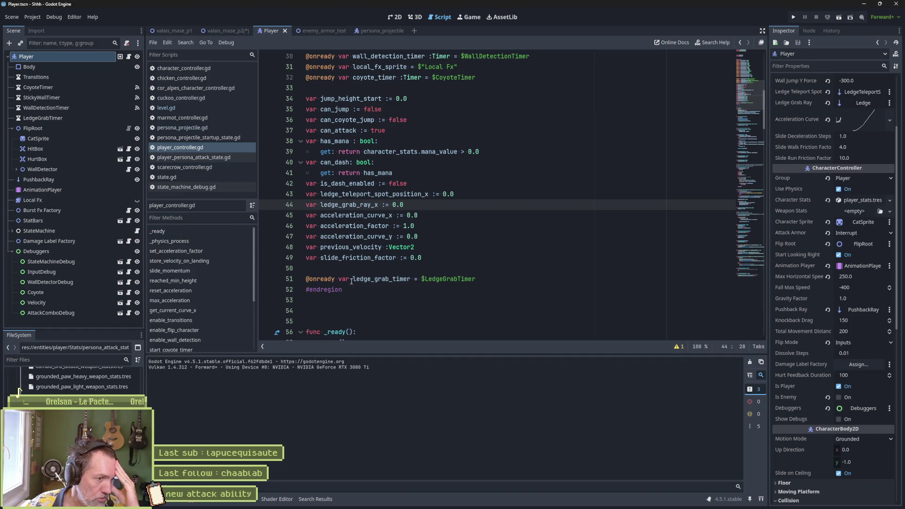
# - Search the whole project for remaining uses of is_enemy from character_controller.gd's exports
pyautogui.click(313, 499)
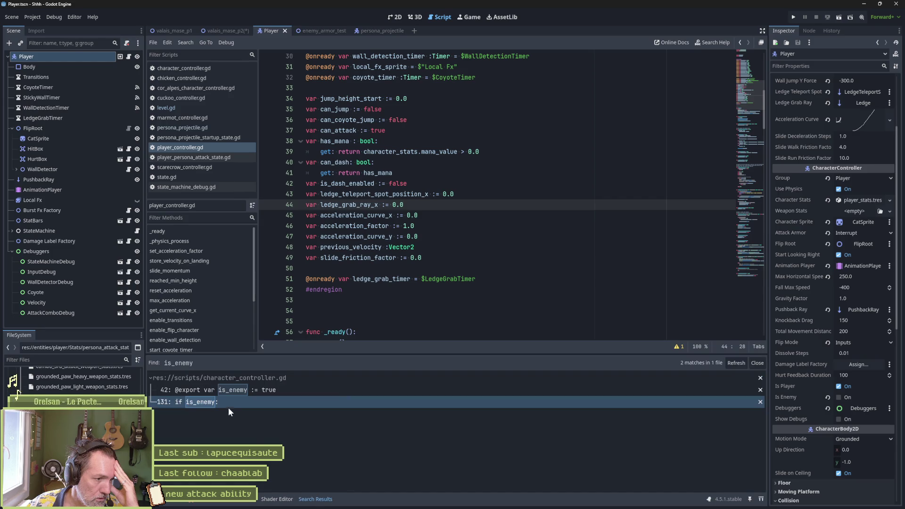
pyautogui.click(233, 403)
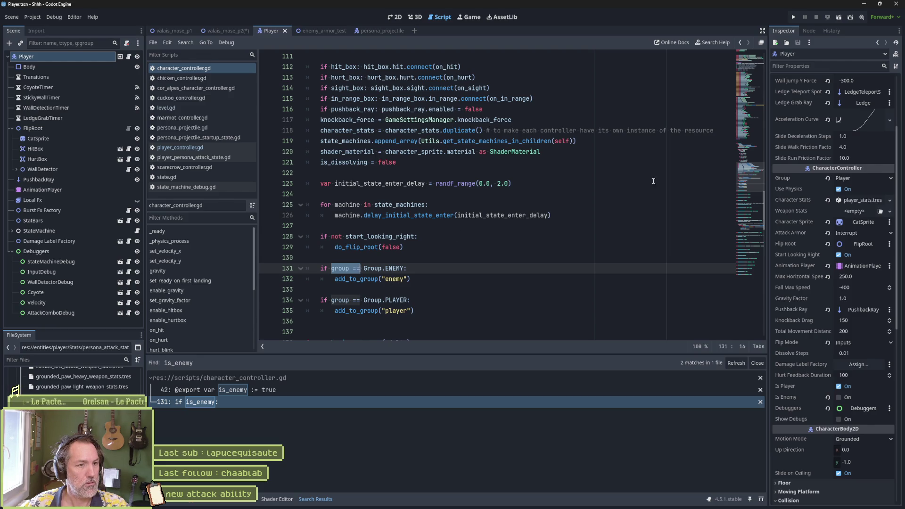
pyautogui.click(751, 90)
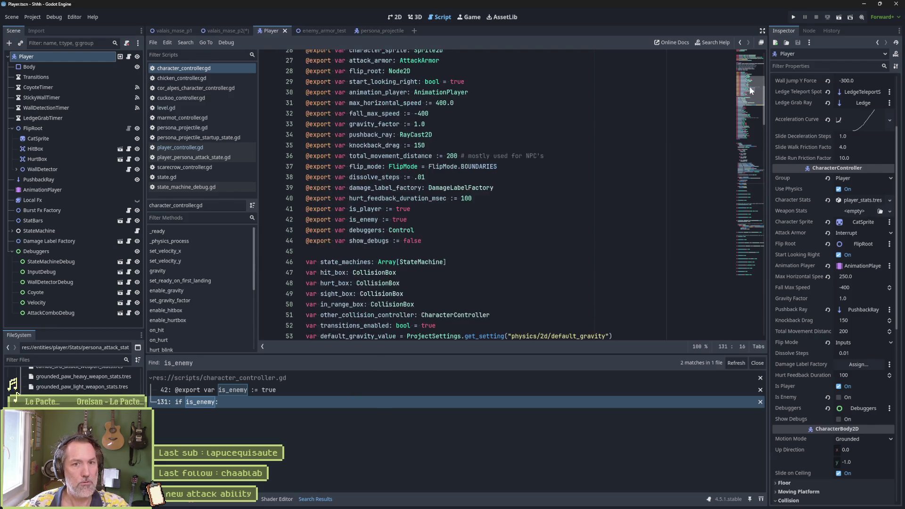
pyautogui.click(363, 209)
pyautogui.doubleClick(363, 218)
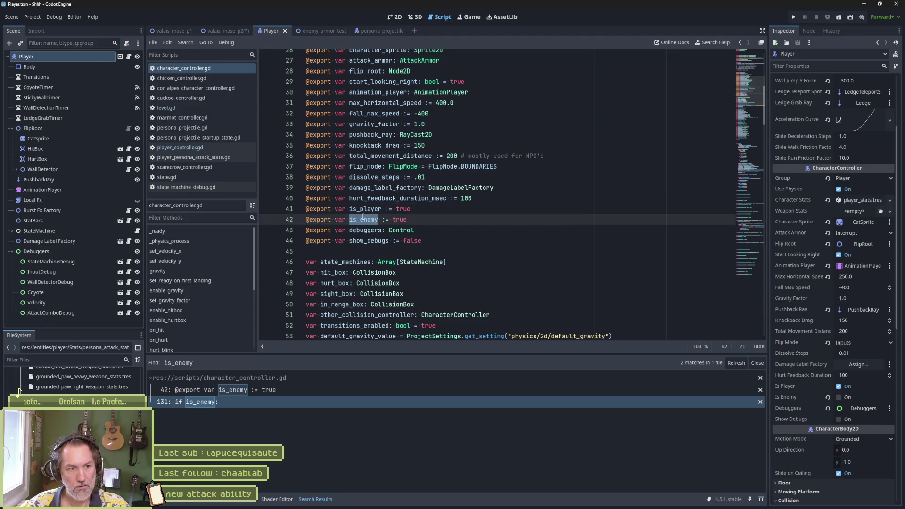
pyautogui.hotkey('ctrl', 'shift', 'f')
pyautogui.click(451, 292)
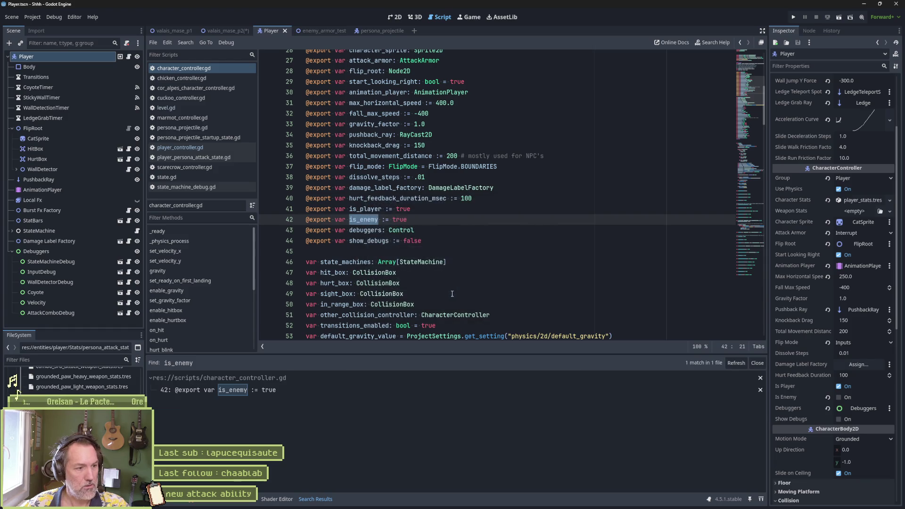
# - Delete the is_player and is_enemy export lines from character_controller.gd
pyautogui.click(442, 219)
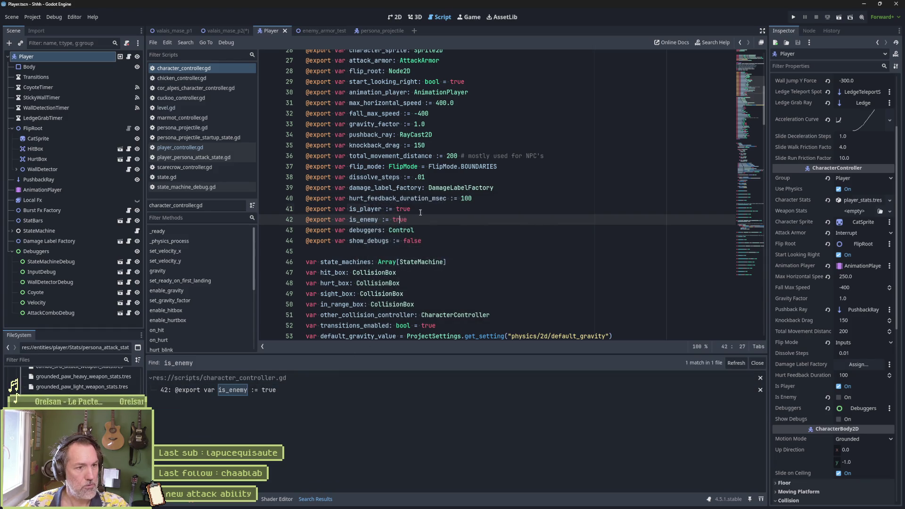
pyautogui.press('Up')
pyautogui.hotkey('ctrl', 'shift', 'k')
pyautogui.hotkey('ctrl', 'shift', 'k')
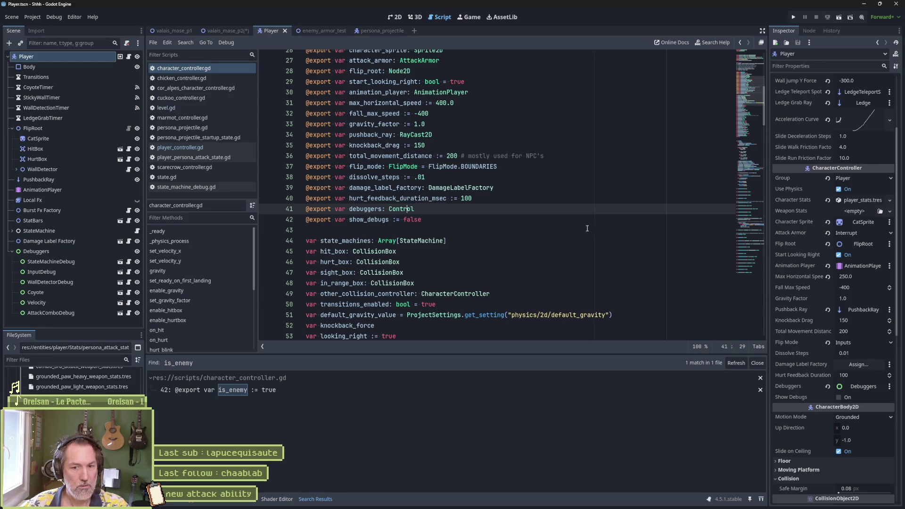
pyautogui.click(587, 228)
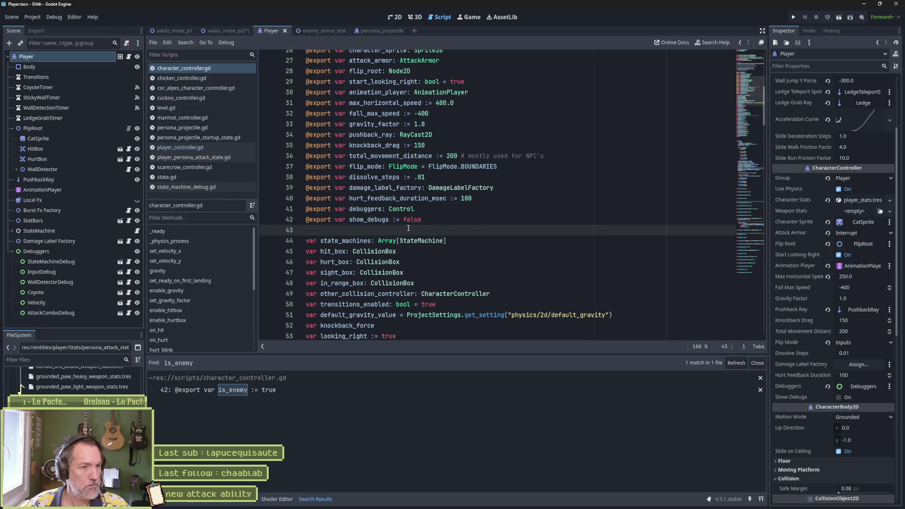
# - Replace every show_debugs occurrence with show_debuggers across all project files
pyautogui.click(388, 219)
pyautogui.doubleClick(376, 220)
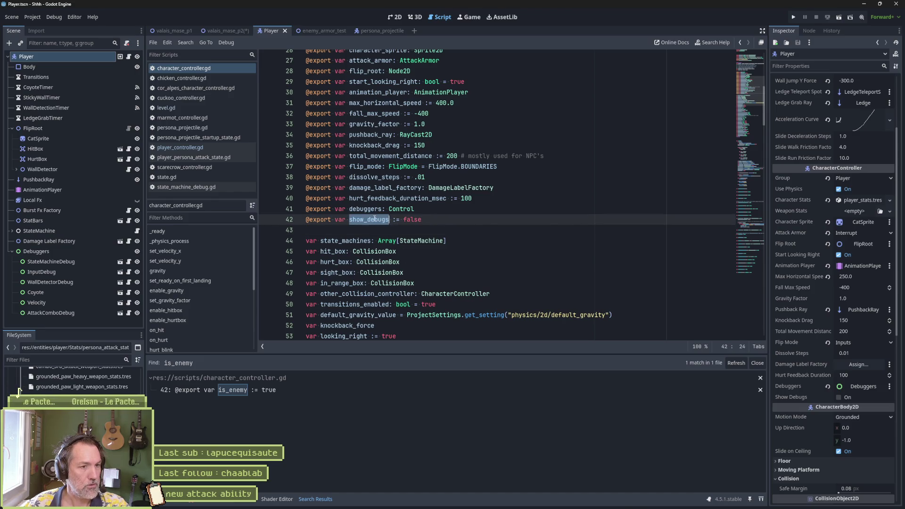
pyautogui.hotkey('ctrl', 'shift', 'r')
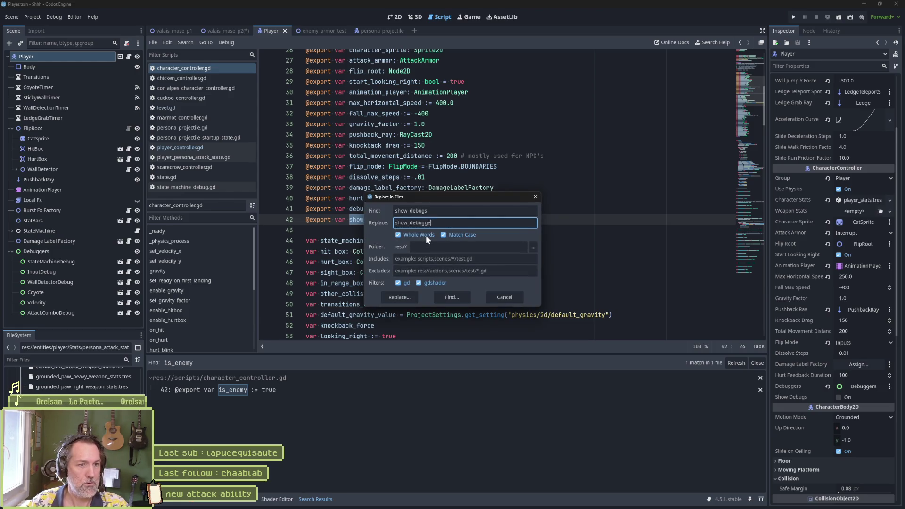
pyautogui.write('rs')
pyautogui.click(441, 295)
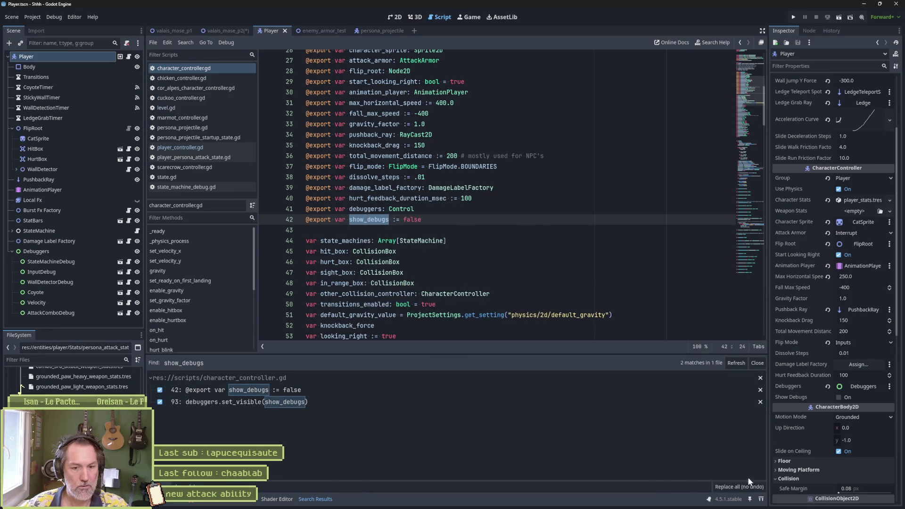
pyautogui.click(738, 487)
pyautogui.click(558, 264)
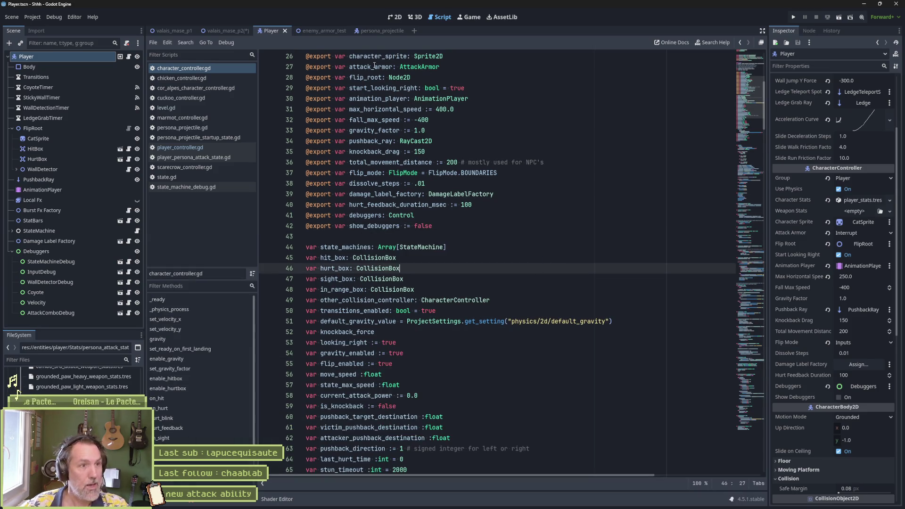
# - Run the project and test the cat's moving, jumping and attacking, then stop
pyautogui.press('F5')
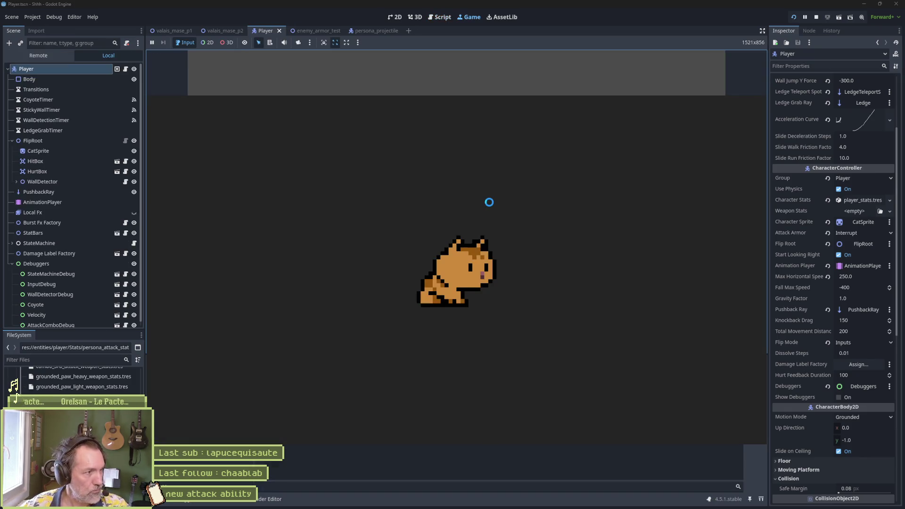
pyautogui.press('Right')
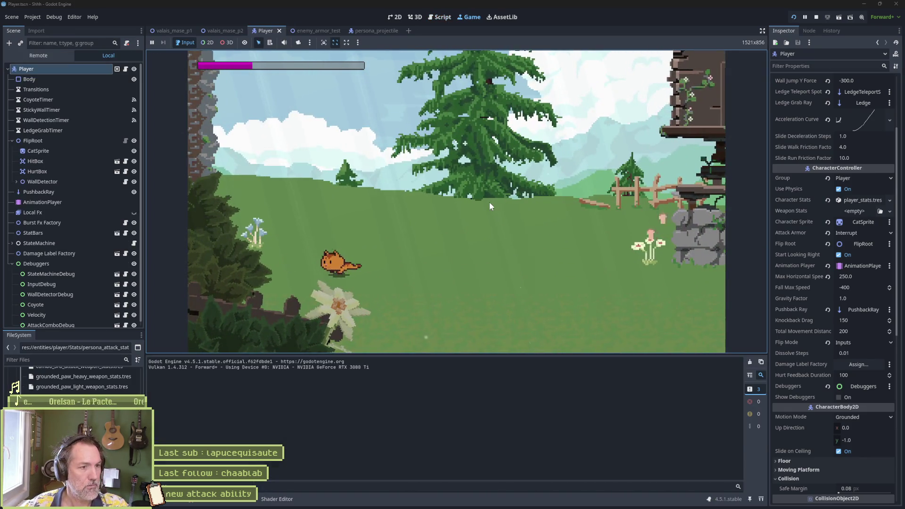
pyautogui.press('Left')
pyautogui.press('space')
pyautogui.press('Right')
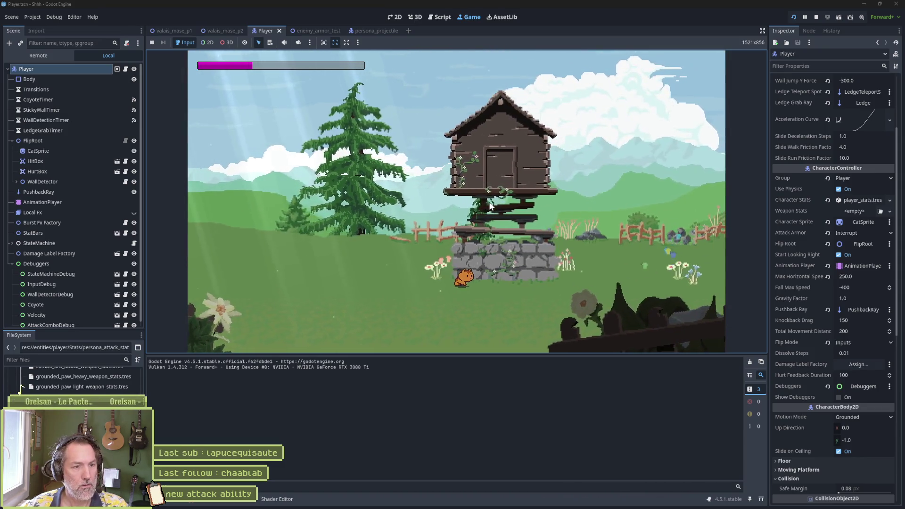
pyautogui.press('x')
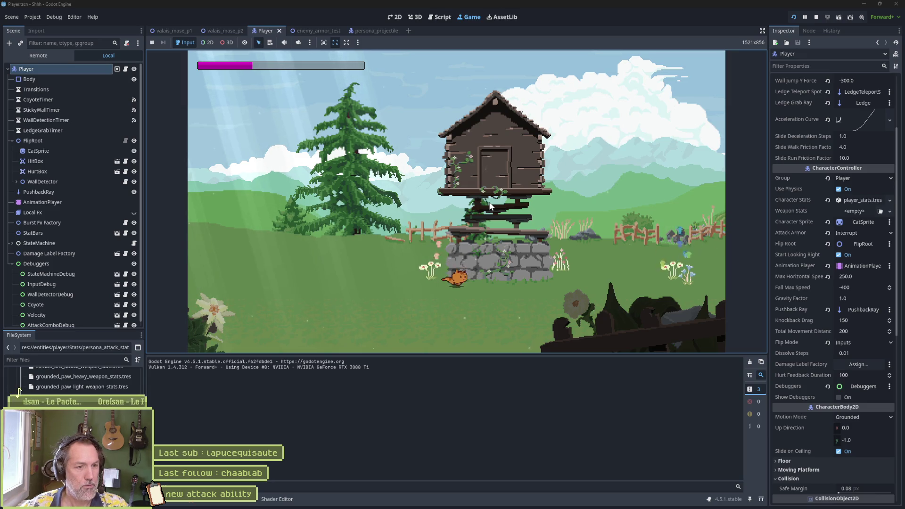
pyautogui.press('Right')
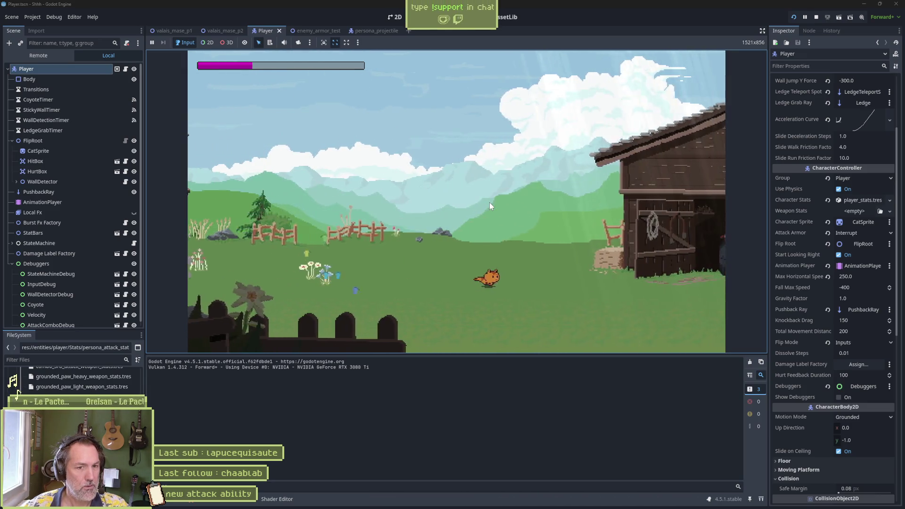
pyautogui.press('F8')
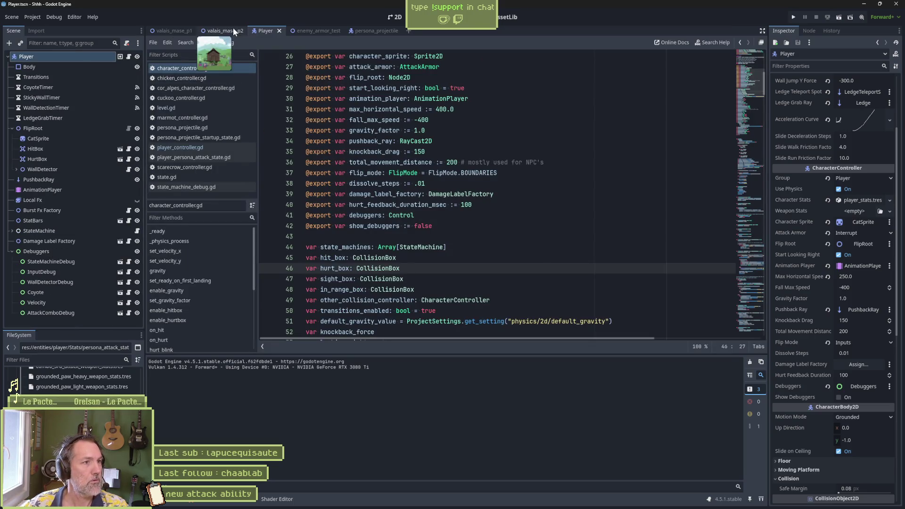
# - Run the valais_mase_p2 level, attack the scarecrow with the cat, then stop
pyautogui.click(233, 29)
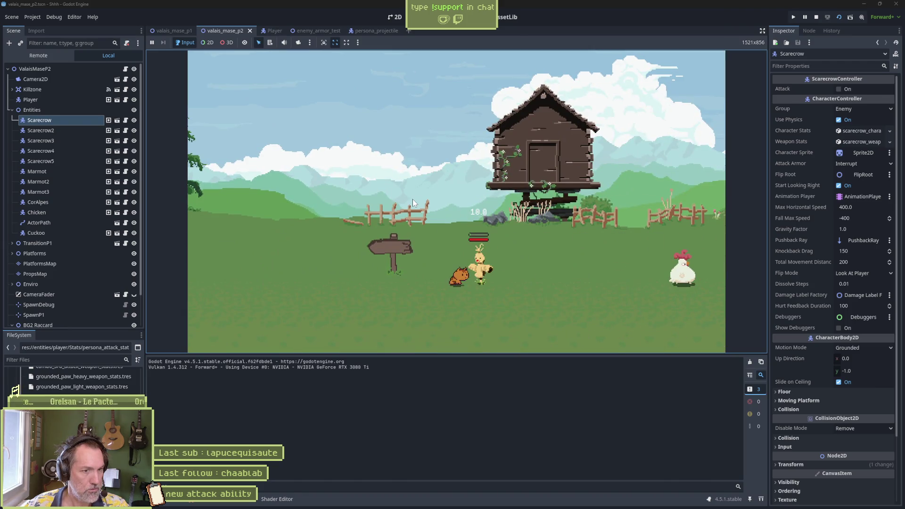
pyautogui.press('Right')
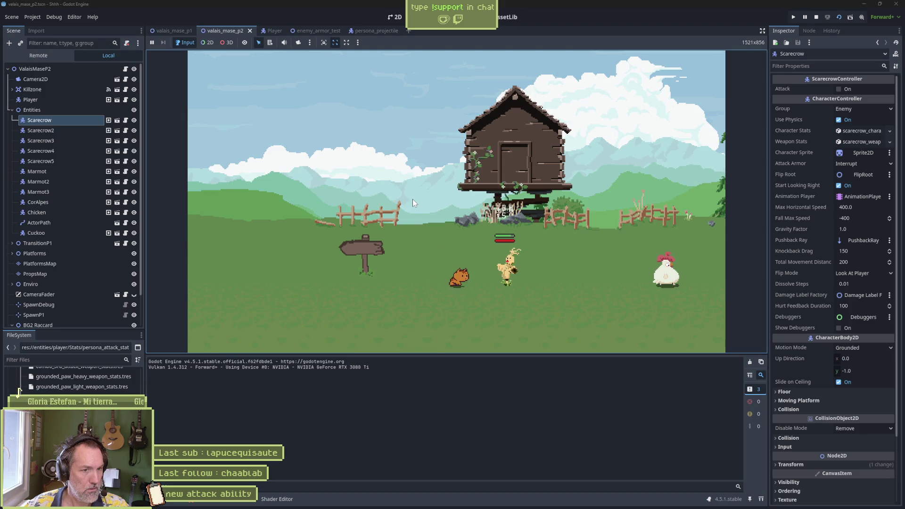
pyautogui.press('Right')
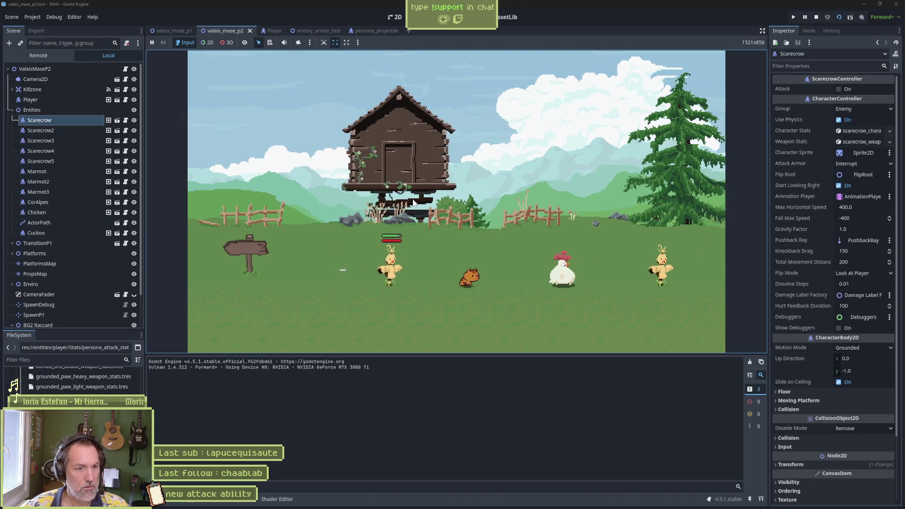
pyautogui.press('x')
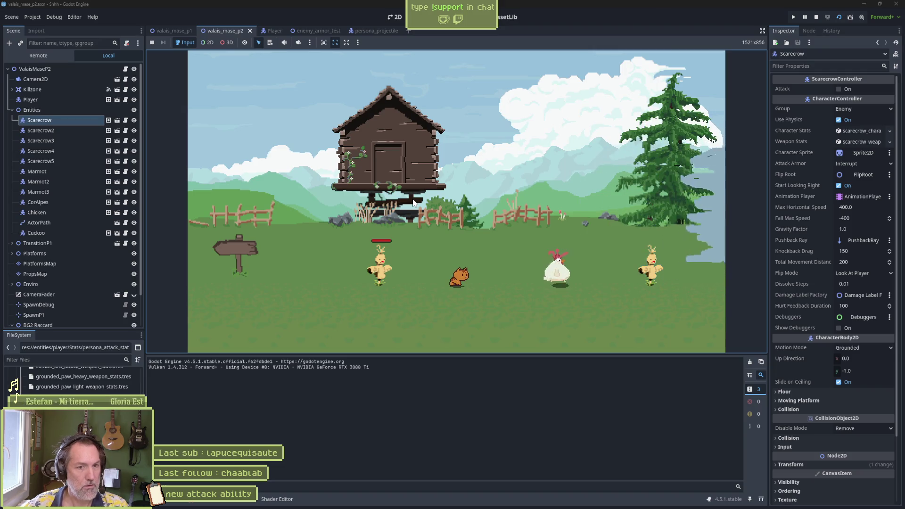
pyautogui.press('F8')
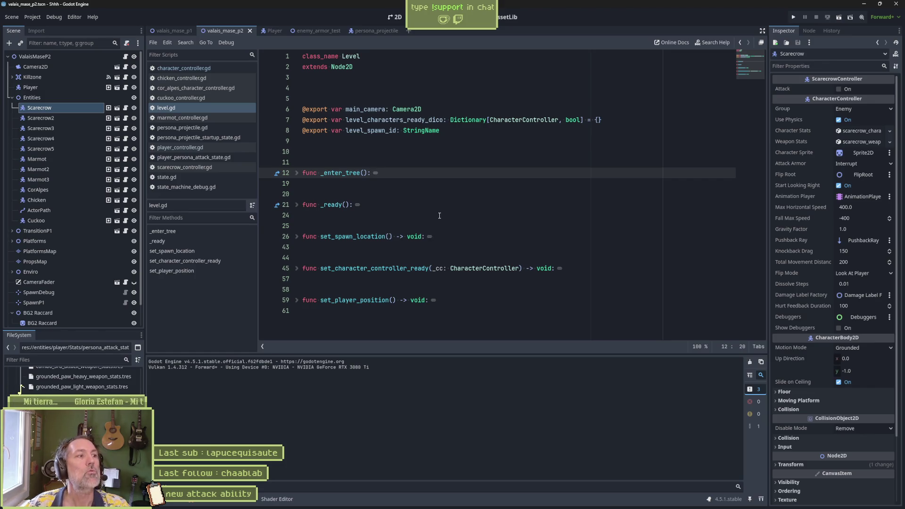
# - In on_hit line 191, replace 'self is PlayerController' with self.is_in_group("player")
pyautogui.click(202, 69)
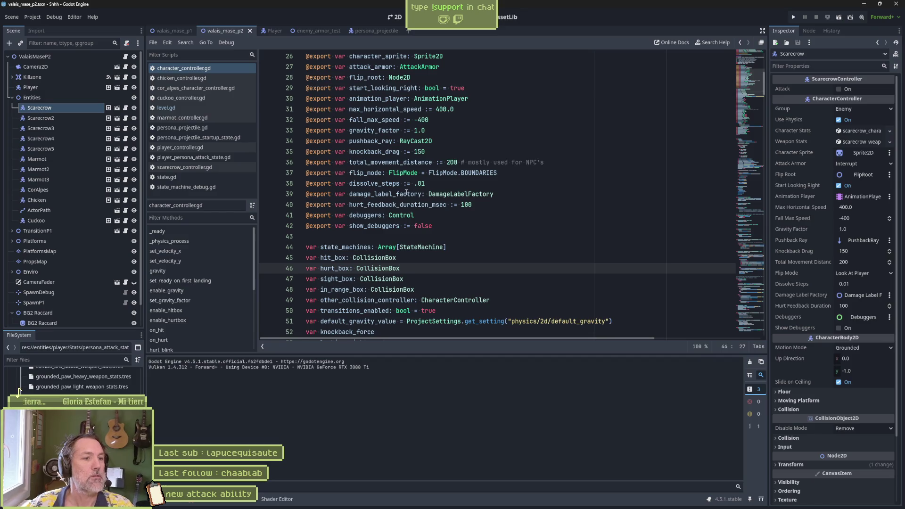
pyautogui.click(183, 332)
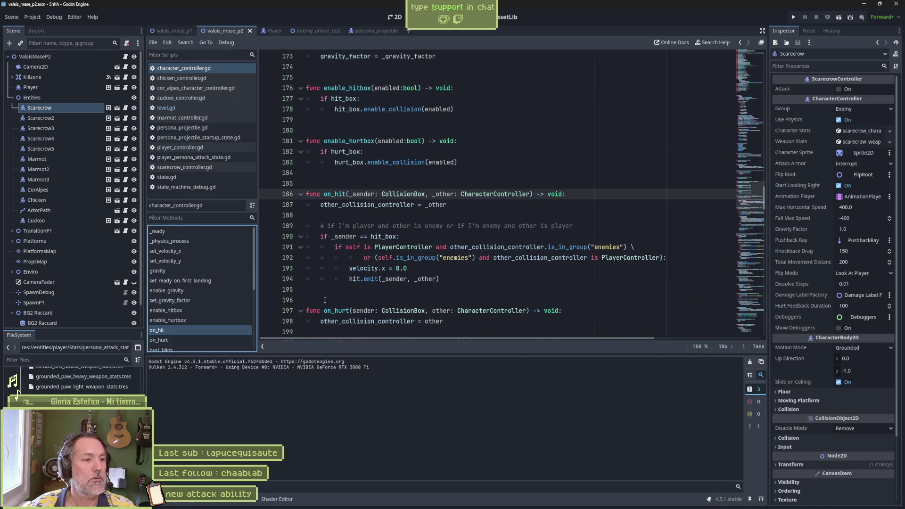
pyautogui.moveTo(347, 249); pyautogui.dragTo(427, 248)
pyautogui.click(435, 247)
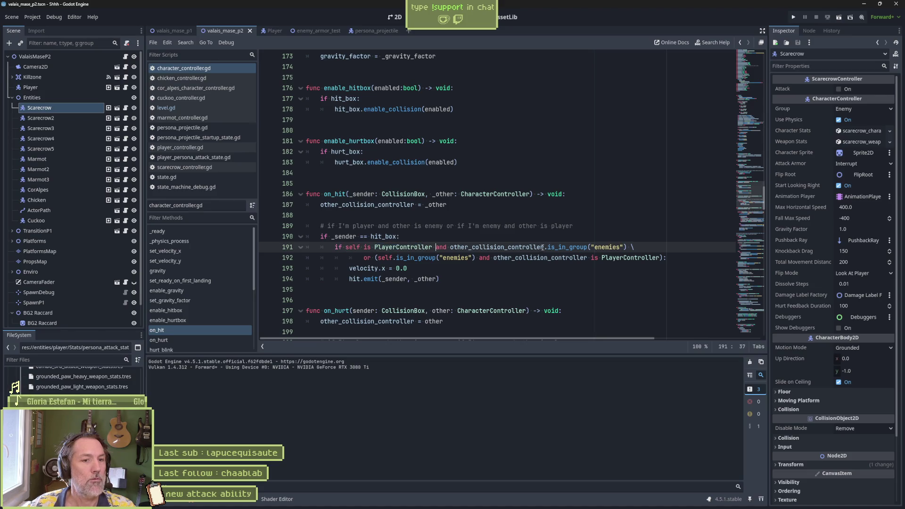
pyautogui.moveTo(542, 247); pyautogui.dragTo(628, 247)
pyautogui.hotkey('ctrl', 'c')
pyautogui.click(388, 247)
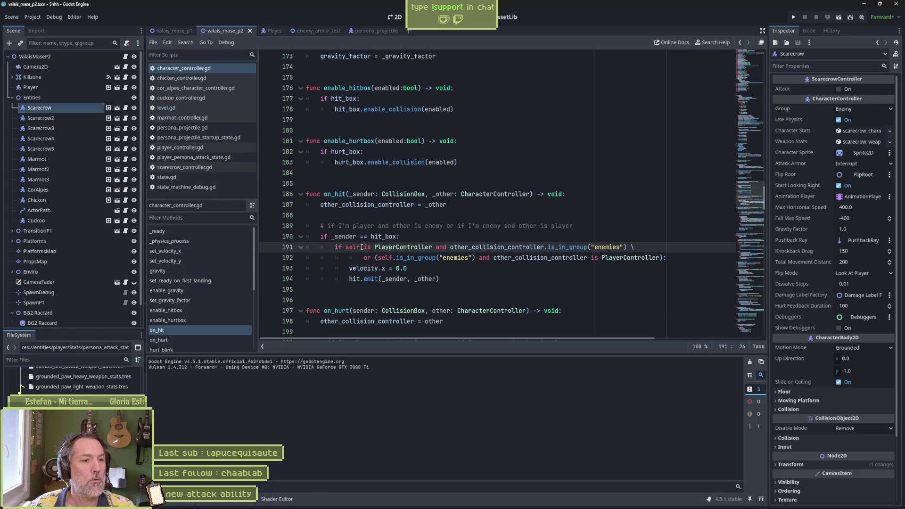
pyautogui.moveTo(361, 247); pyautogui.dragTo(432, 247)
pyautogui.hotkey('ctrl', 'v')
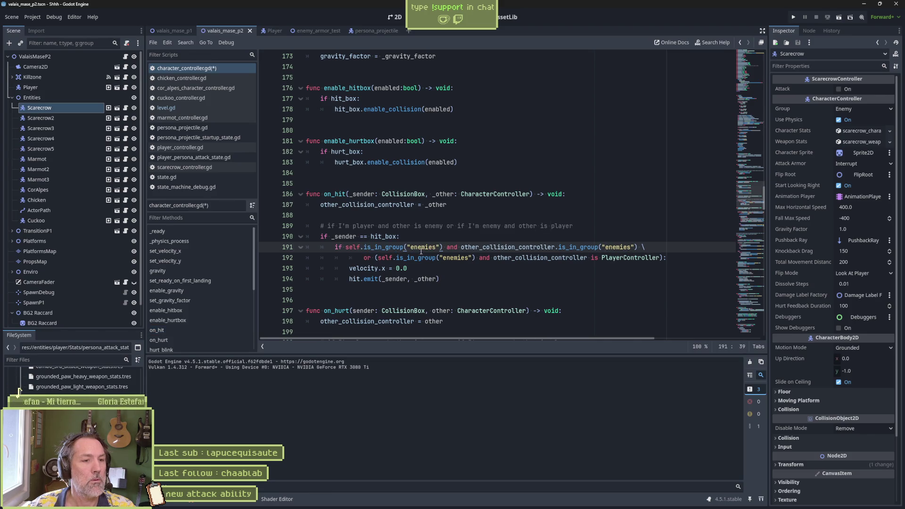
pyautogui.doubleClick(421, 247)
pyautogui.write('player')
pyautogui.click(420, 247)
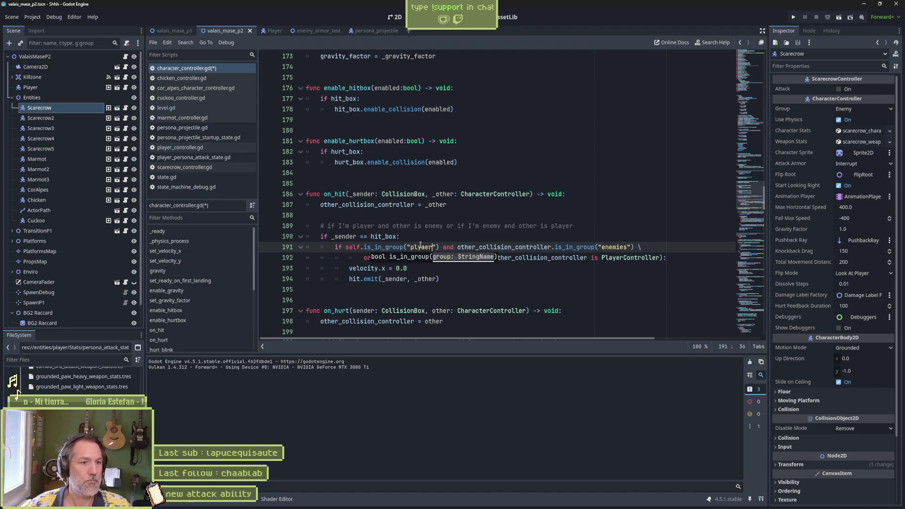
pyautogui.write('a')
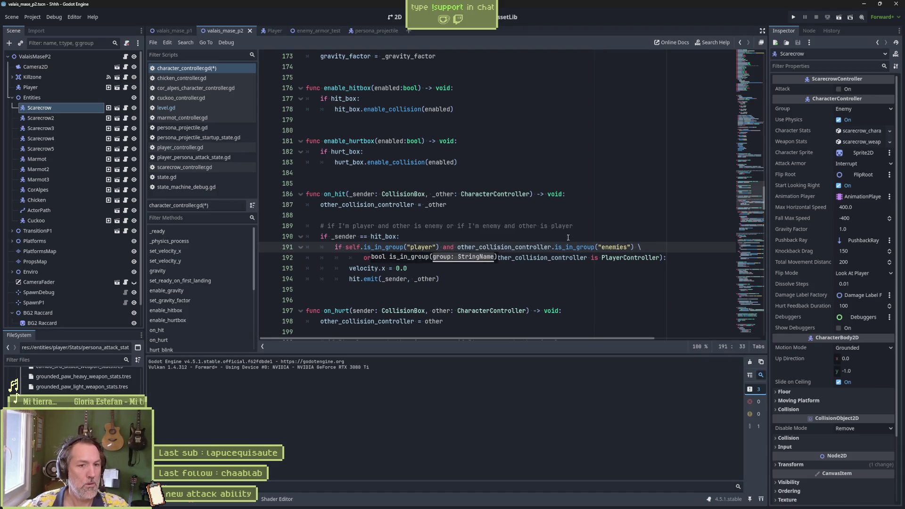
# - Change the other group check on line 191 from "enemies" to "enemy" and save
pyautogui.click(628, 247)
pyautogui.press('BackSpace')
pyautogui.press('BackSpace')
pyautogui.press('BackSpace')
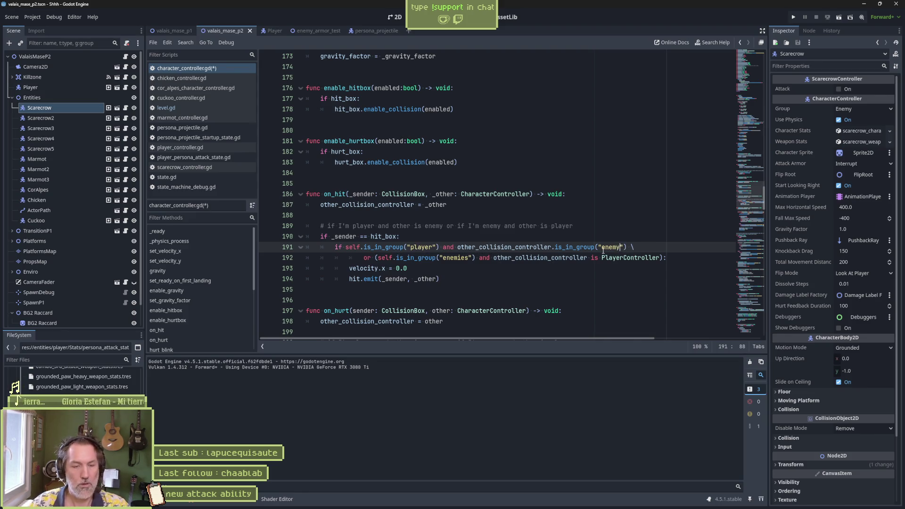
pyautogui.write('y')
pyautogui.click(525, 258)
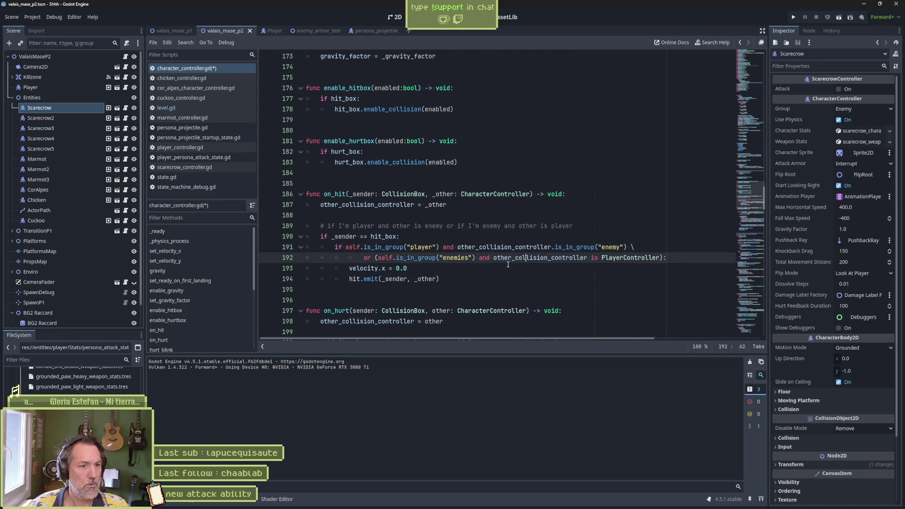
pyautogui.hotkey('ctrl', 's')
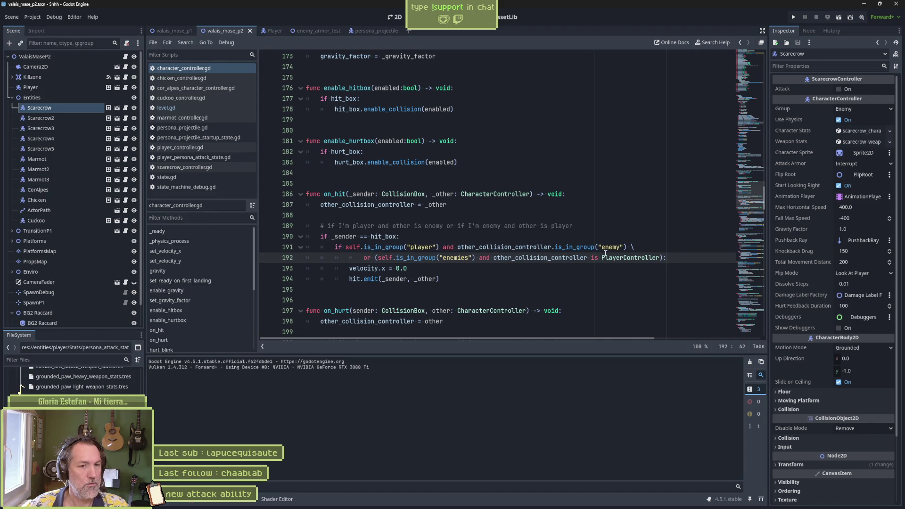
# - On line 192, use the "enemy" group and replace the PlayerController check with is_in_group("player"), then save
pyautogui.click(464, 258)
pyautogui.press('Delete')
pyautogui.press('BackSpace')
pyautogui.press('BackSpace')
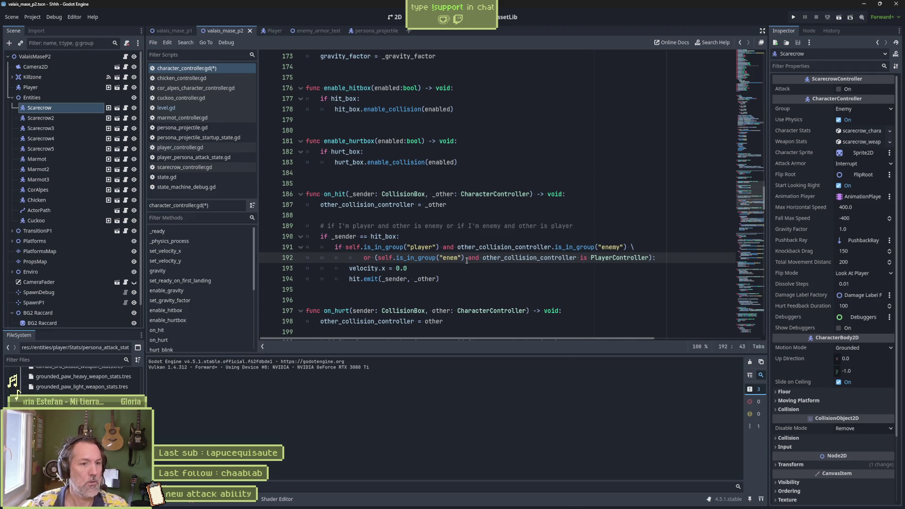
pyautogui.write('y')
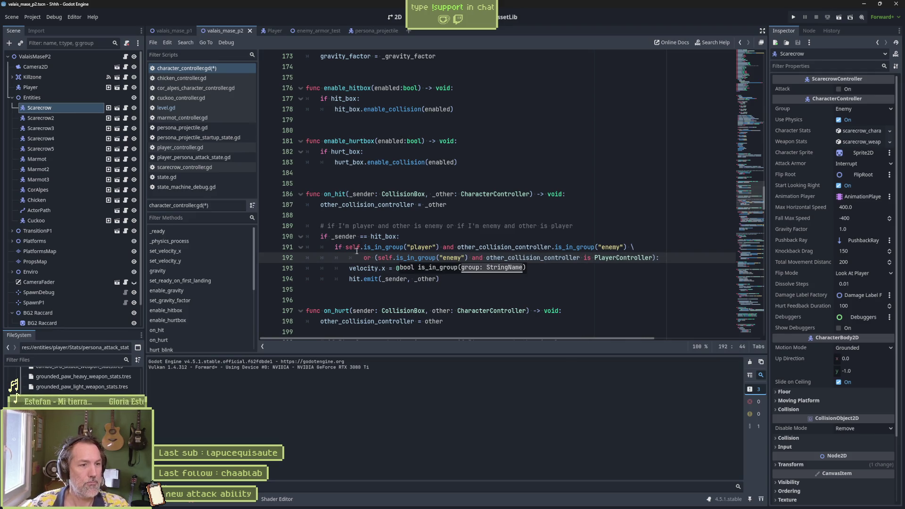
pyautogui.moveTo(363, 248); pyautogui.dragTo(437, 247)
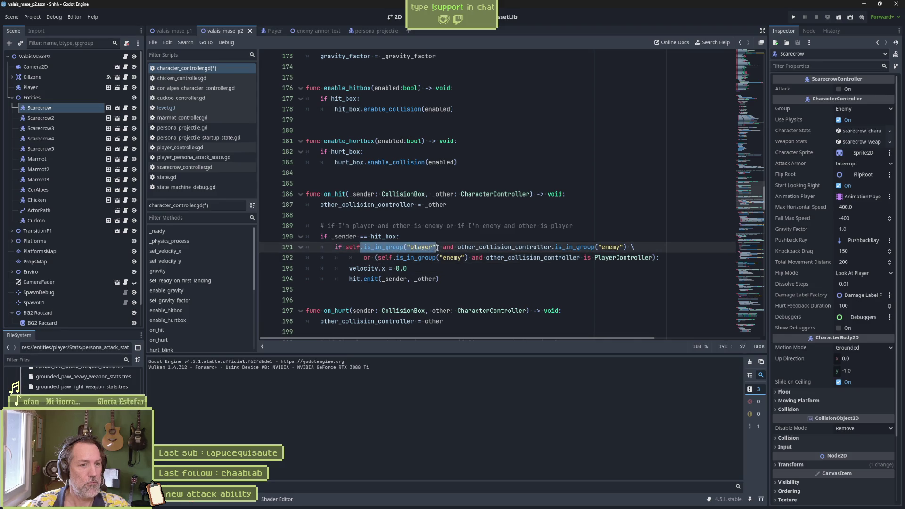
pyautogui.moveTo(581, 258); pyautogui.dragTo(652, 258)
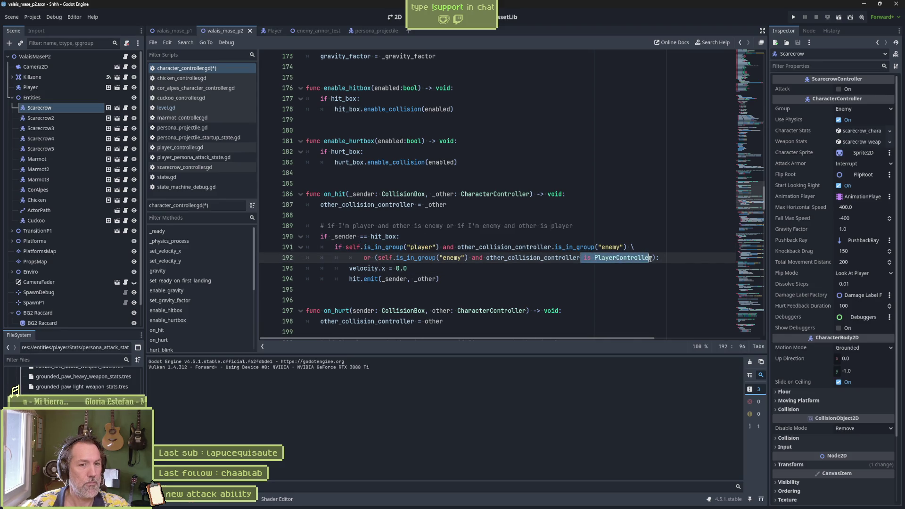
pyautogui.write('.is_in_group("player")')
pyautogui.hotkey('ctrl', 's')
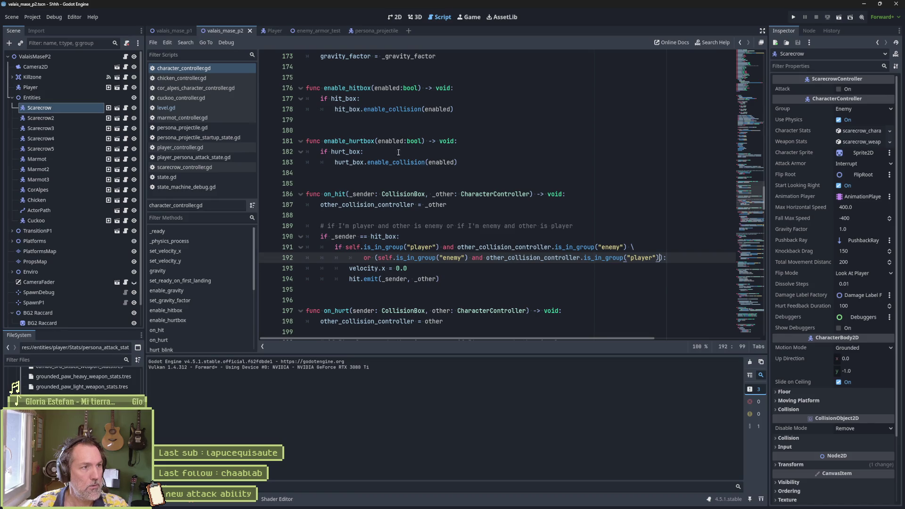
# - Run the enemy_armor_test scene briefly and stop it
pyautogui.click(315, 30)
pyautogui.press('F6')
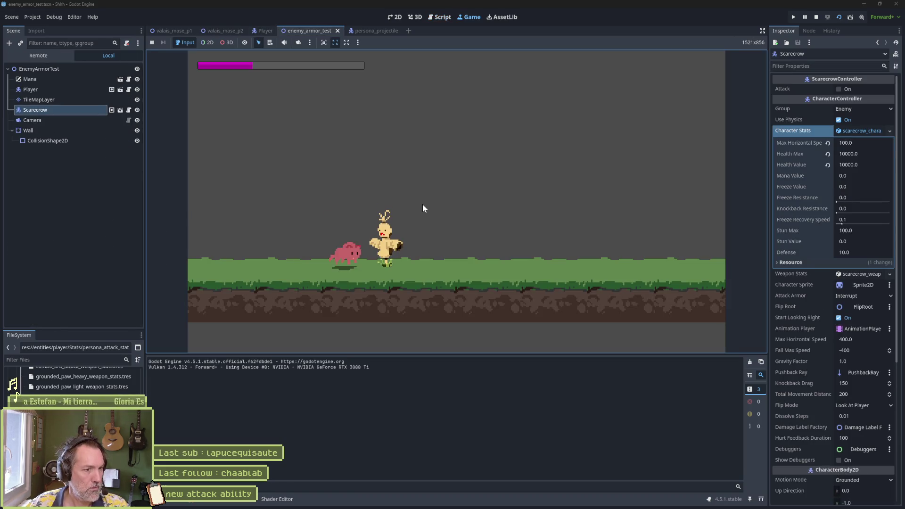
pyautogui.click(423, 205)
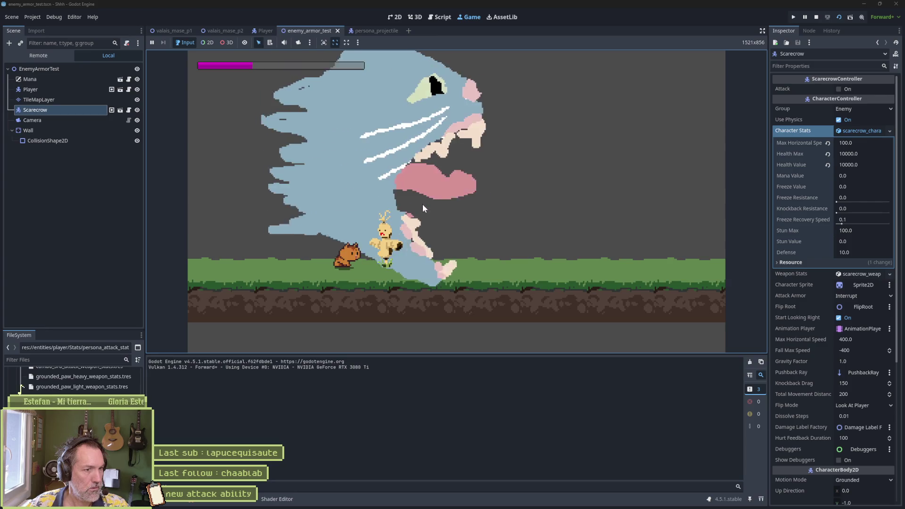
pyautogui.press('F8')
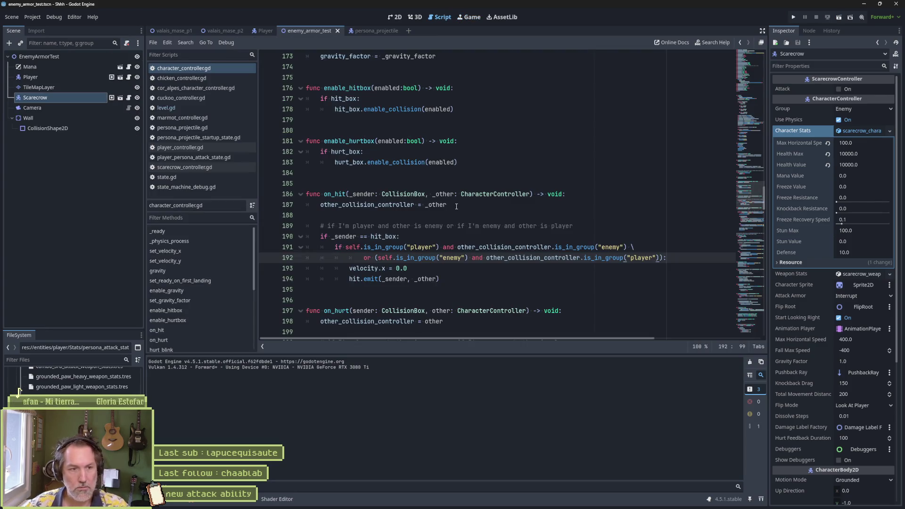
# - Remove the 'if _sender == hit_box' line, dedent the group checks, save, and rerun the scene
pyautogui.click(415, 236)
pyautogui.hotkey('ctrl', 'shift', 'k')
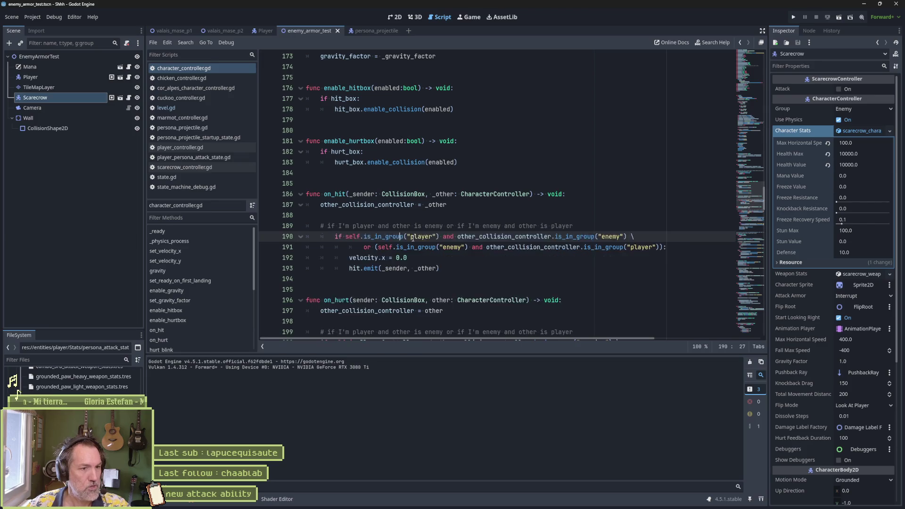
pyautogui.hotkey('shift', 'Down')
pyautogui.hotkey('shift', 'Down')
pyautogui.hotkey('shift', 'Down')
pyautogui.hotkey('shift', 'Tab')
pyautogui.hotkey('ctrl', 's')
pyautogui.press('Up')
pyautogui.press('Up')
pyautogui.press('Up')
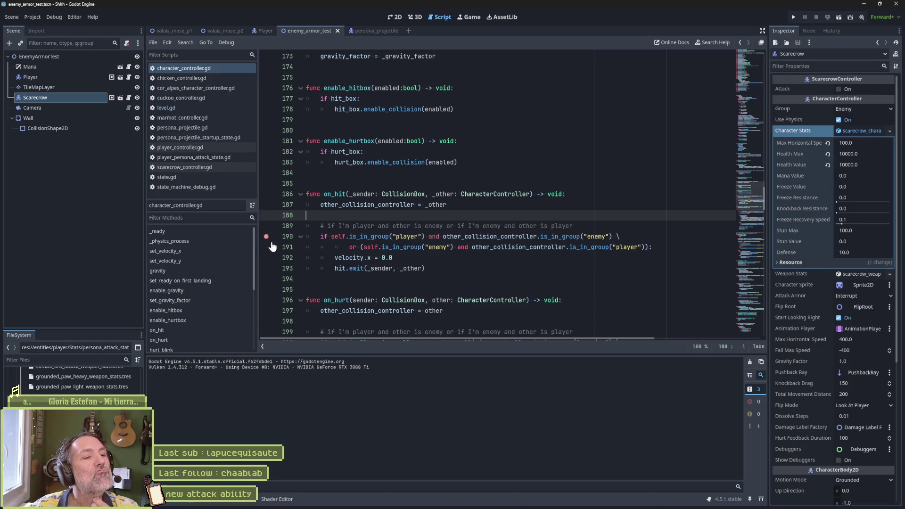
pyautogui.press('F6')
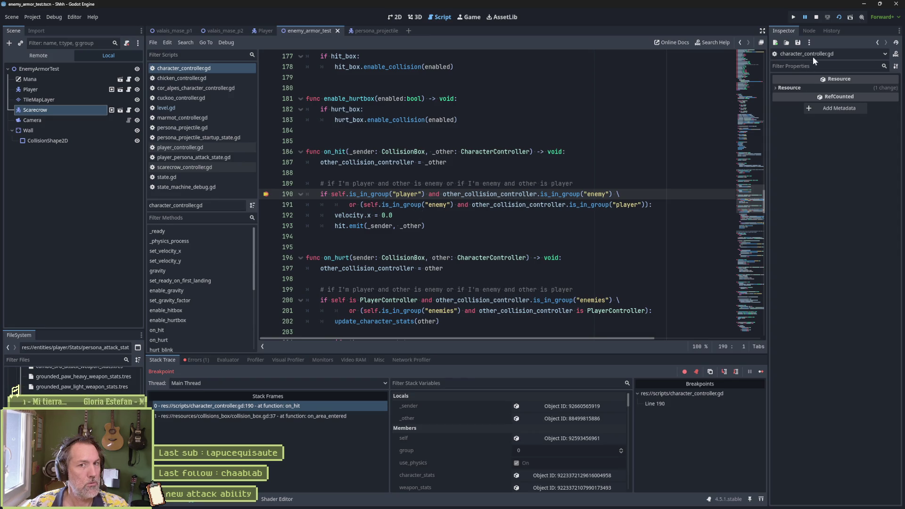
# - Inspect the paused self object's properties and groups in the debugger
pyautogui.click(542, 438)
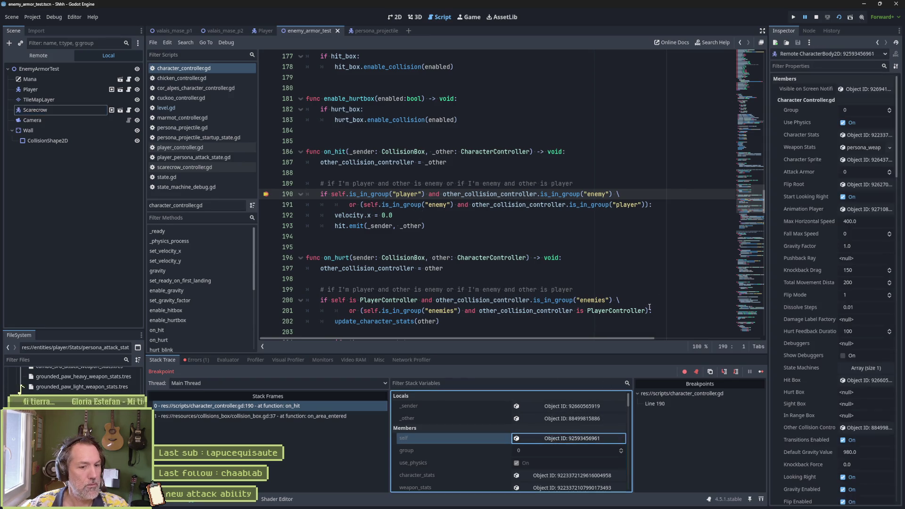
pyautogui.click(808, 31)
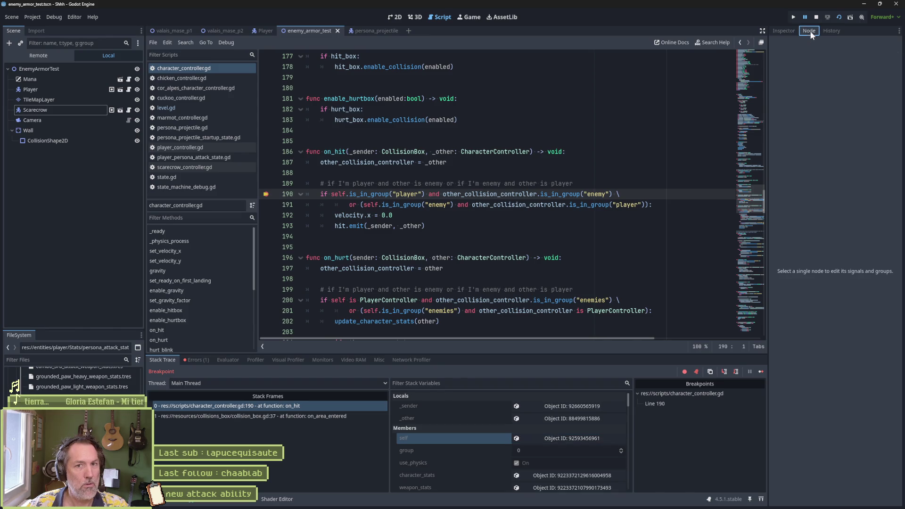
pyautogui.click(782, 30)
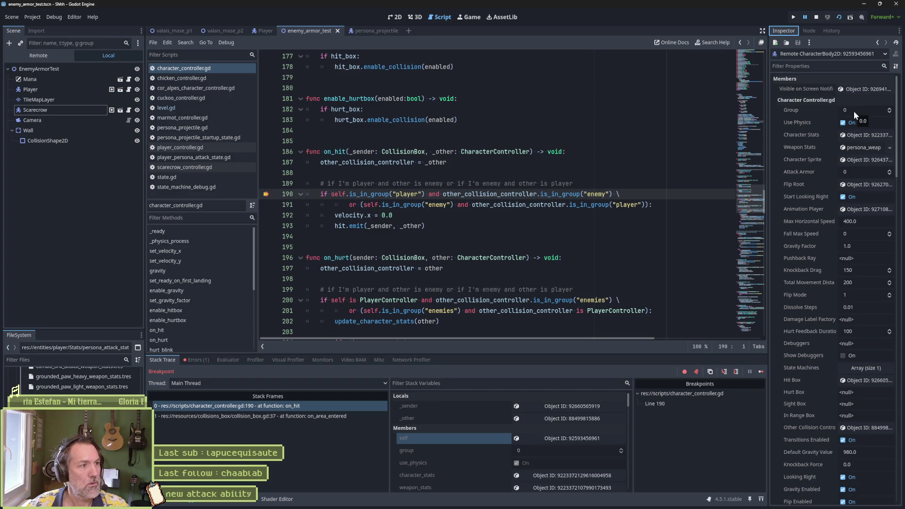
# - Stop the debug session and confirm the Scarecrow's Group is Enemy
pyautogui.click(816, 17)
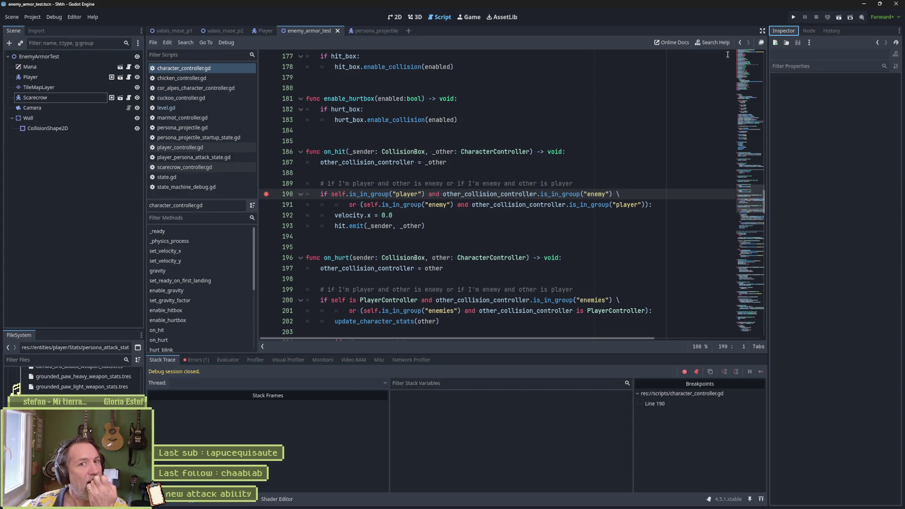
pyautogui.click(94, 96)
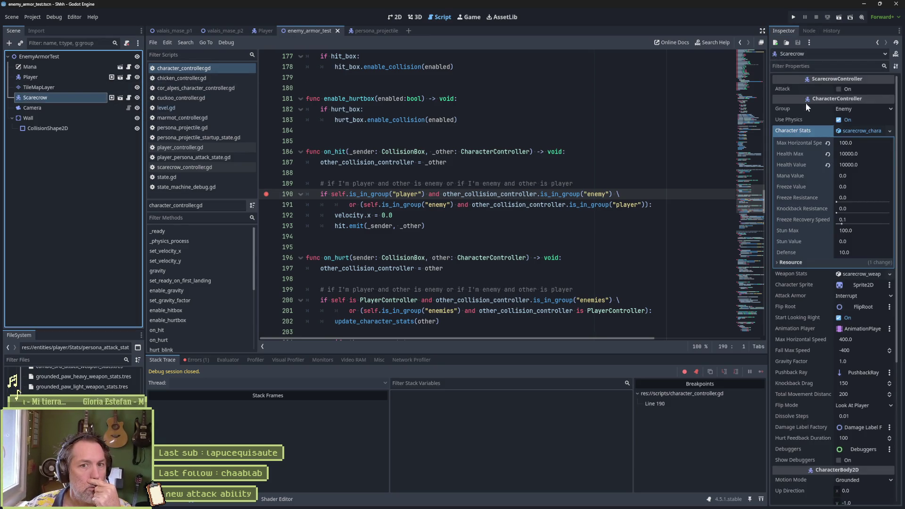
pyautogui.click(856, 109)
pyautogui.moveTo(309, 172); pyautogui.dragTo(547, 203)
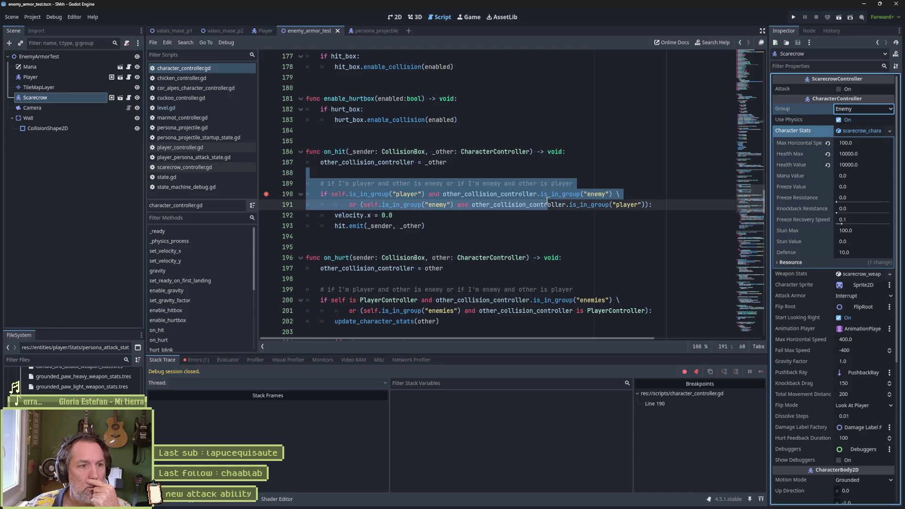
pyautogui.click(517, 178)
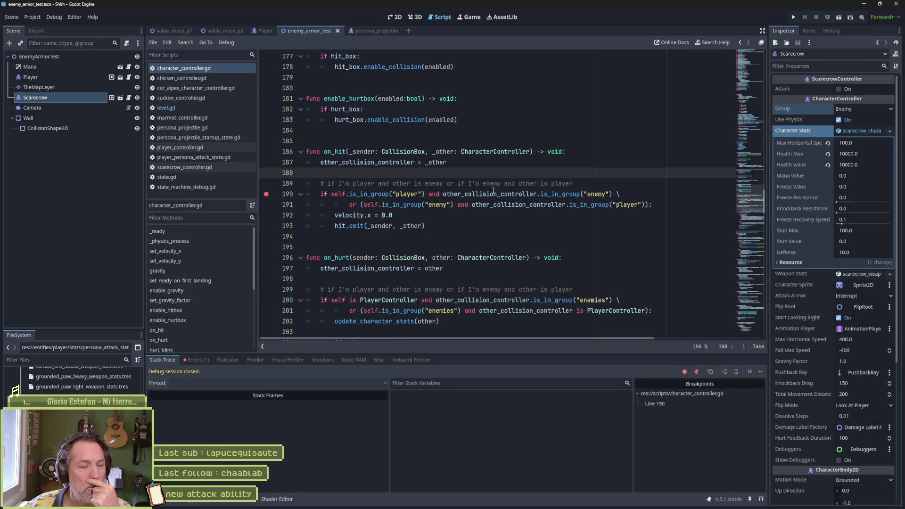
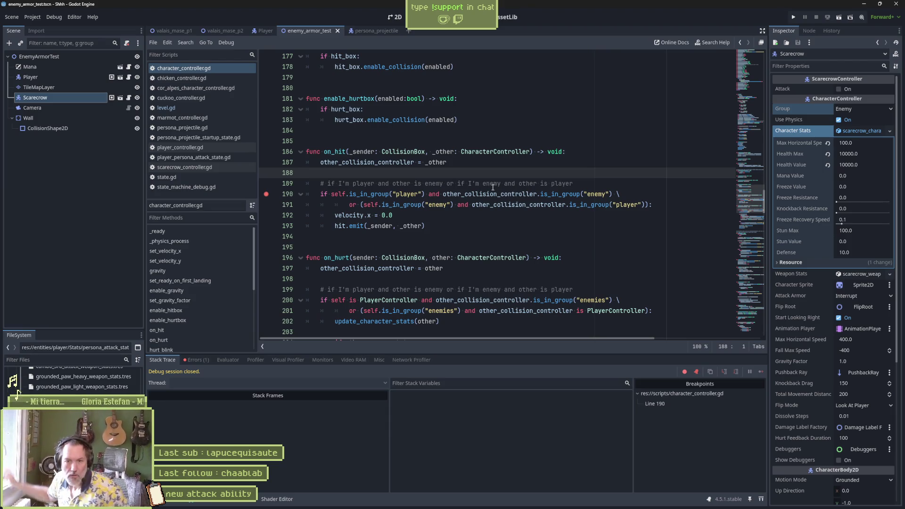
# - Add breakpoints on lines 130 and 133, the enemy and player add_to_group calls
pyautogui.click(446, 229)
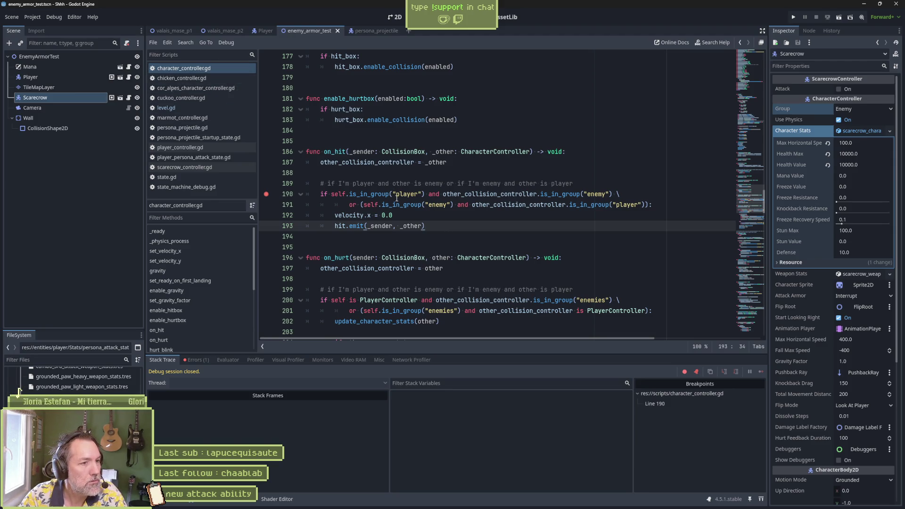
pyautogui.scroll(10, 399, 202)
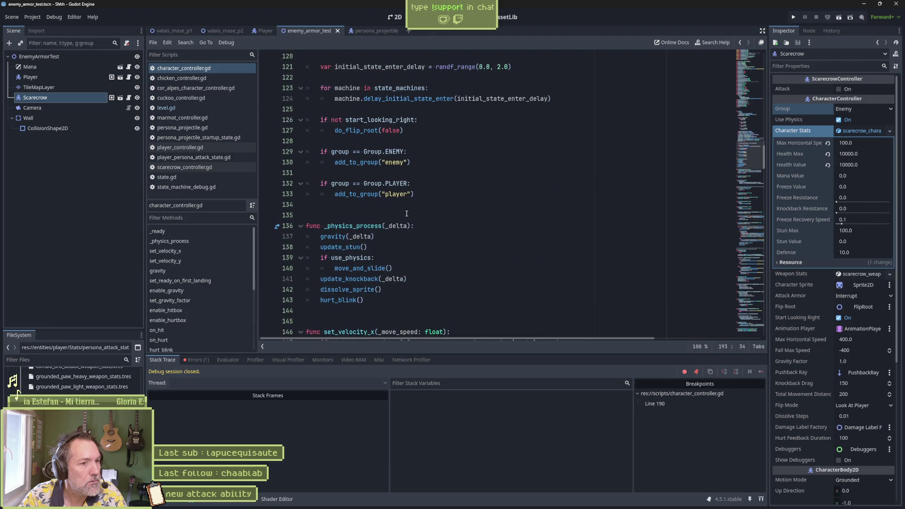
pyautogui.moveTo(331, 151); pyautogui.dragTo(413, 151)
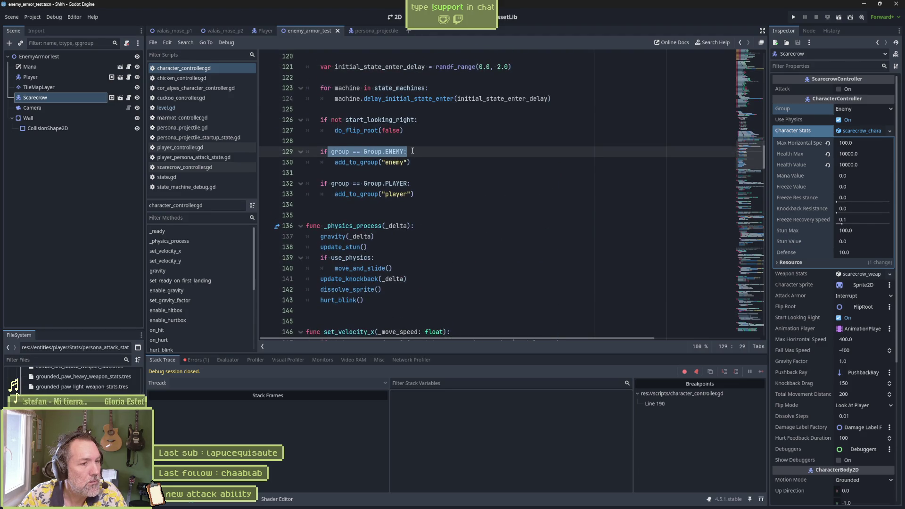
pyautogui.click(499, 198)
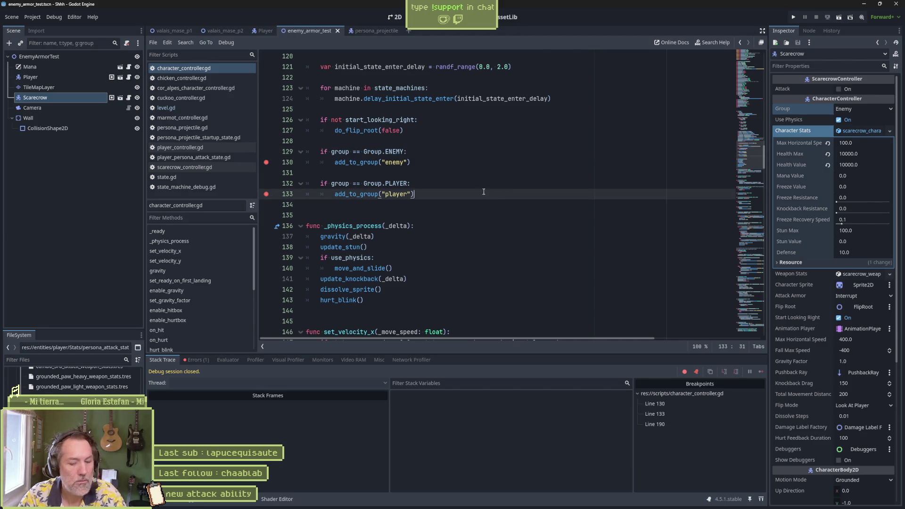
# - Run the scene and inspect the player's self variables at the line 133 breakpoint in the Remote tree
pyautogui.press('F6')
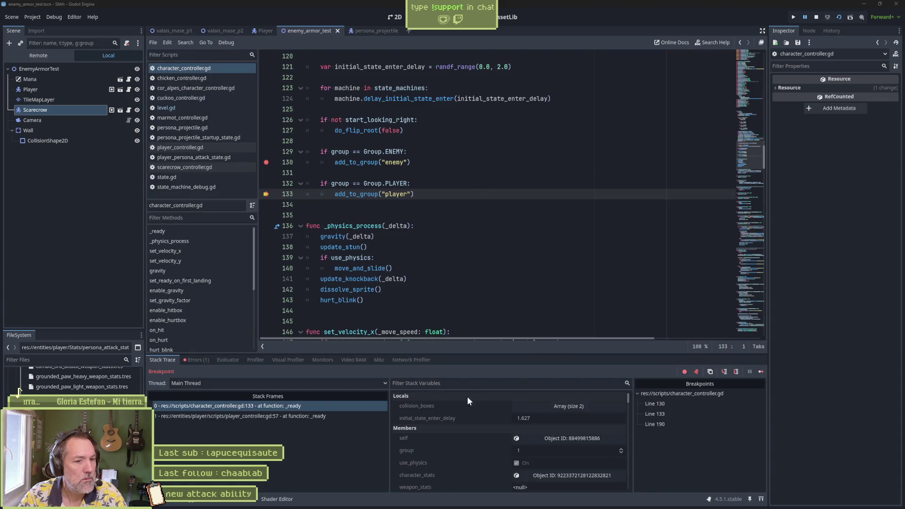
pyautogui.click(561, 442)
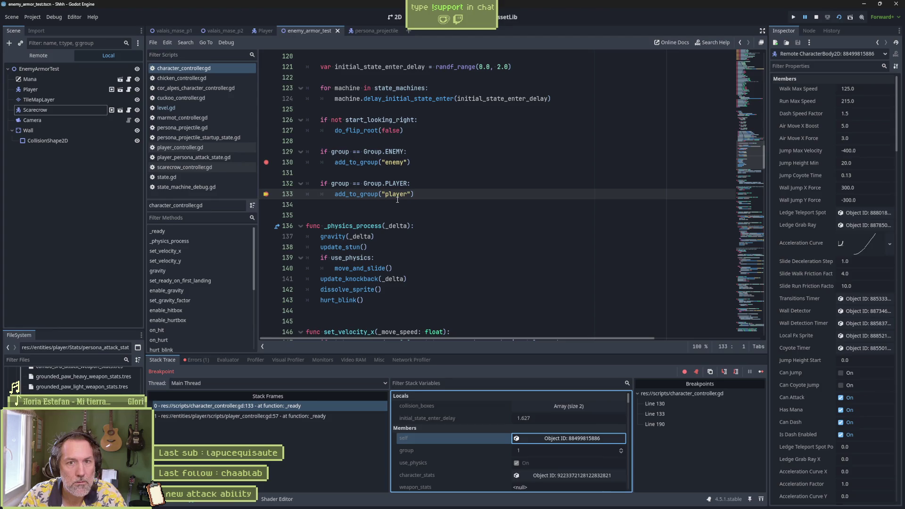
pyautogui.scroll(-10, 845, 391)
pyautogui.scroll(-15, 844, 398)
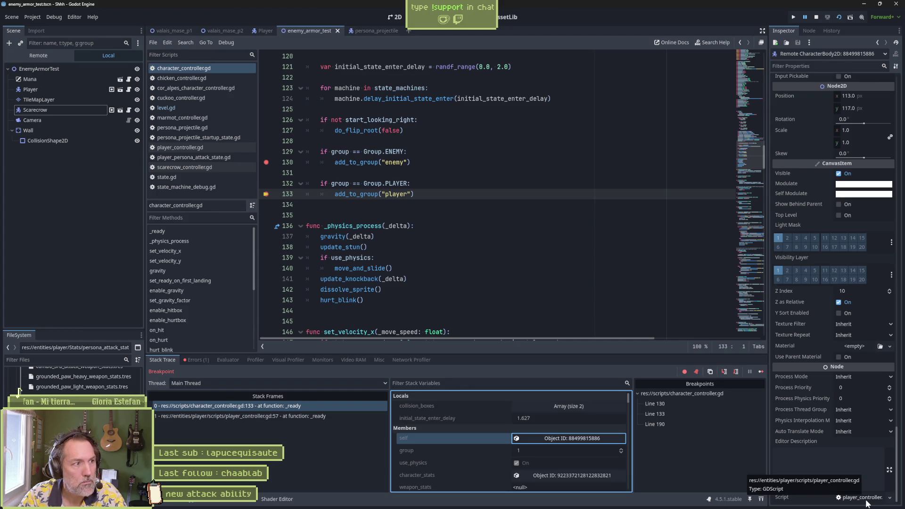
pyautogui.click(38, 56)
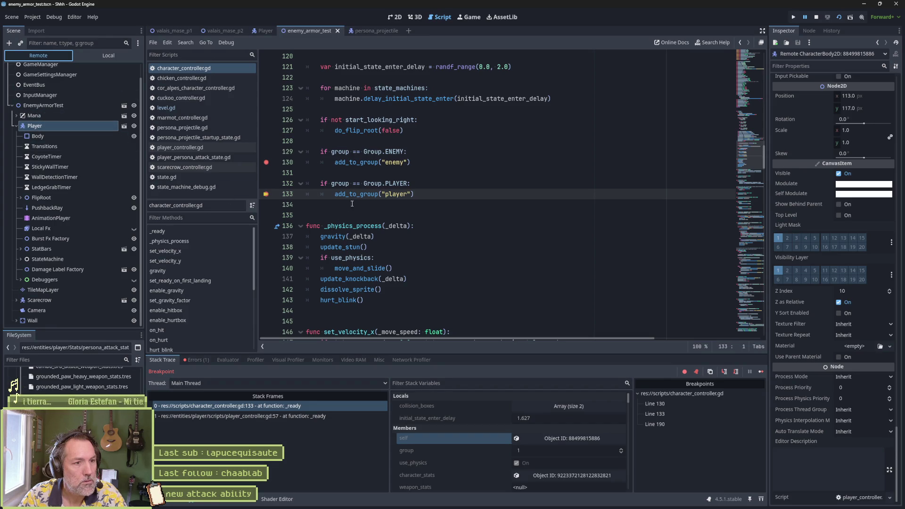
# - Continue to the line 130 break, inspect the scarecrow's self, then resume the game
pyautogui.click(760, 371)
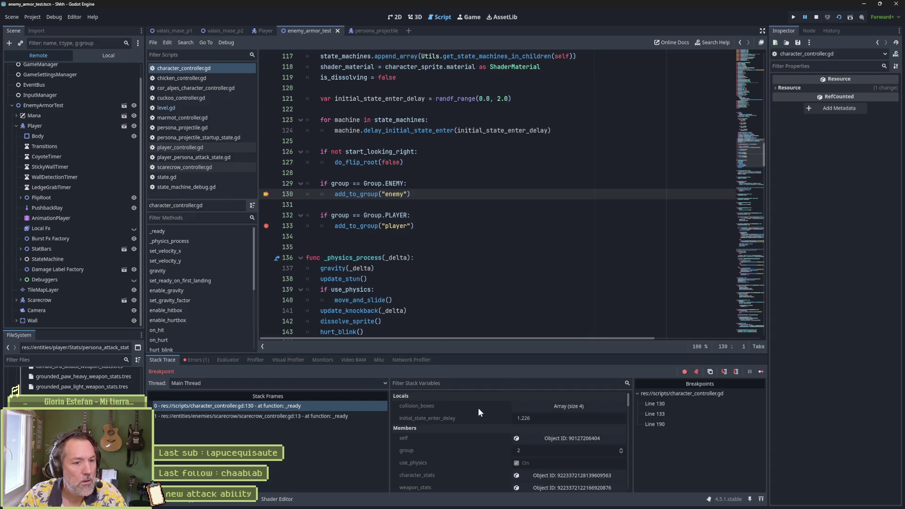
pyautogui.click(571, 441)
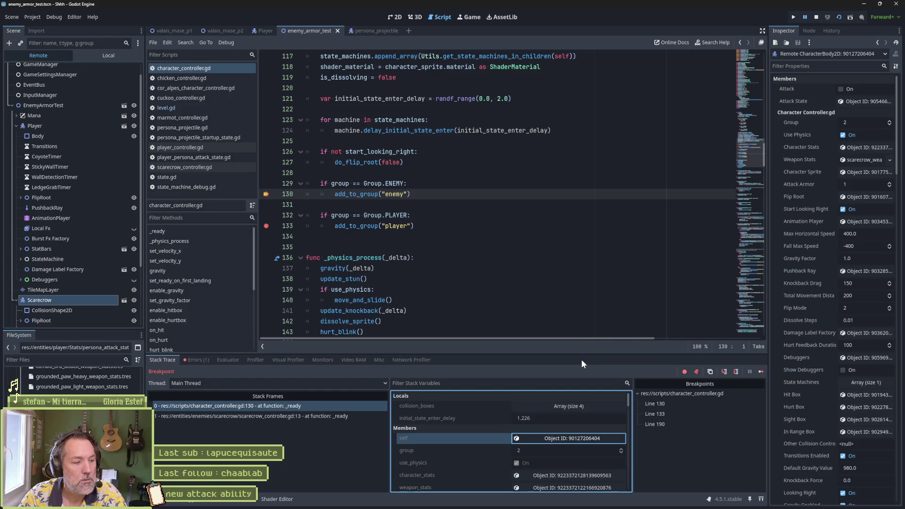
pyautogui.click(761, 371)
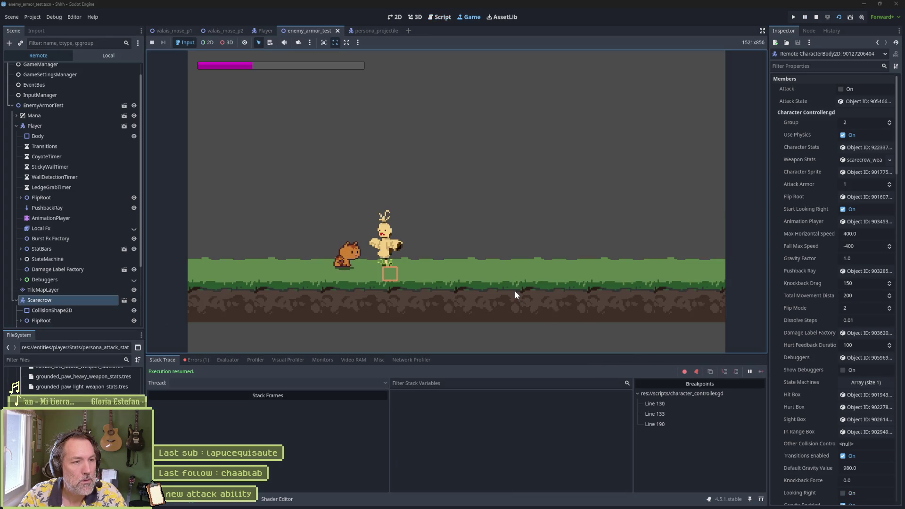
# - Fire the cat's attack, confirm PersonaProjectile's Group is 0 in the Remote tree, then stop the game
pyautogui.press('x')
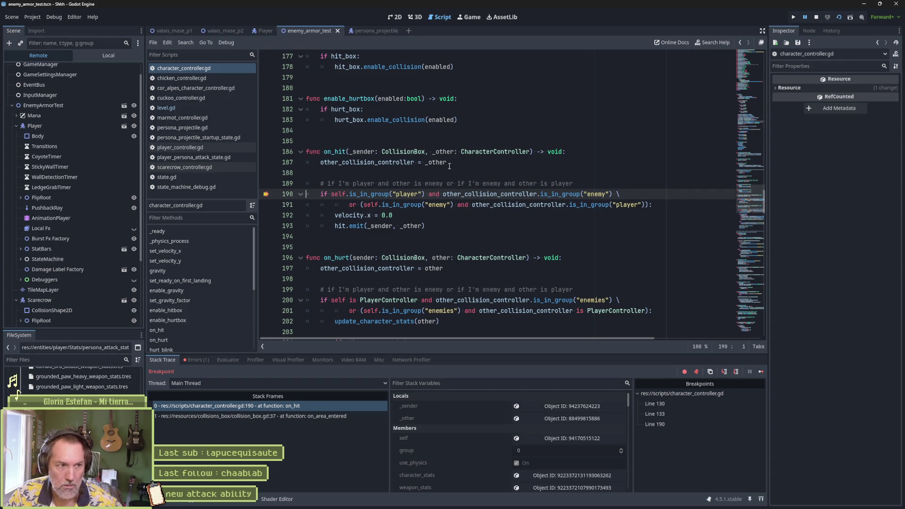
pyautogui.click(94, 55)
pyautogui.click(55, 56)
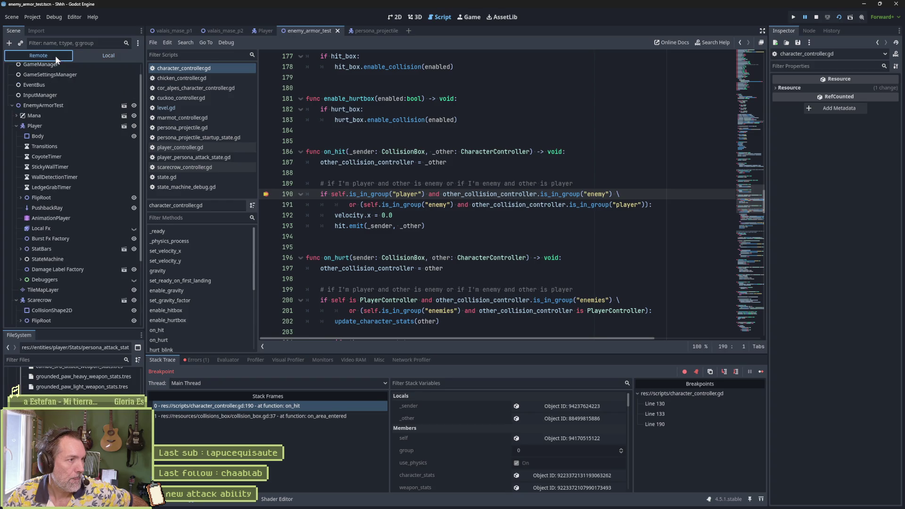
pyautogui.click(15, 126)
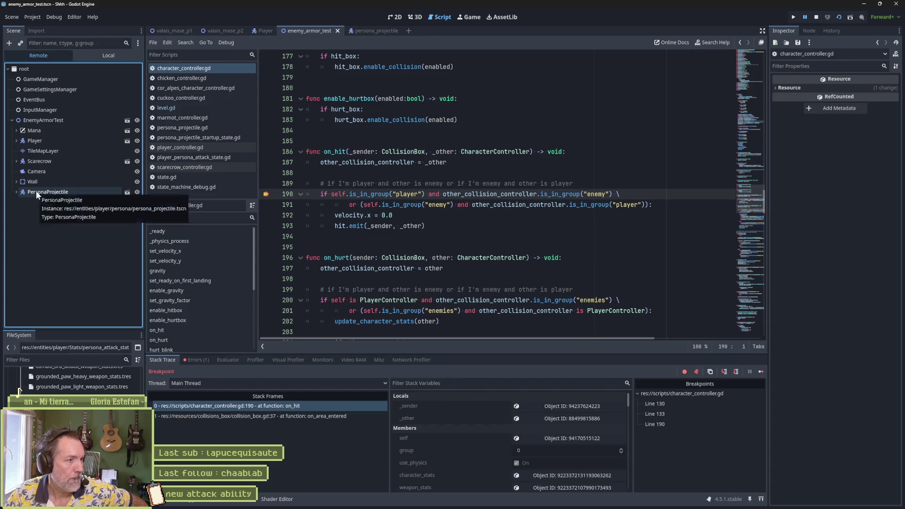
pyautogui.click(36, 192)
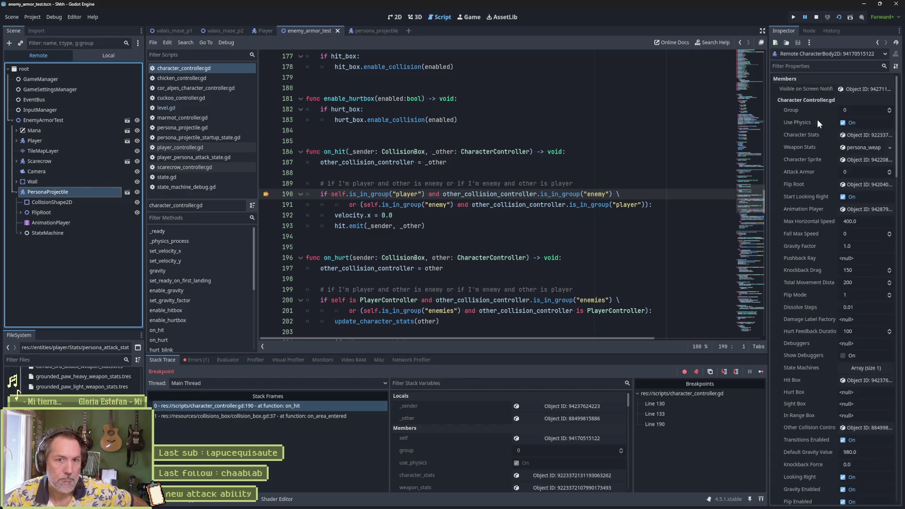
pyautogui.click(816, 18)
# - Set PersonaProjectile's Group to Player and rerun the enemy_armor_test scene
pyautogui.click(372, 30)
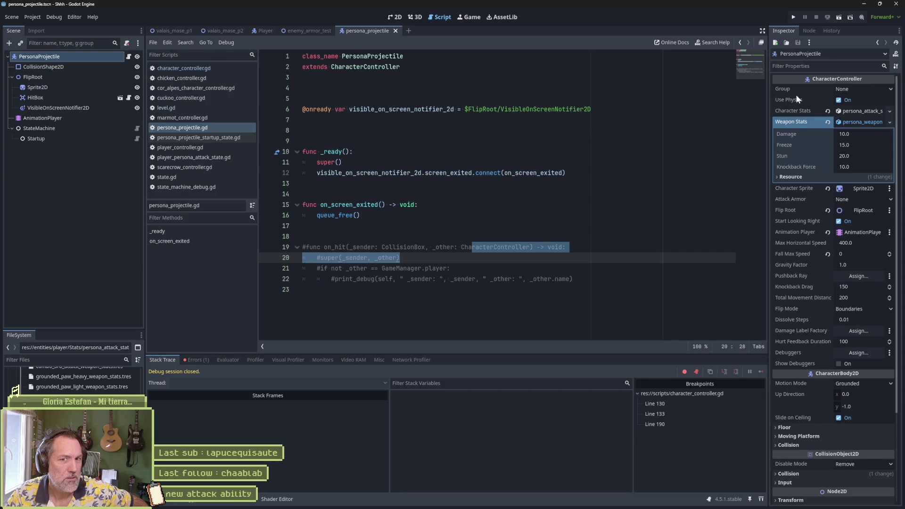
pyautogui.click(852, 90)
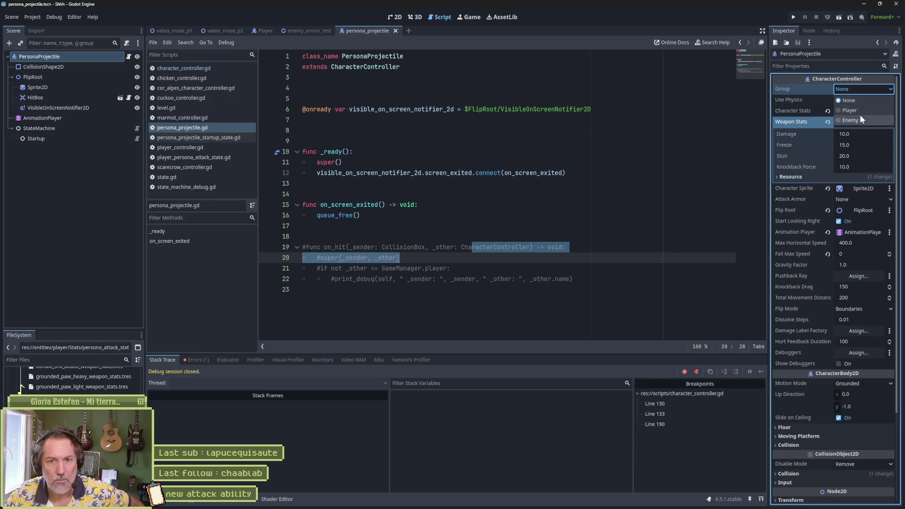
pyautogui.click(854, 113)
pyautogui.click(654, 214)
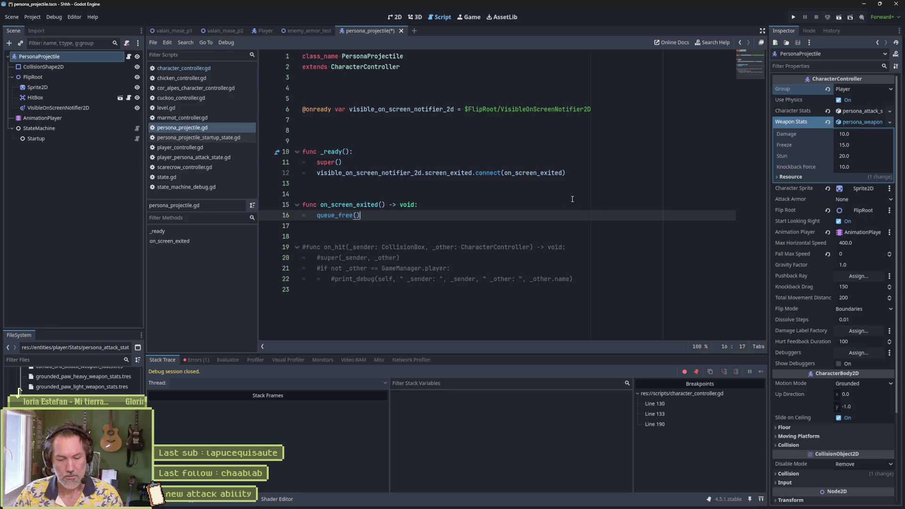
pyautogui.click(307, 30)
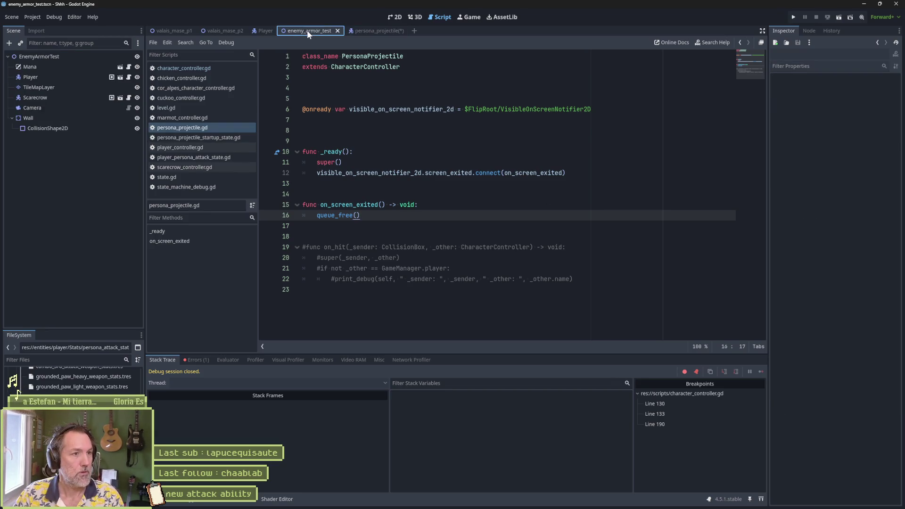
pyautogui.press('F6')
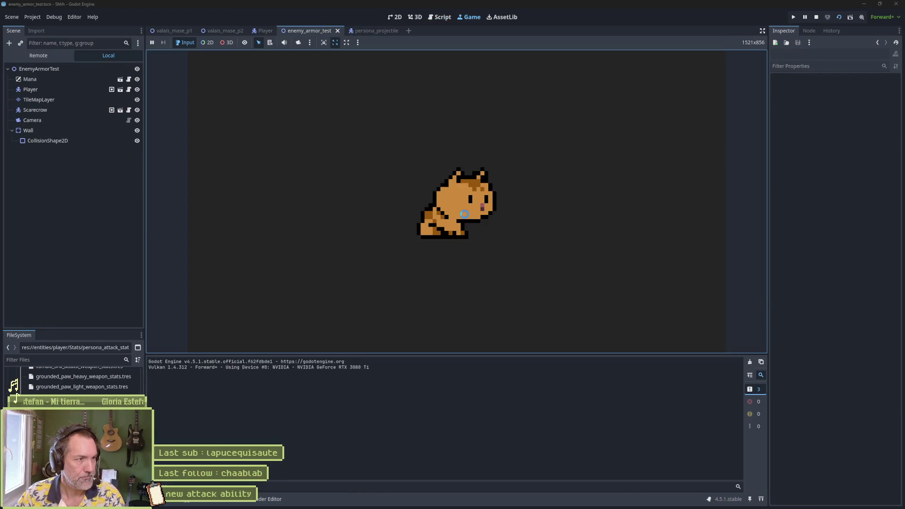
# - Remove the line 130 and 133 breakpoints and continue back to the on_hit breakpoint
pyautogui.click(267, 196)
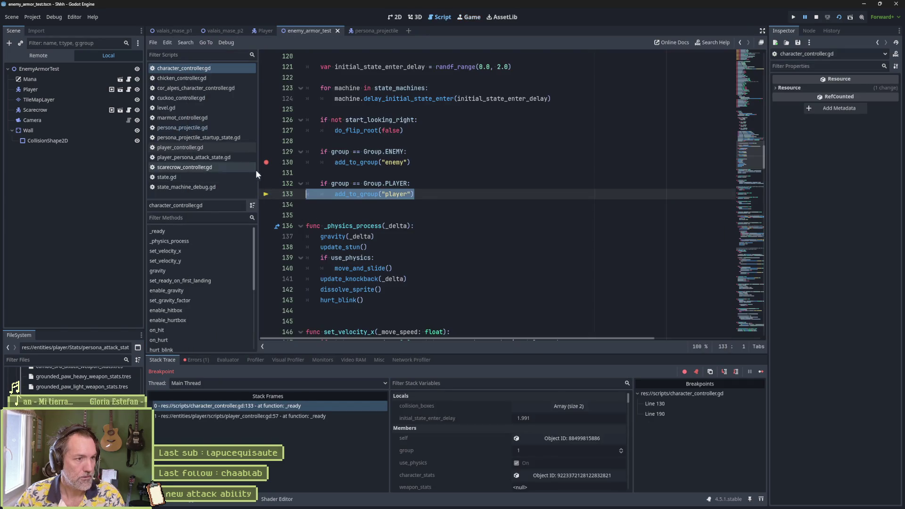
pyautogui.click(264, 162)
pyautogui.click(757, 372)
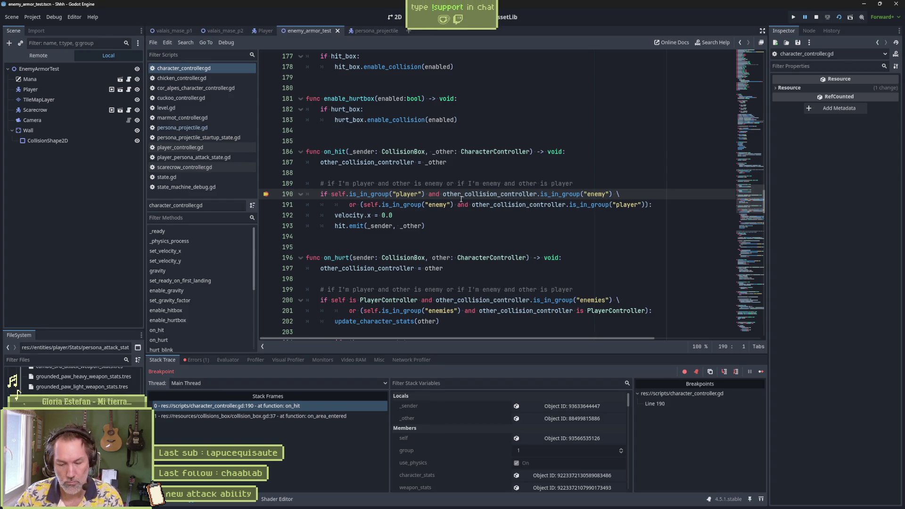
pyautogui.press('F10')
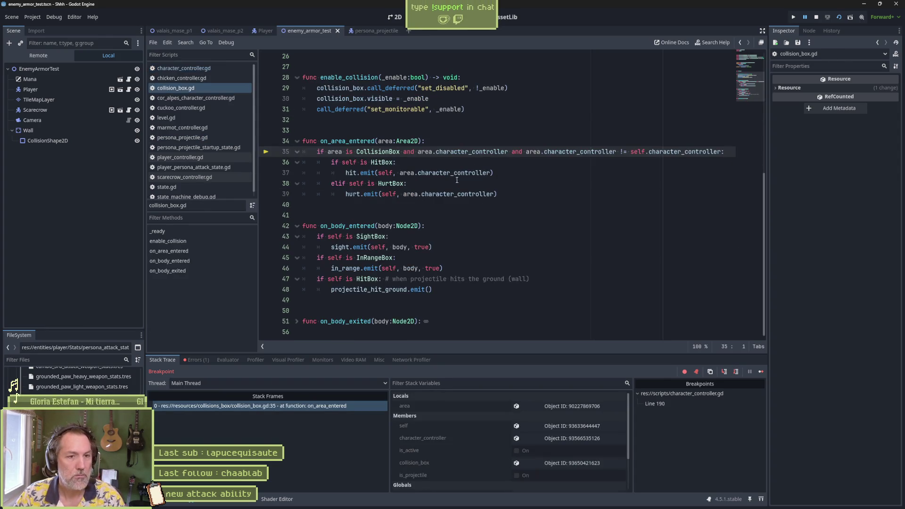
pyautogui.click(760, 373)
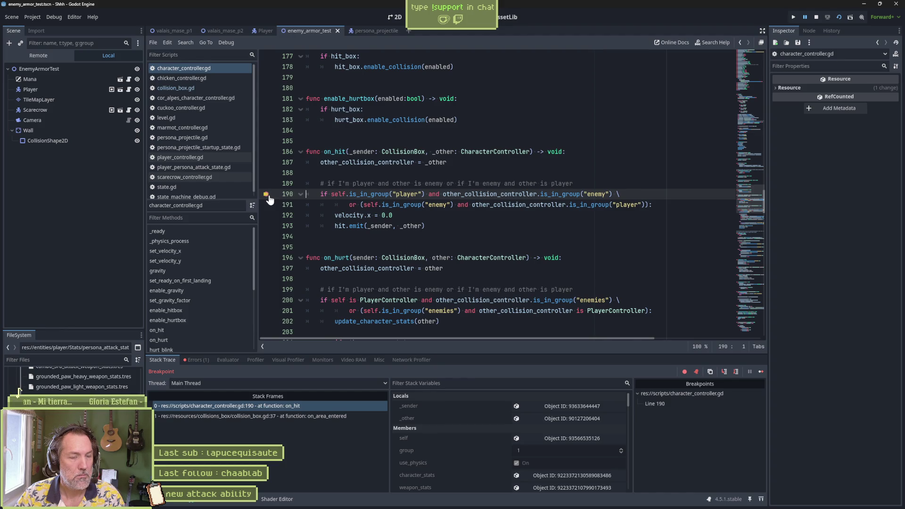
# - Remove the line 190 breakpoint and inspect the sending hit box and the receiving projectile
pyautogui.click(267, 195)
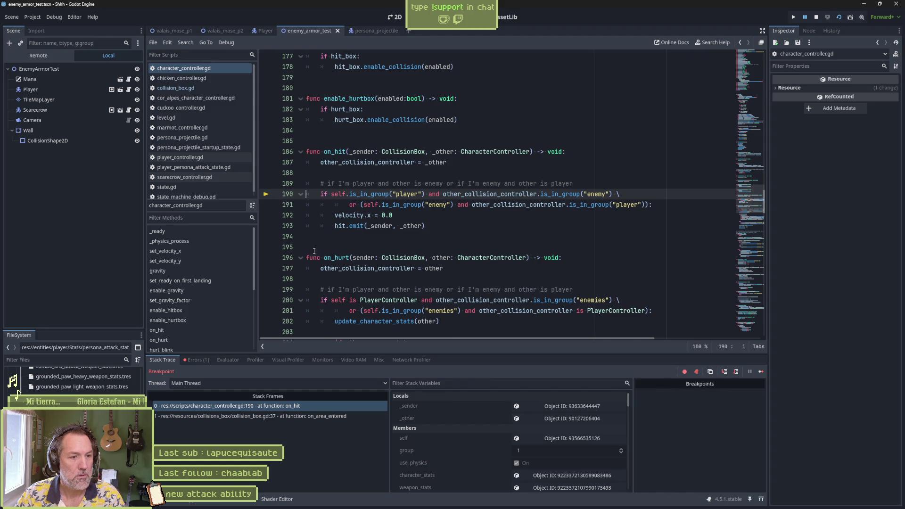
pyautogui.click(562, 406)
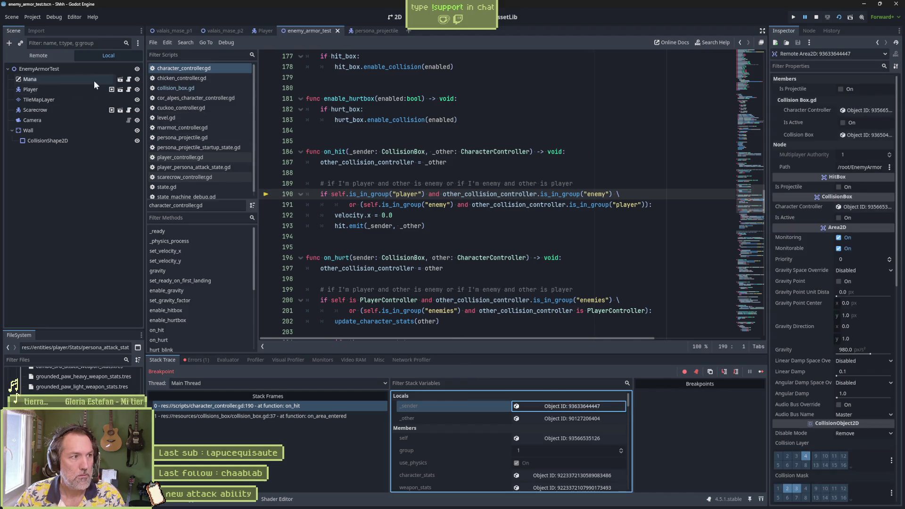
pyautogui.click(66, 55)
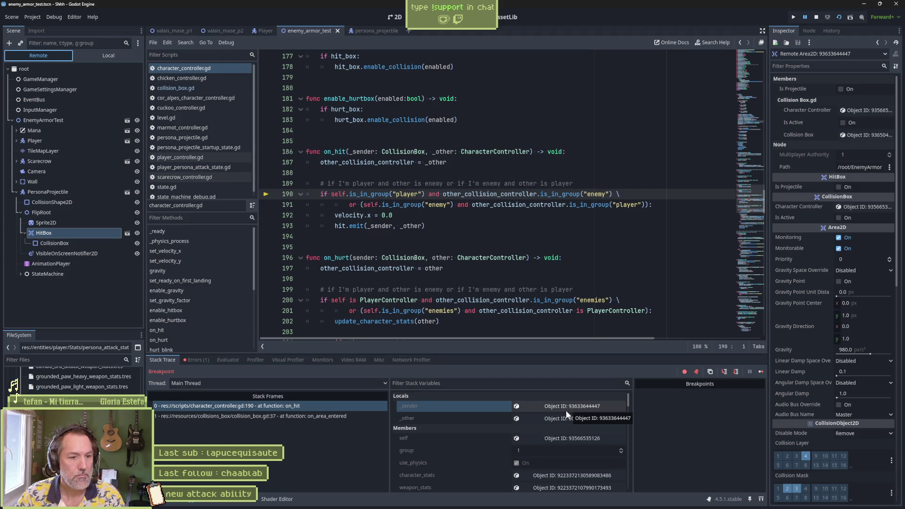
pyautogui.click(573, 437)
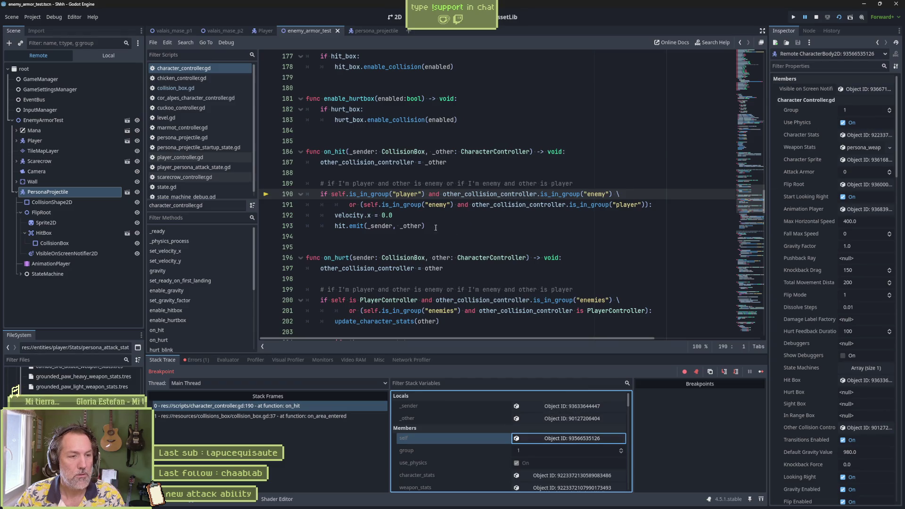
# - Confirm execution reaches line 192 via a temporary breakpoint, then let the session finish
pyautogui.click(266, 215)
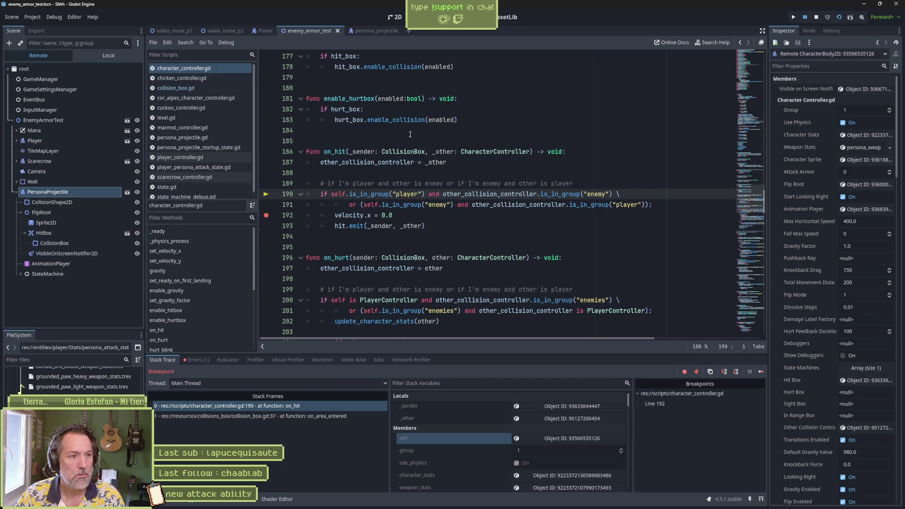
pyautogui.click(761, 371)
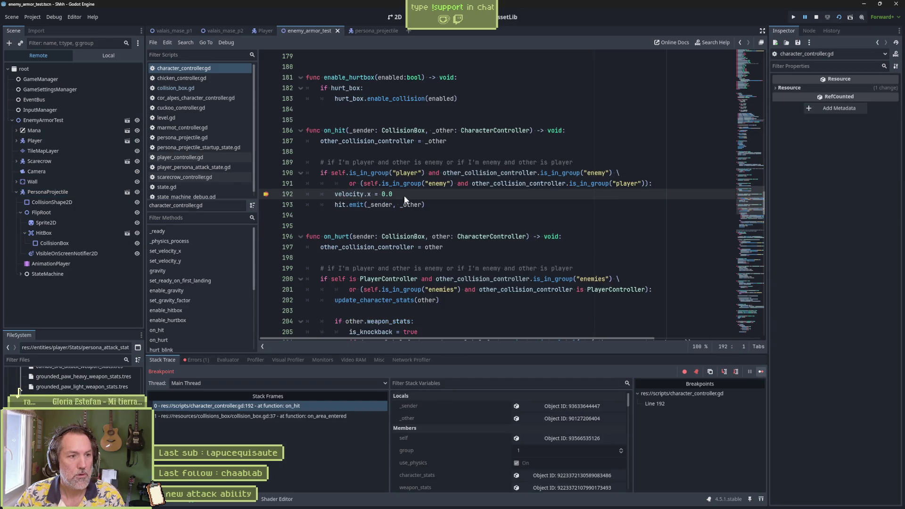
pyautogui.click(265, 193)
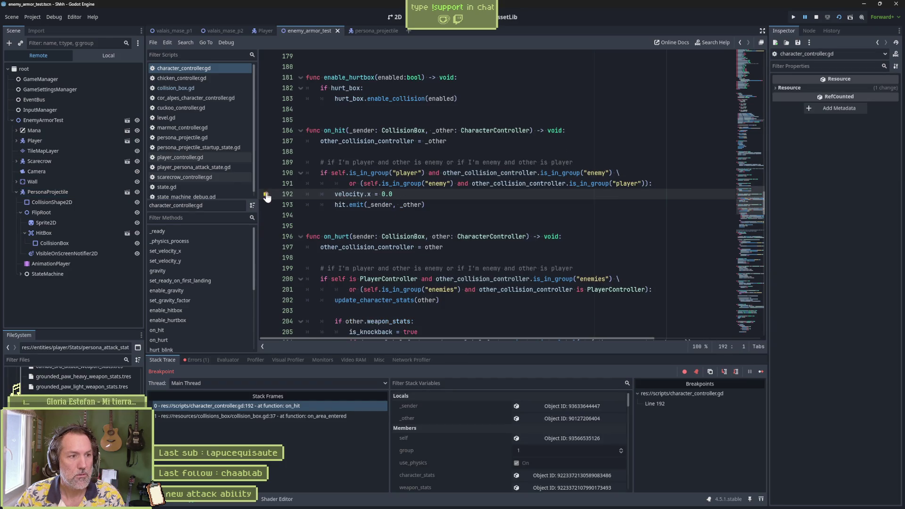
pyautogui.click(761, 371)
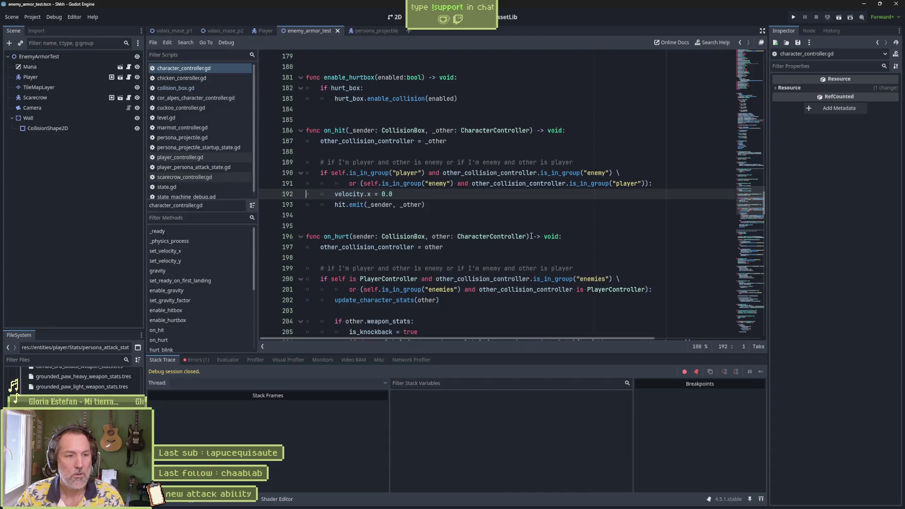
# - Move the Scarecrow further right in the enemy_armor_test level
pyautogui.press('F6')
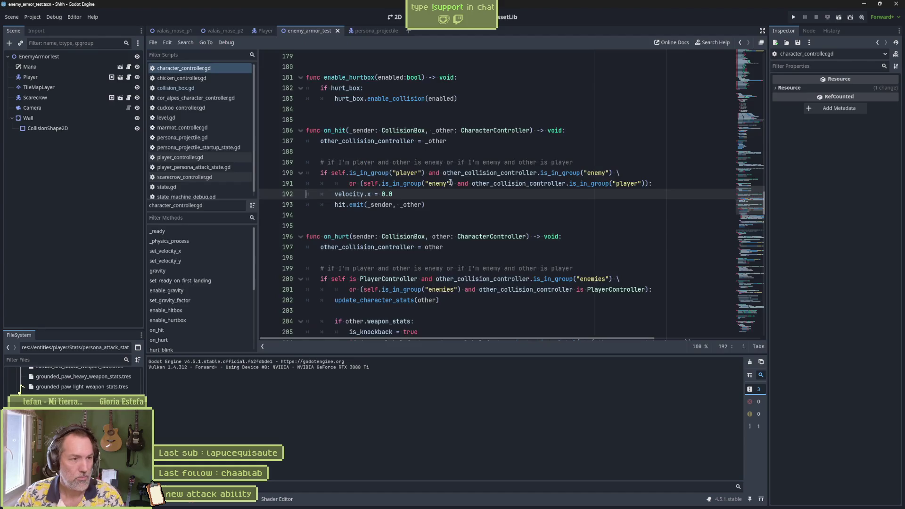
pyautogui.click(389, 19)
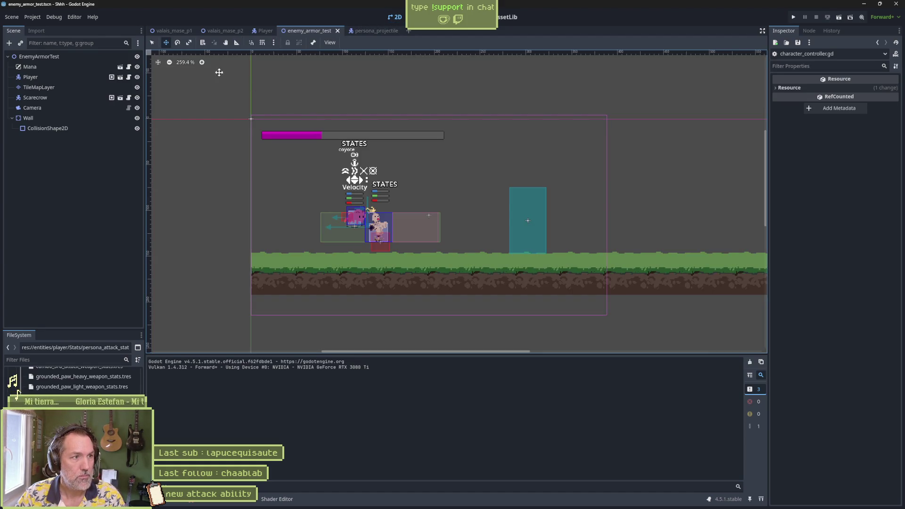
pyautogui.click(52, 98)
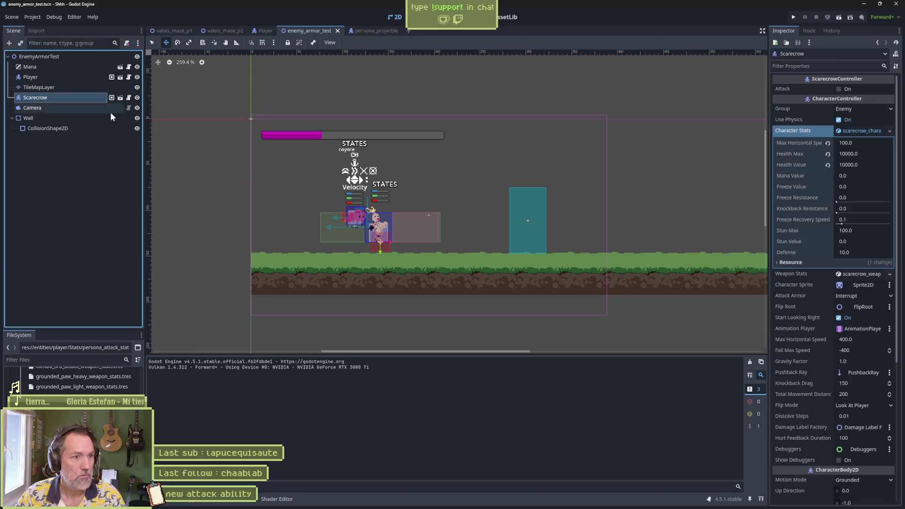
pyautogui.click(391, 243)
pyautogui.moveTo(392, 243); pyautogui.dragTo(438, 243)
# - Rerun the scene, hit the scarecrow for 10.0 with the cat's attack, stop, and return to persona_projectile
pyautogui.press('F6')
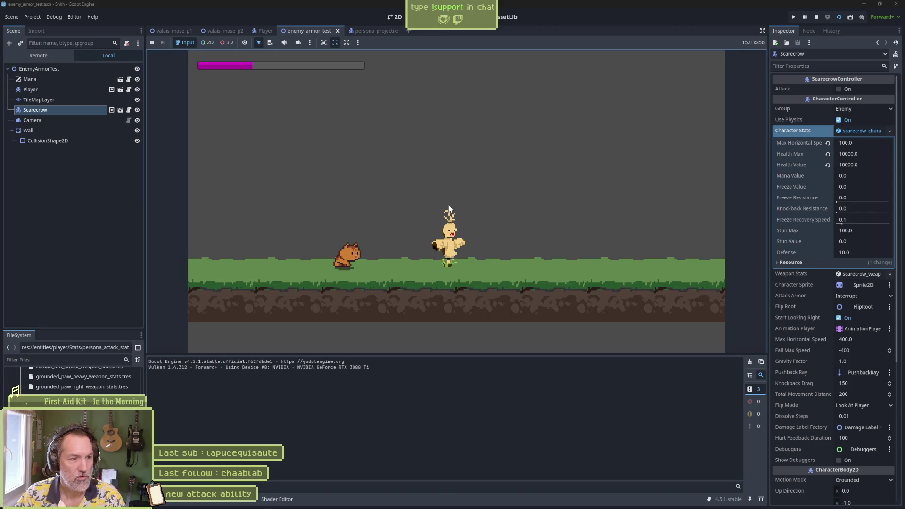
pyautogui.press('x')
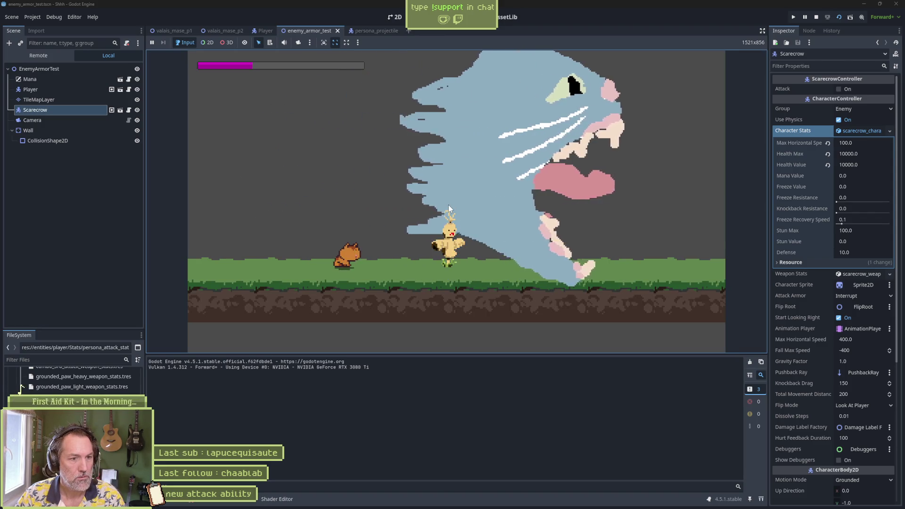
pyautogui.press('Right')
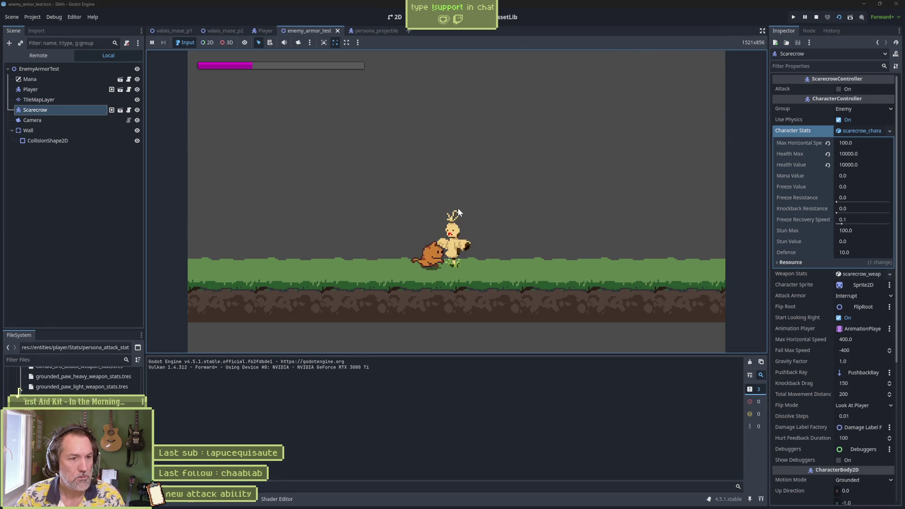
pyautogui.press('F8')
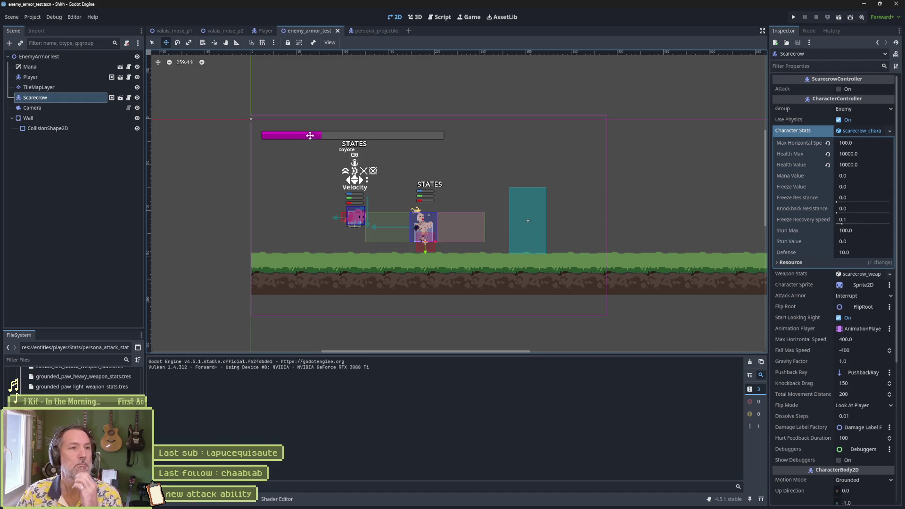
pyautogui.click(377, 30)
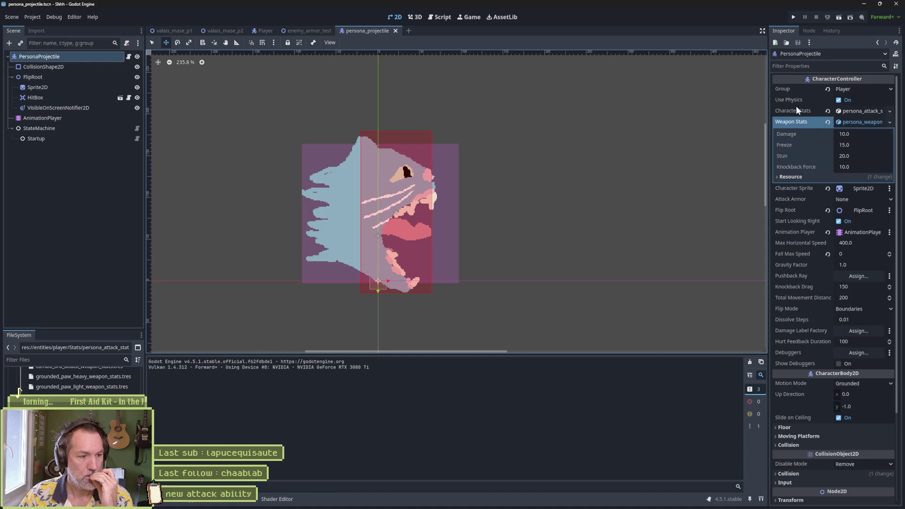
# - In character_controller.gd's on_hit, insert a blank line above velocity.x = 0.0
pyautogui.click(445, 20)
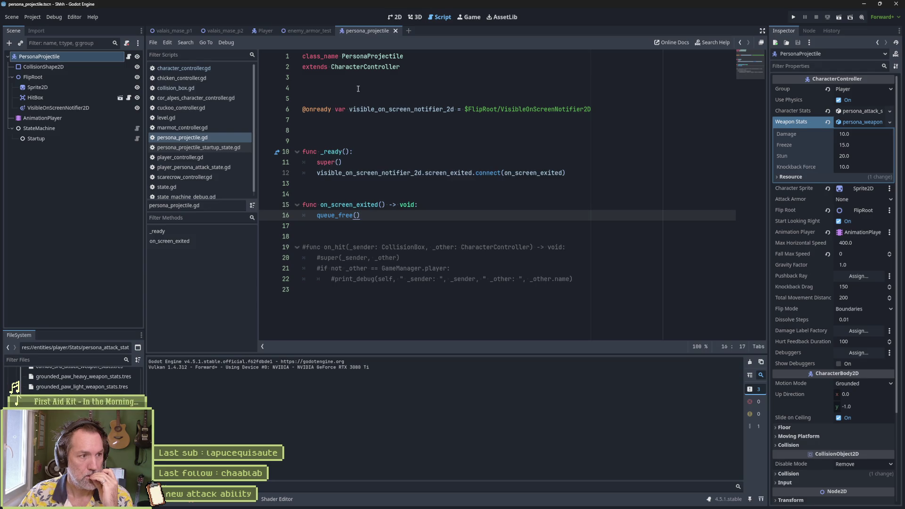
pyautogui.click(178, 68)
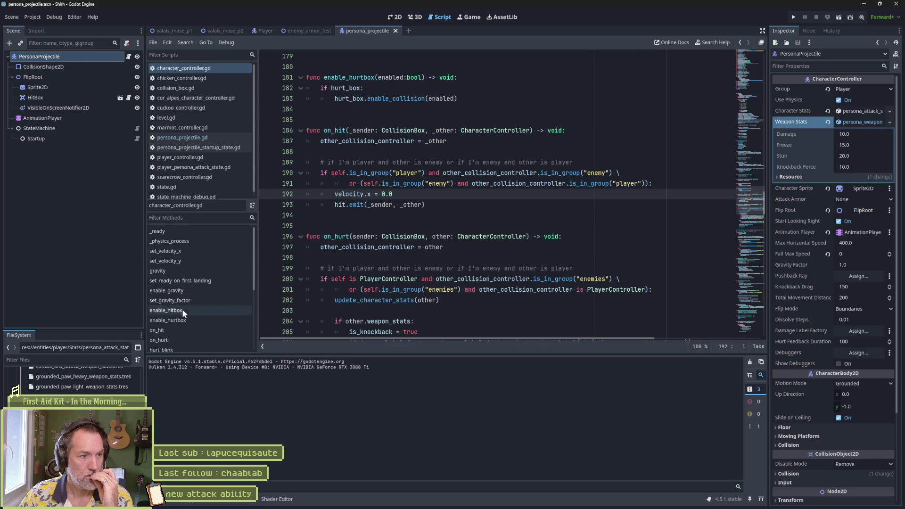
pyautogui.click(193, 330)
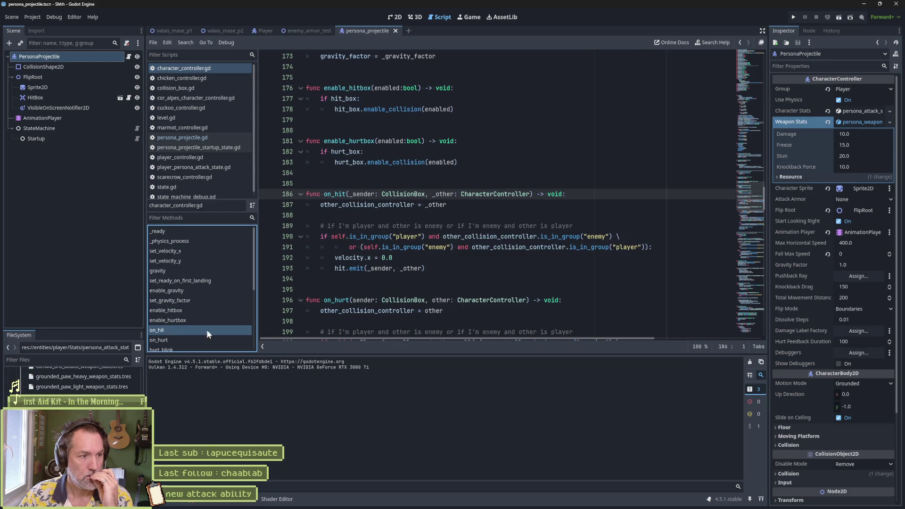
pyautogui.click(333, 263)
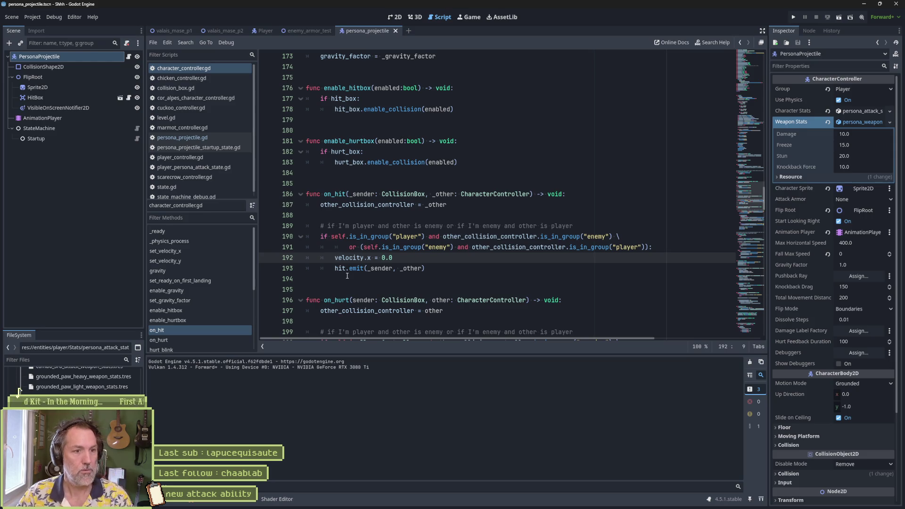
pyautogui.press('Return')
pyautogui.press('Up')
# - Write a print_debug line with self, "_sender", _sender and an " other:" label
pyautogui.write('print_debhu')
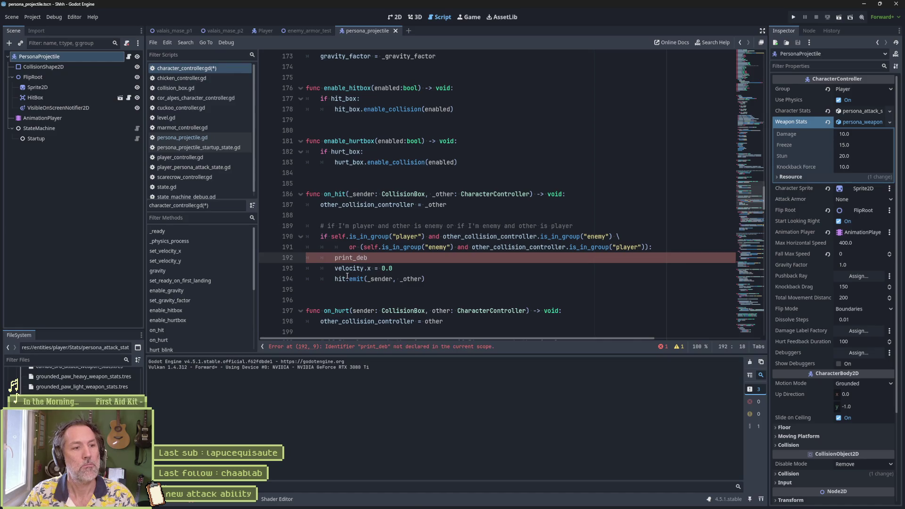
pyautogui.write('ug')
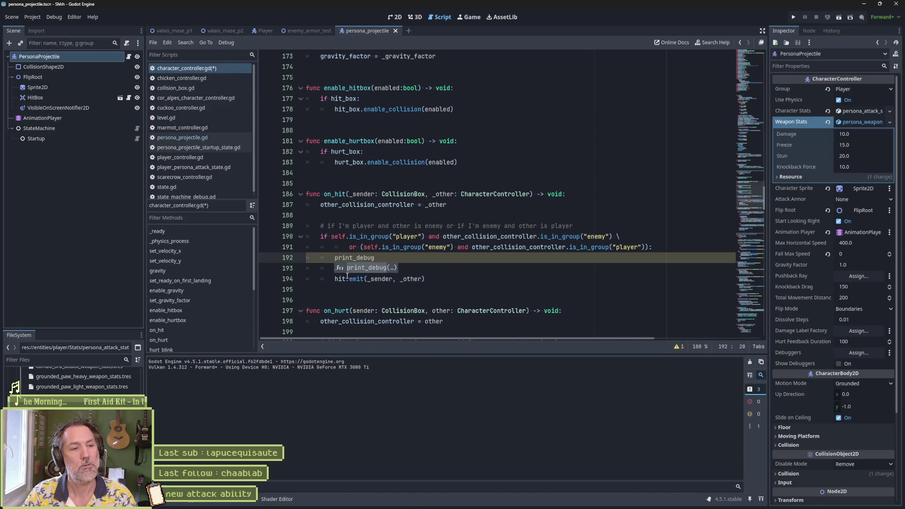
pyautogui.write('(self,')
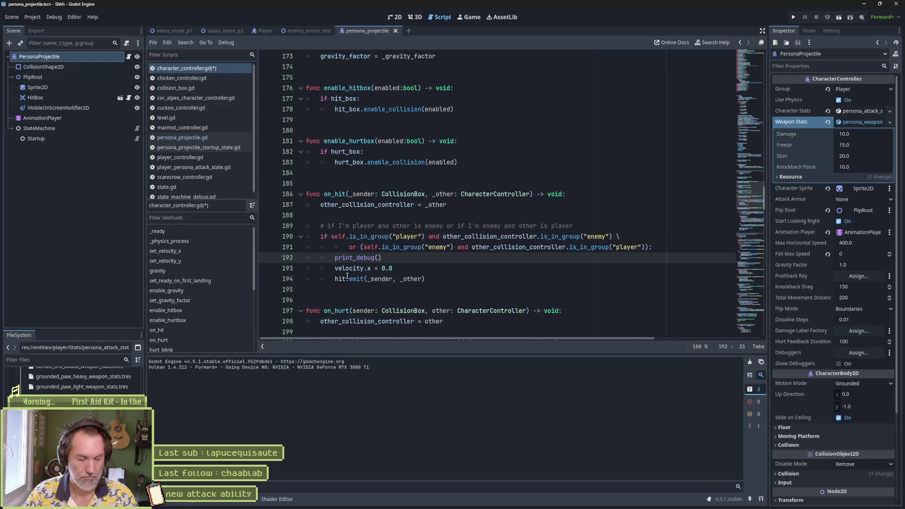
pyautogui.write(' "')
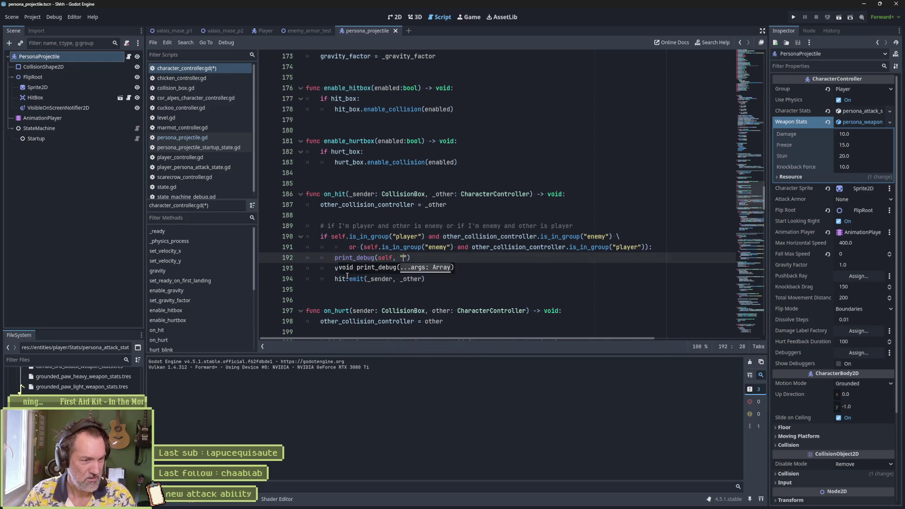
pyautogui.write('_sender: ')
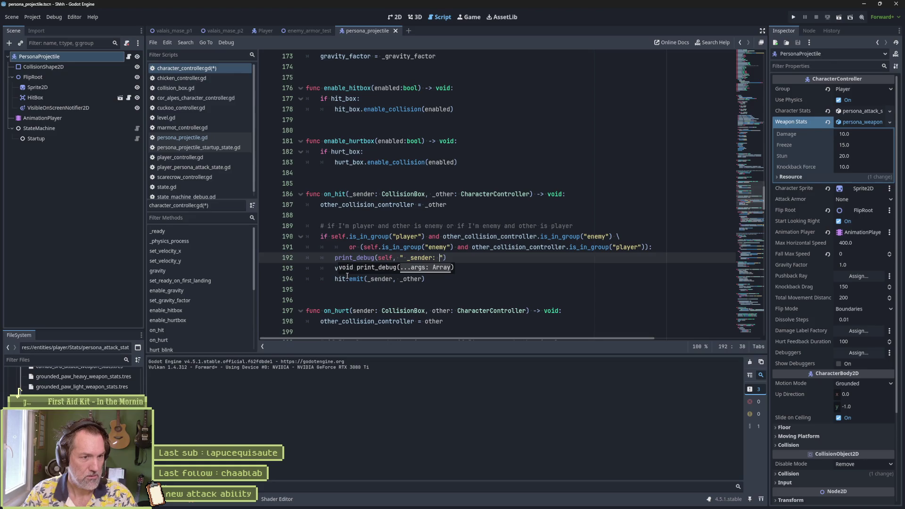
pyautogui.write('sender')
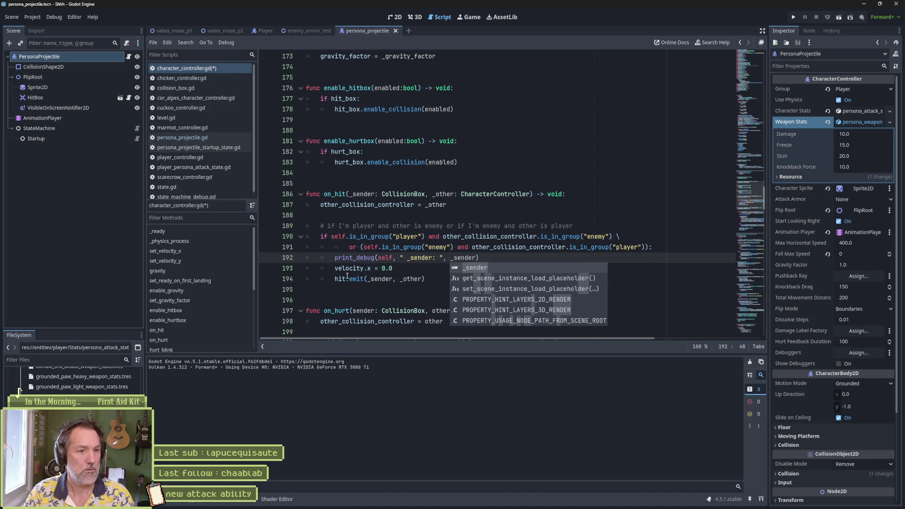
pyautogui.write(', " ot')
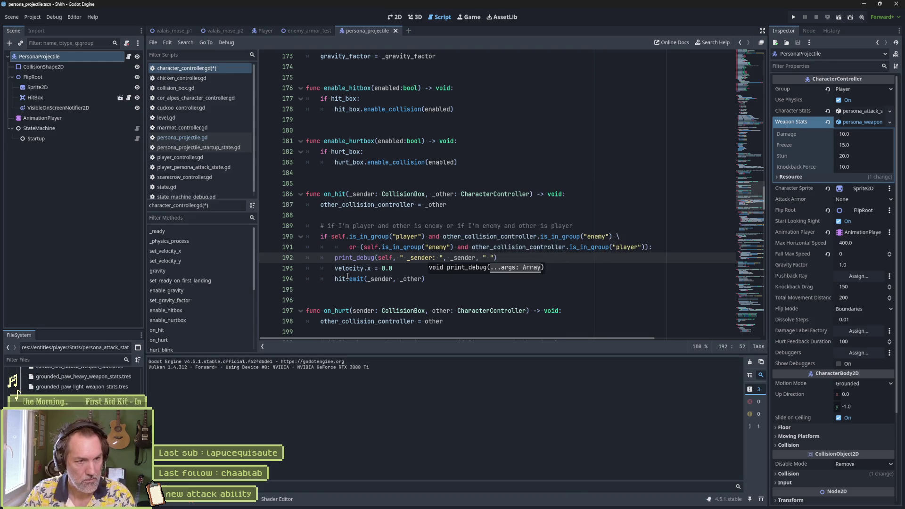
pyautogui.write('her:')
pyautogui.press('Down')
pyautogui.press('Home')
pyautogui.press('Home')
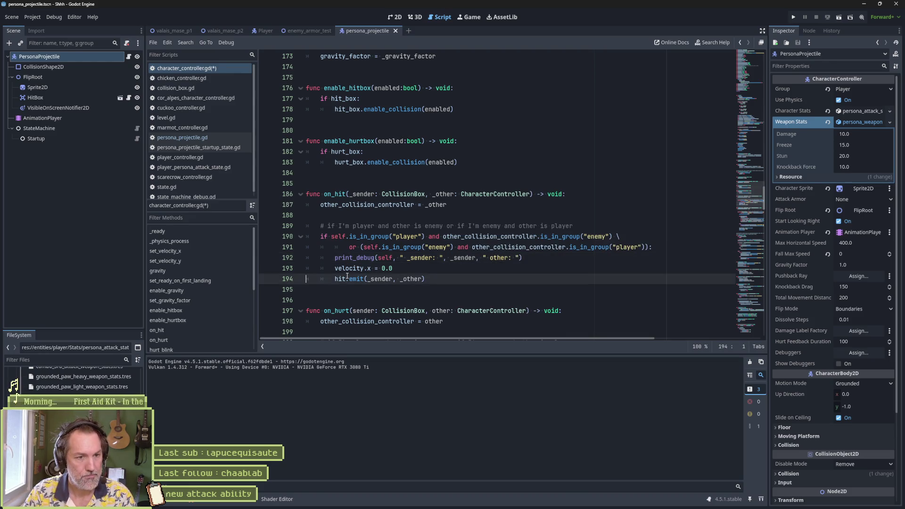
pyautogui.press('Down')
pyautogui.press('Down')
pyautogui.press('Down')
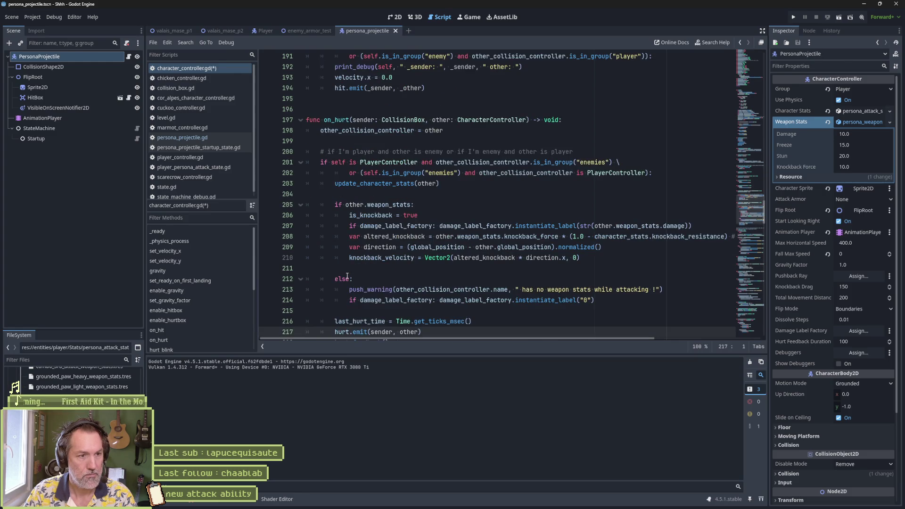
pyautogui.press('pageup')
pyautogui.press('pageup')
pyautogui.scroll(-1, 385, 281)
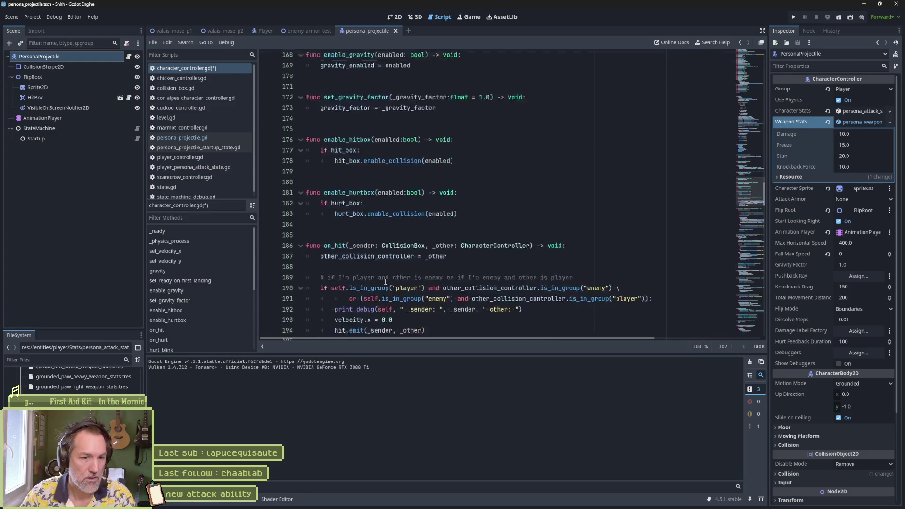
pyautogui.scroll(-3, 519, 272)
# - Append other_collision_controller.name to the print_debug call and run the project
pyautogui.click(518, 226)
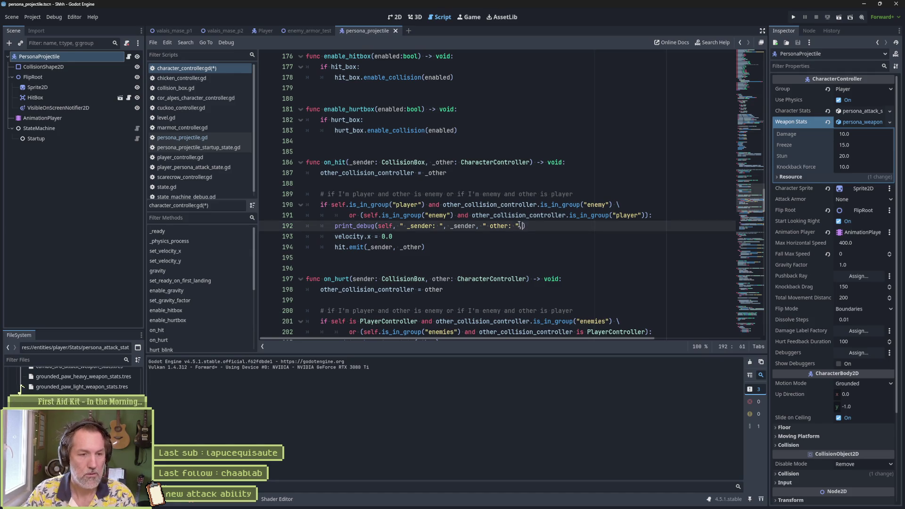
pyautogui.write(', oth')
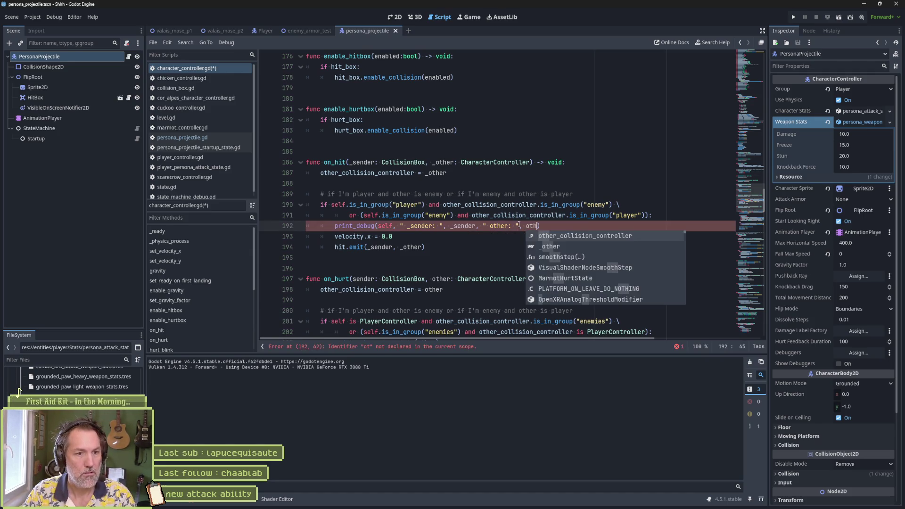
pyautogui.press('Return')
pyautogui.write('.name')
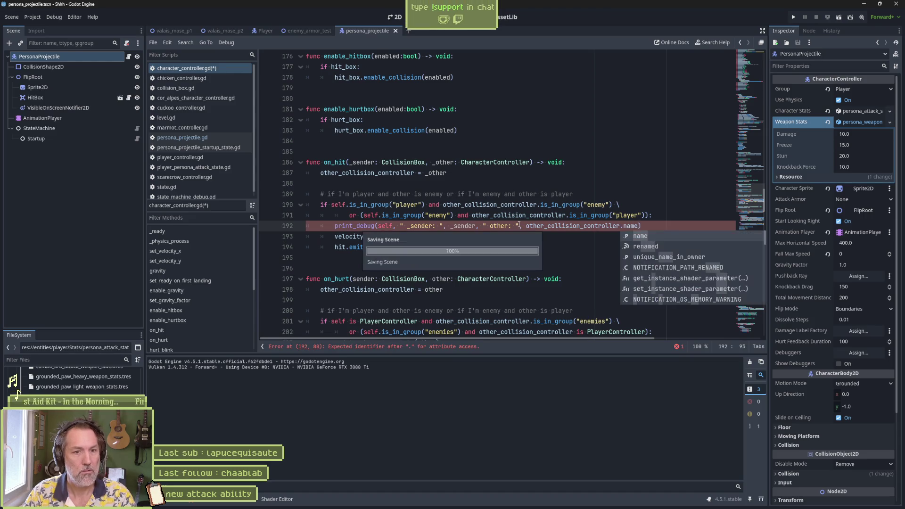
pyautogui.press('F6')
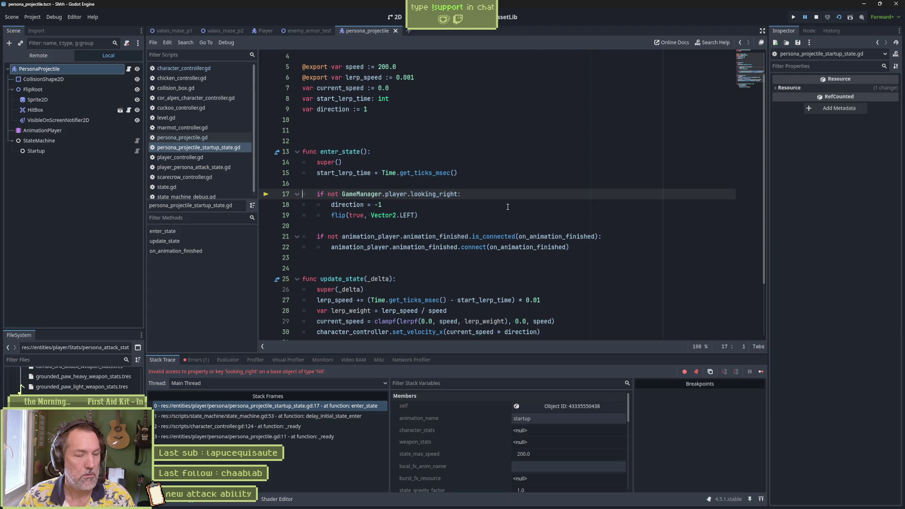
# - At the line 17 stop, inspect the live GameManager's Player member (null), then stop the session
pyautogui.click(361, 152)
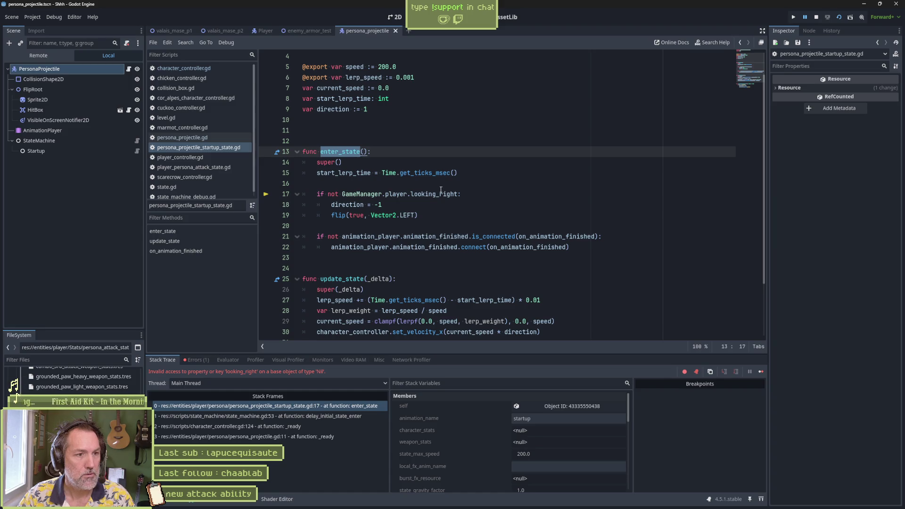
pyautogui.click(400, 194)
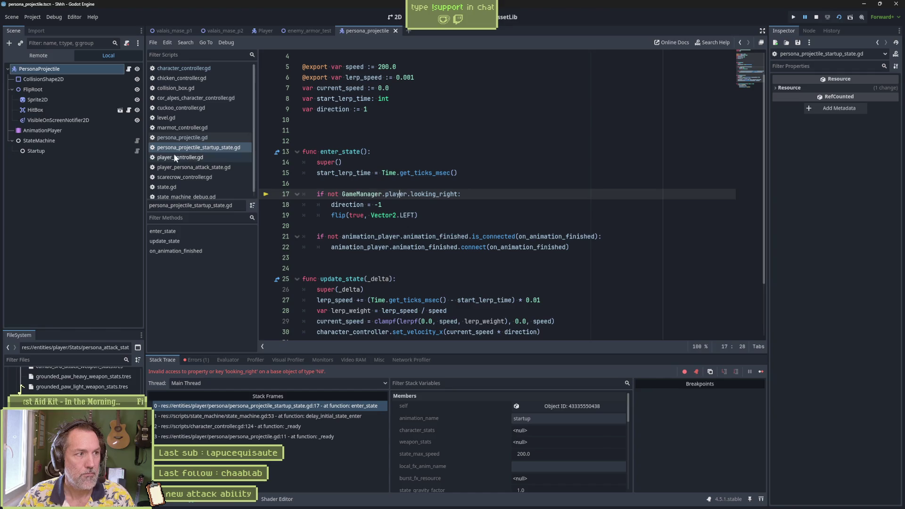
pyautogui.click(41, 57)
pyautogui.click(34, 78)
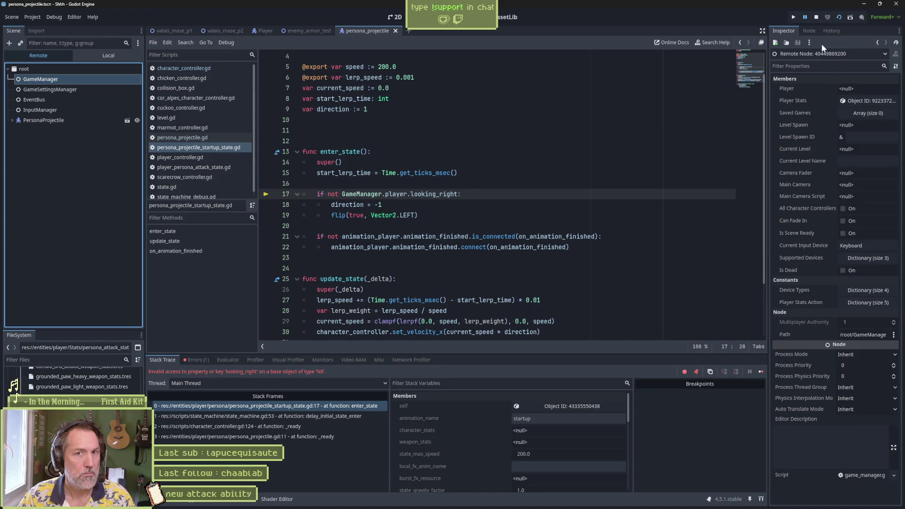
pyautogui.click(815, 18)
# - Jump to GameManager's player declaration and search all files for 'player' (81 matches, 17 files)
pyautogui.keyDown('ctrl'); pyautogui.click(390, 194); pyautogui.keyUp('ctrl')
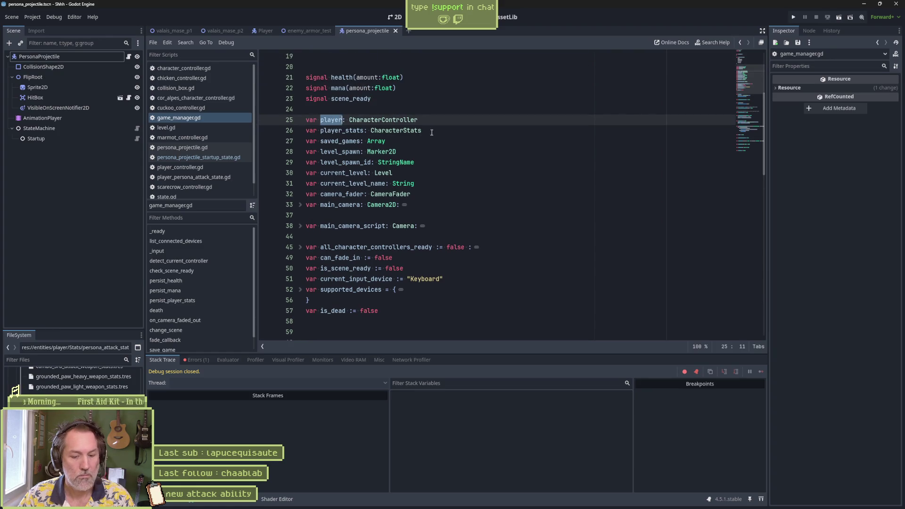
pyautogui.hotkey('ctrl', 'shift', 'f')
pyautogui.click(447, 289)
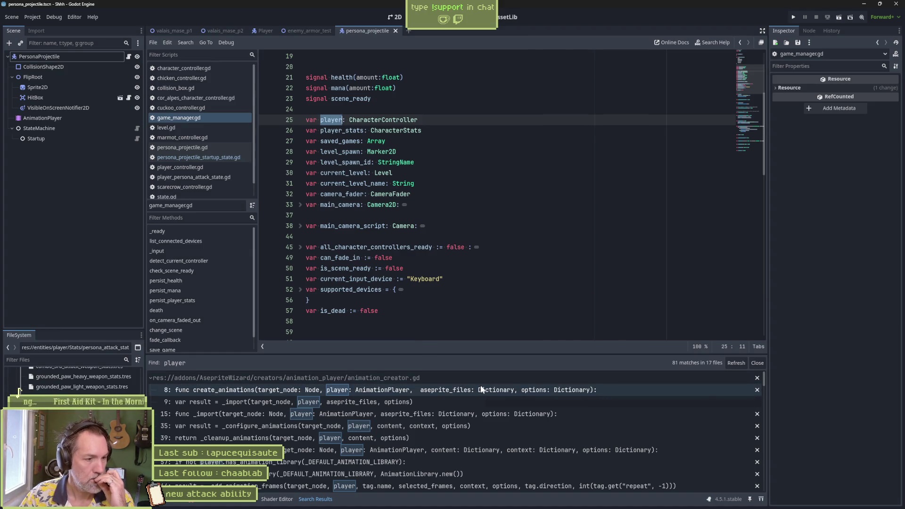
# - Collapse the animation_creator, sprite_inspector_dock, import_helper, camera_poi and camera.gd result groups
pyautogui.click(427, 377)
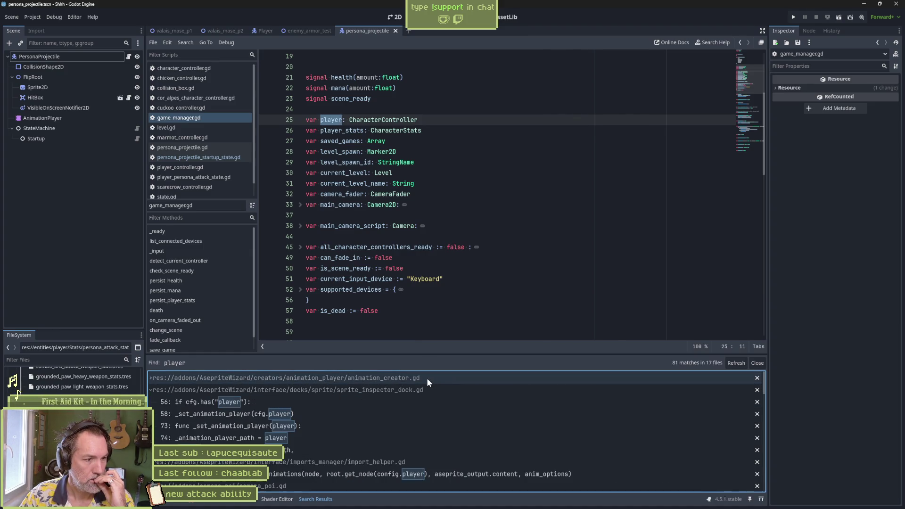
pyautogui.click(427, 390)
pyautogui.click(423, 402)
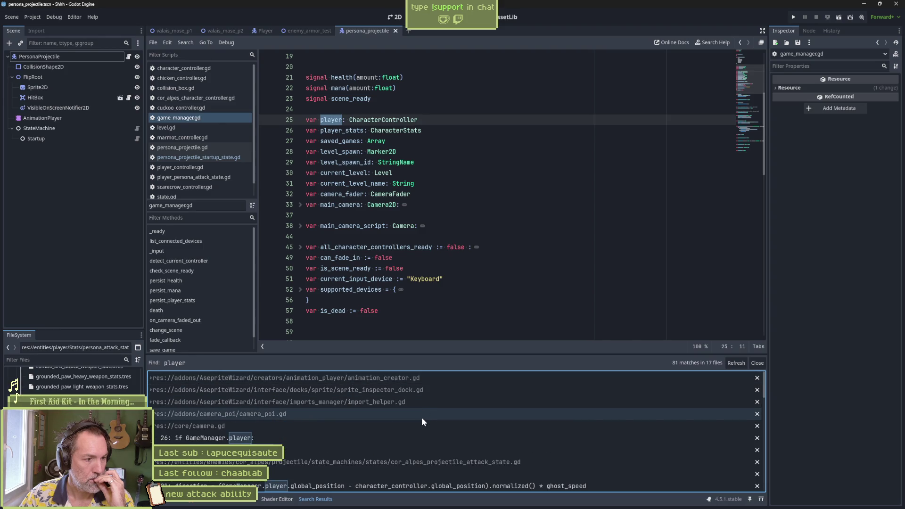
pyautogui.click(421, 415)
pyautogui.click(420, 425)
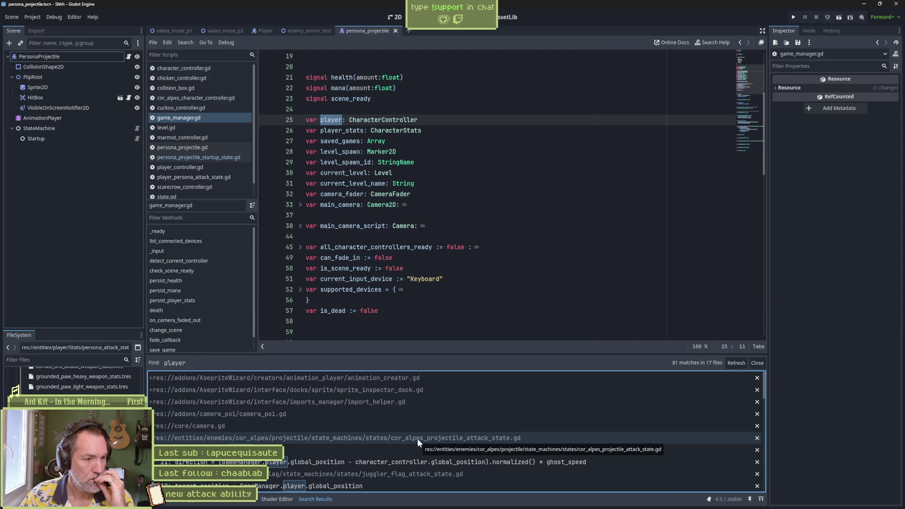
pyautogui.scroll(-3, 507, 418)
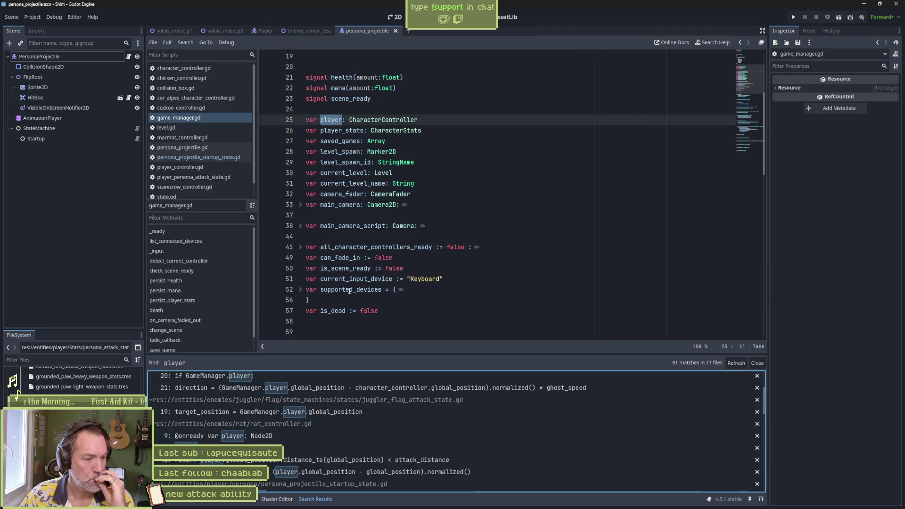
# - Find the GameManager.player assignment in player_controller.gd's _ready function
pyautogui.click(265, 32)
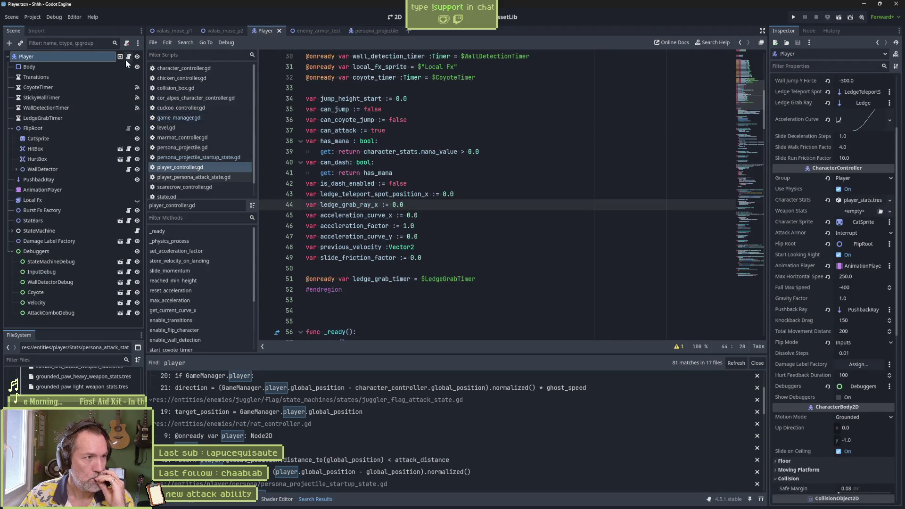
pyautogui.click(217, 231)
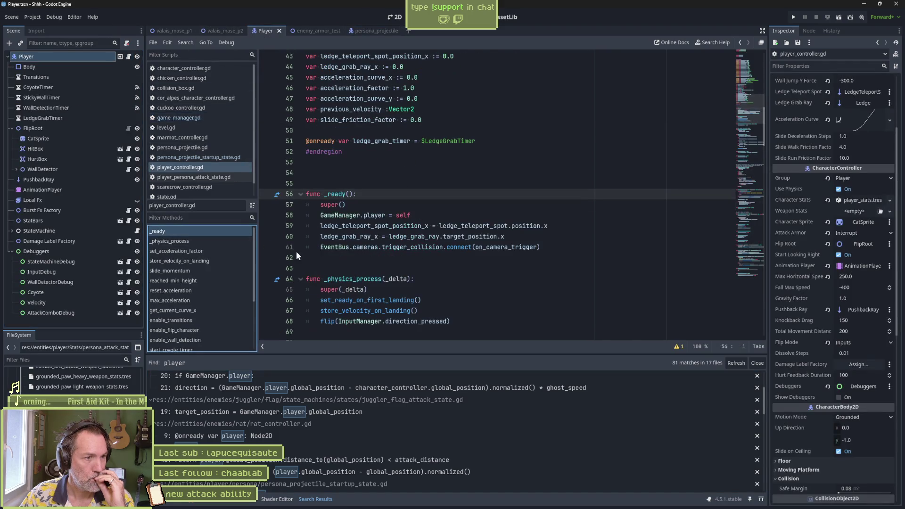
pyautogui.moveTo(320, 215); pyautogui.dragTo(428, 212)
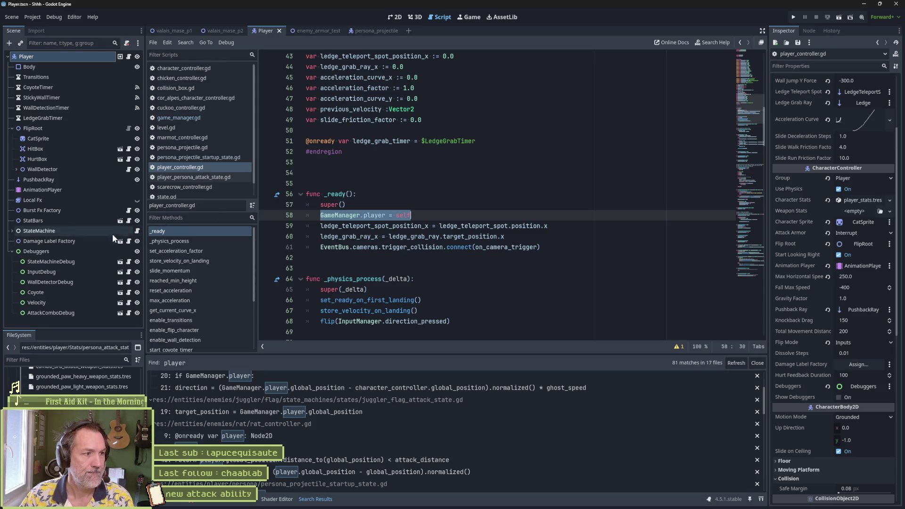
# - Open state_machine.gd and review its _ready function
pyautogui.click(138, 235)
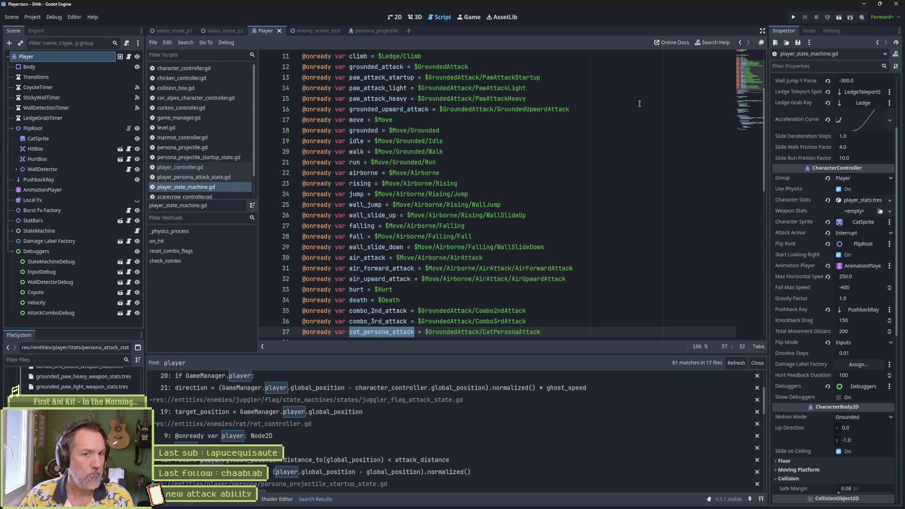
pyautogui.scroll(10, 347, 76)
pyautogui.keyDown('ctrl'); pyautogui.click(346, 71); pyautogui.keyUp('ctrl')
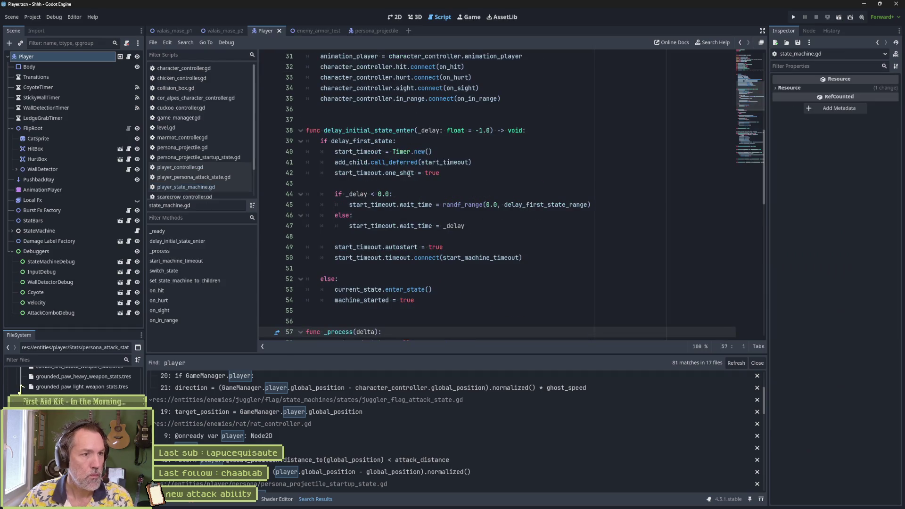
pyautogui.click(209, 233)
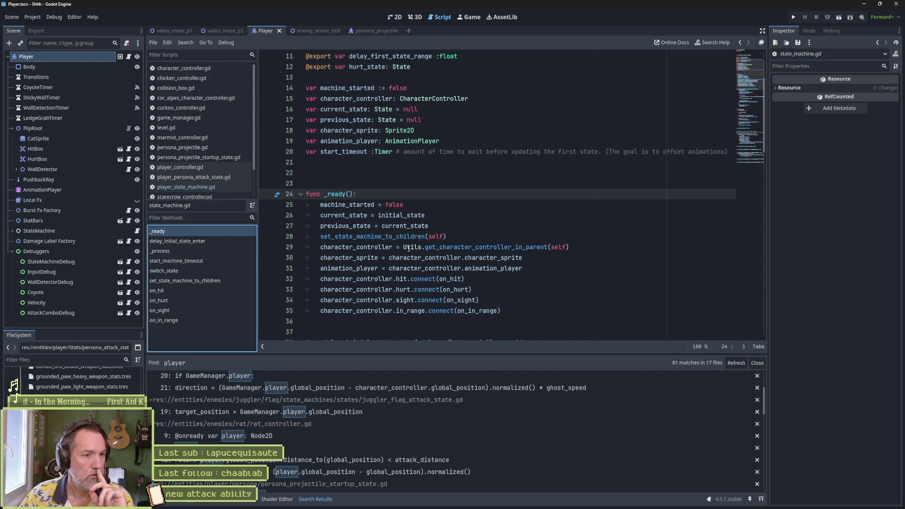
pyautogui.scroll(-3, 511, 281)
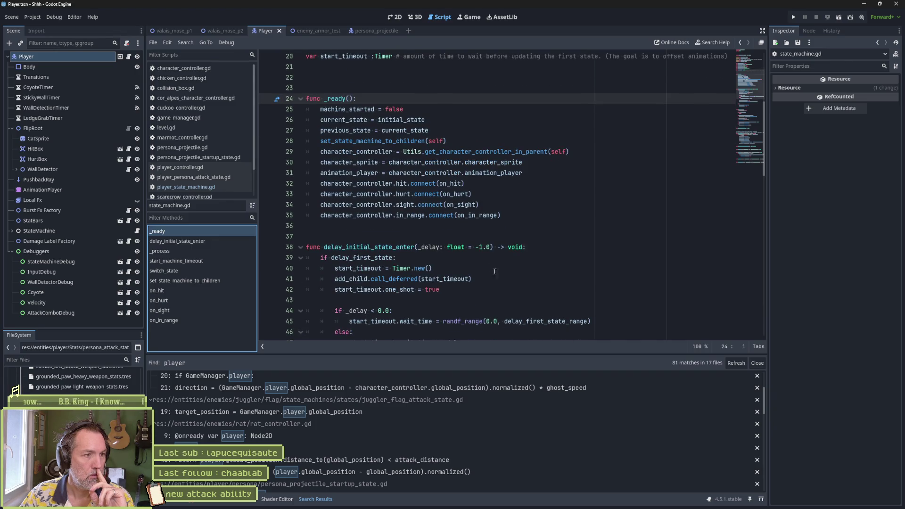
# - Review character_controller.gd's _ready, highlighting state_machines and the delay_initial_state_enter call
pyautogui.click(202, 87)
pyautogui.click(196, 70)
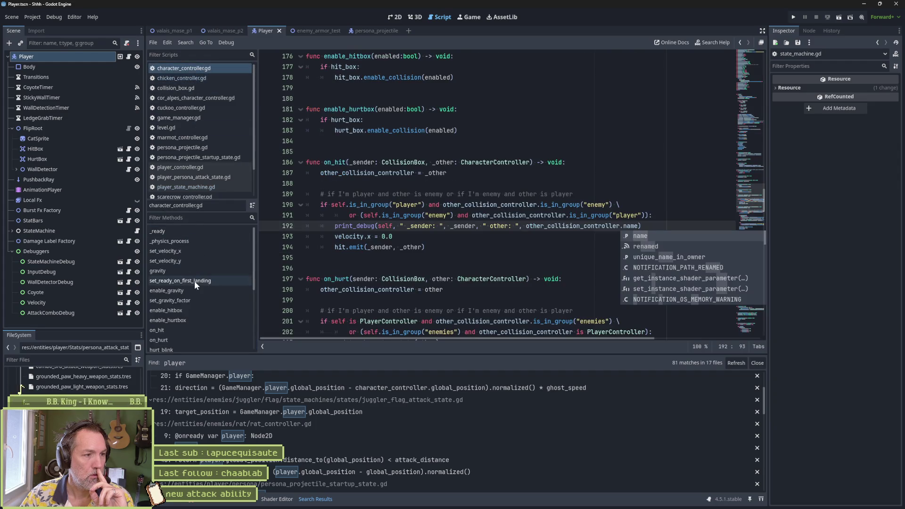
pyautogui.click(187, 231)
pyautogui.scroll(-3, 390, 262)
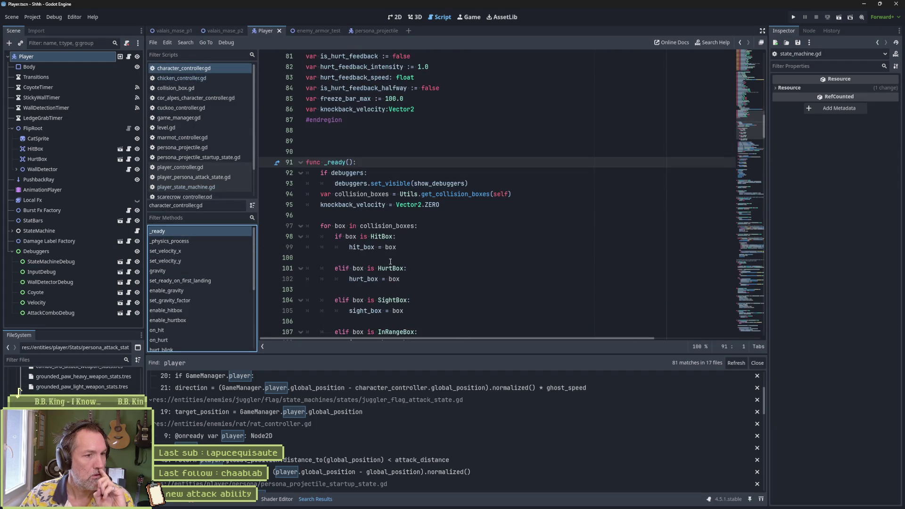
pyautogui.scroll(-4, 390, 262)
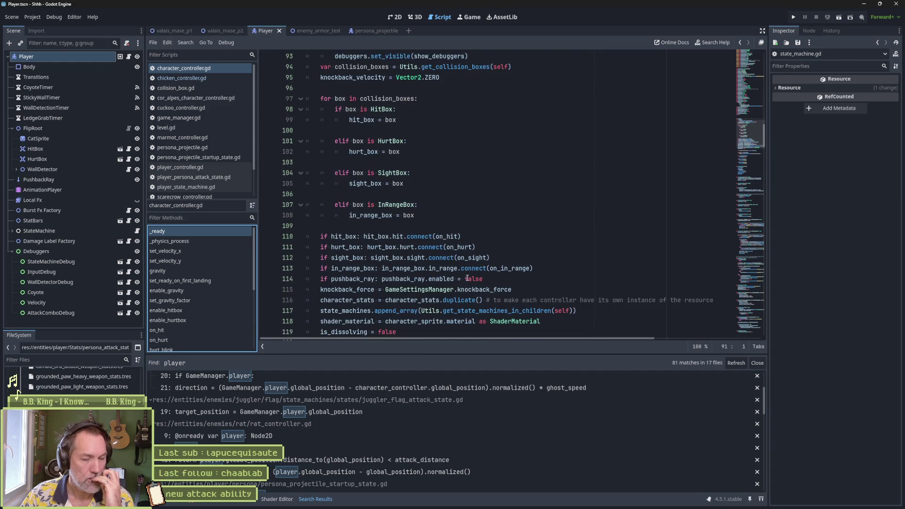
pyautogui.scroll(-1, 487, 275)
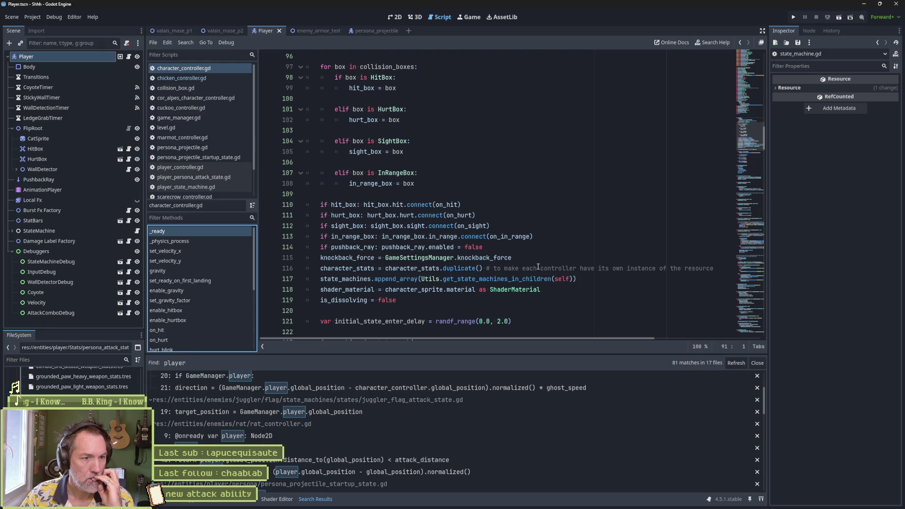
pyautogui.scroll(-3, 538, 266)
pyautogui.doubleClick(345, 183)
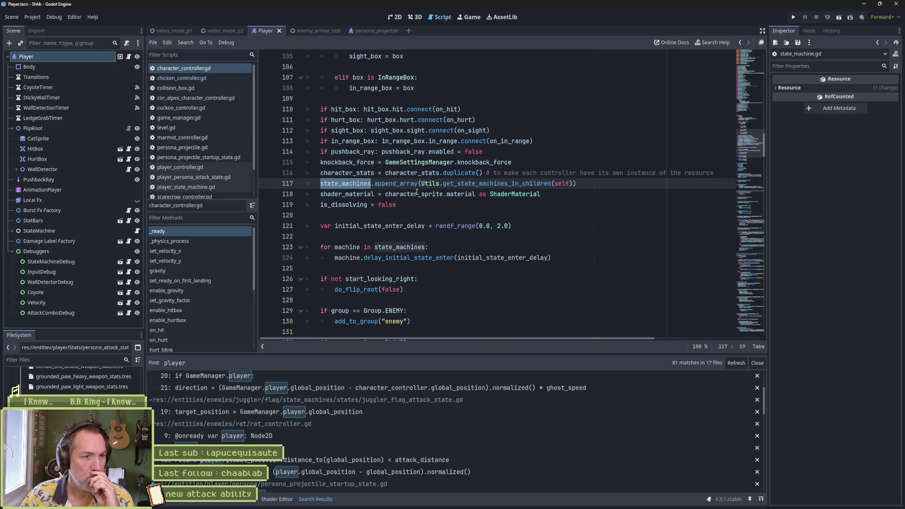
pyautogui.doubleClick(424, 257)
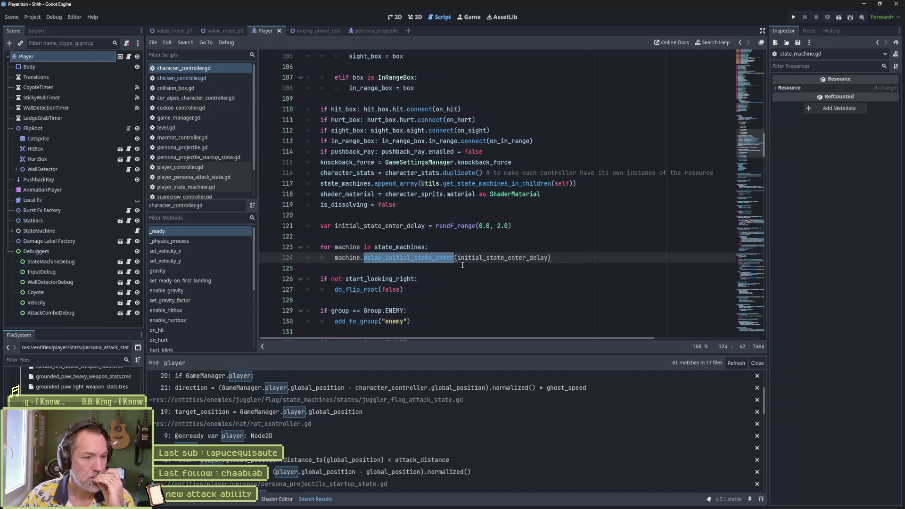
pyautogui.scroll(8, 452, 259)
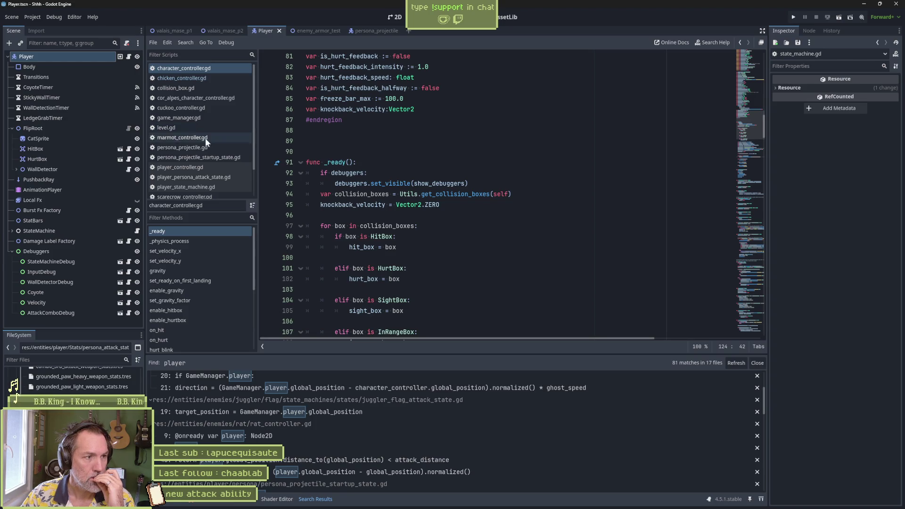
# - Add a new 'func _init():' above _ready in player_controller.gd
pyautogui.click(244, 168)
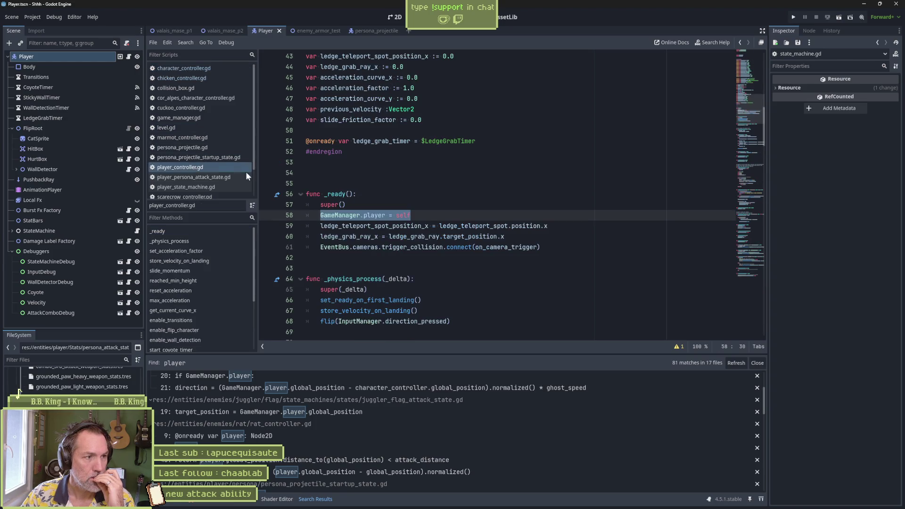
pyautogui.click(411, 215)
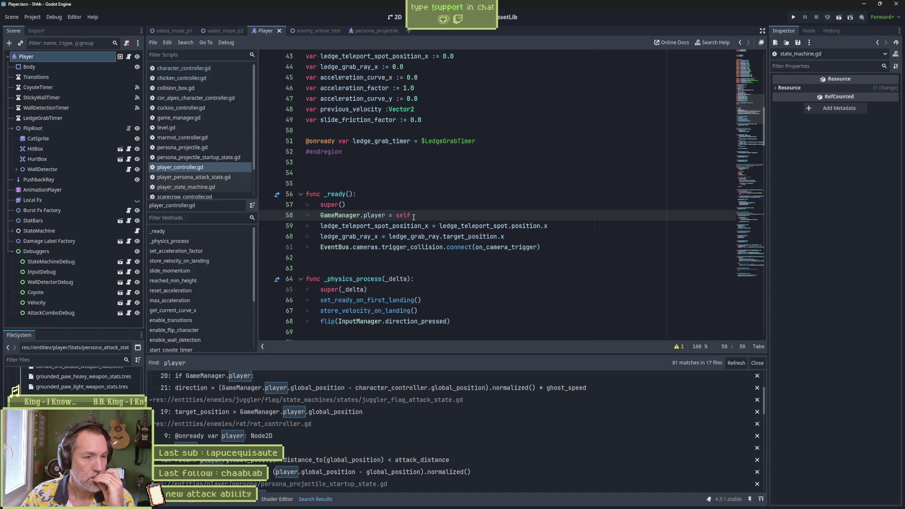
pyautogui.click(393, 185)
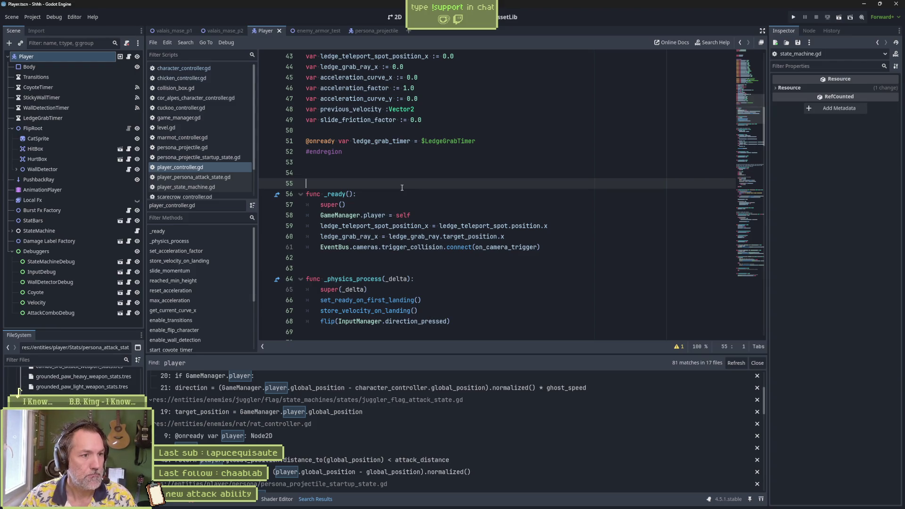
pyautogui.press('Return')
pyautogui.press('Return')
pyautogui.press('Return')
pyautogui.press('Up')
pyautogui.press('Up')
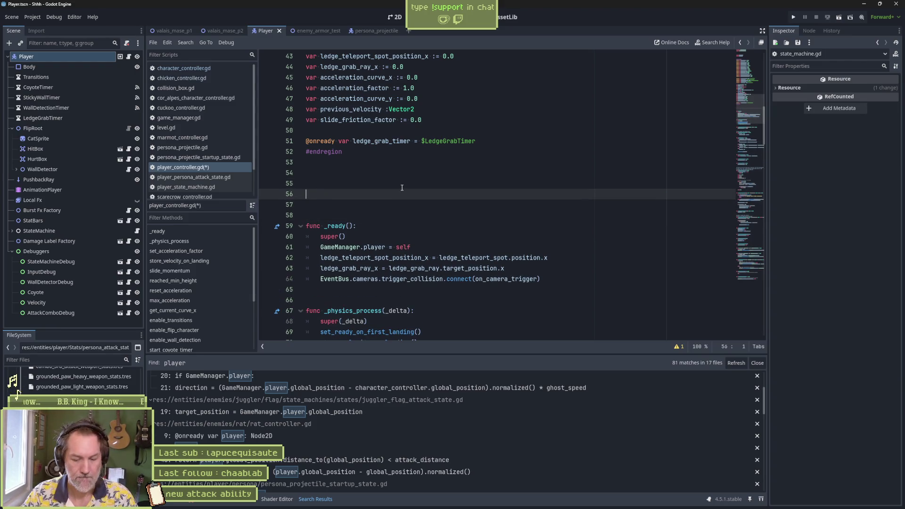
pyautogui.write('func _init():')
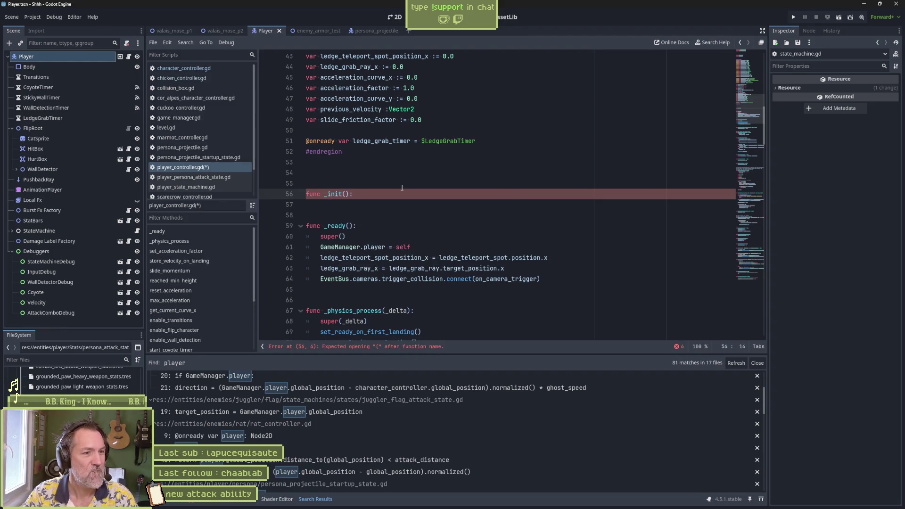
# - Move 'GameManager.player = self' from _ready into _init, then run enemy_armor_test
pyautogui.press('Down')
pyautogui.press('Down')
pyautogui.press('Down')
pyautogui.press('End')
pyautogui.hotkey('shift', 'Down')
pyautogui.hotkey('shift', 'End')
pyautogui.hotkey('ctrl', 'c')
pyautogui.press('BackSpace')
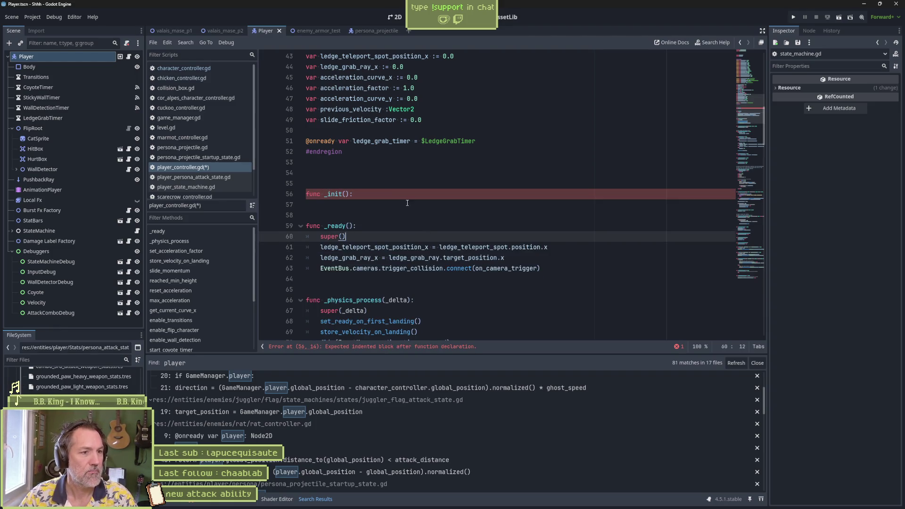
pyautogui.click(407, 203)
pyautogui.hotkey('ctrl', 'v')
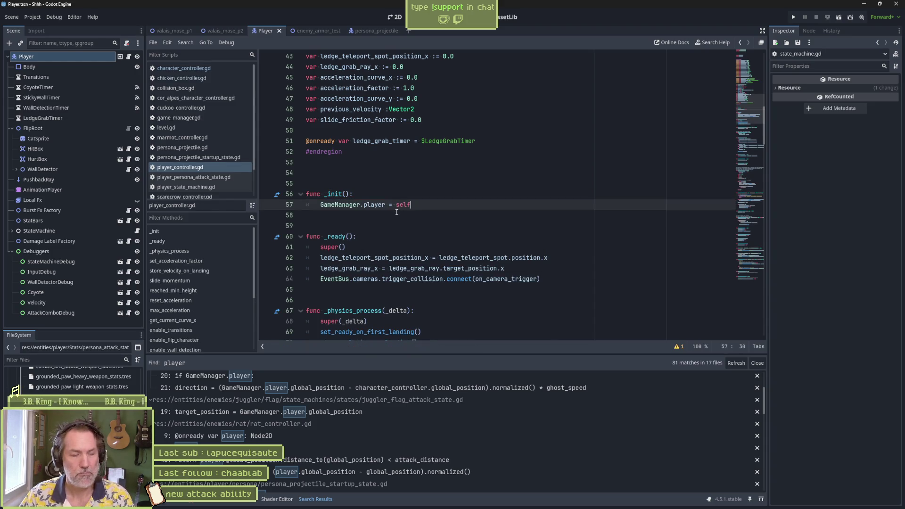
pyautogui.click(324, 32)
pyautogui.press('F6')
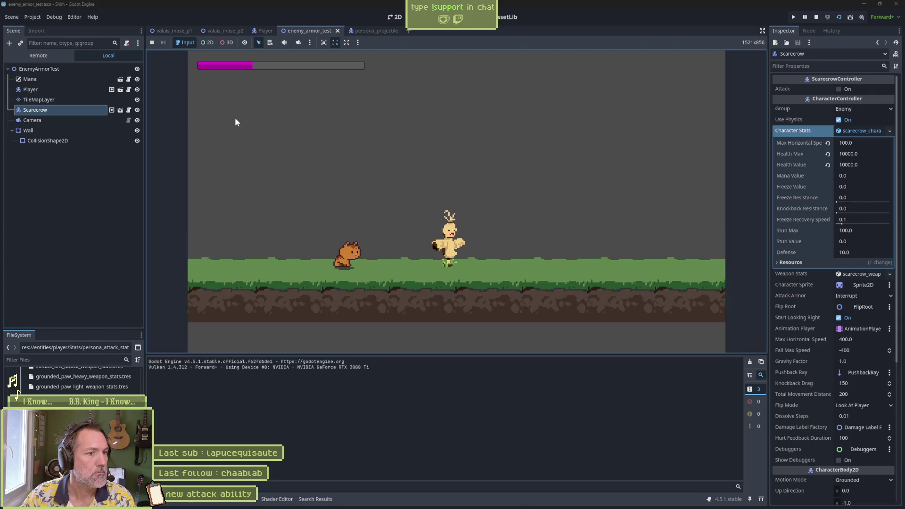
# - Fire the cat's attack at the Scarecrow, stop the game, and open character_controller.gd
pyautogui.click(346, 152)
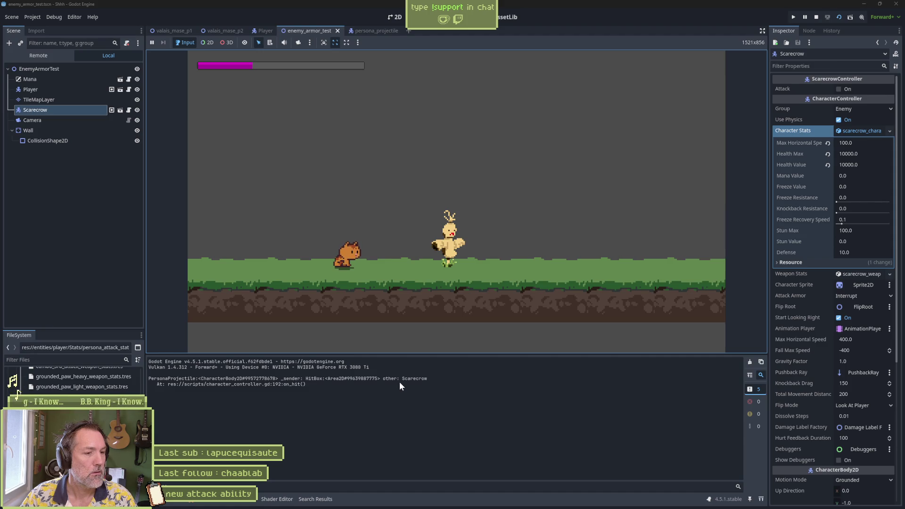
pyautogui.press('F8')
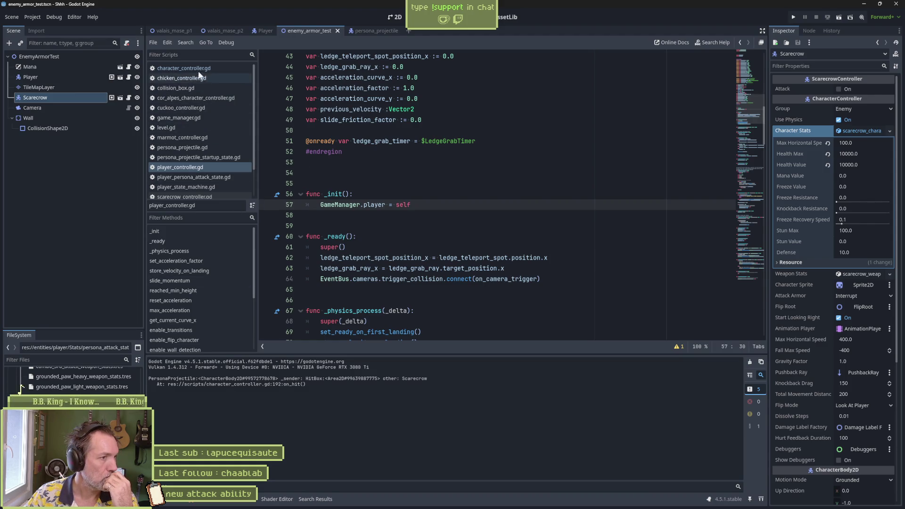
pyautogui.click(184, 68)
# - Jump to on_hurt and edit the 'enemies' group name in its check
pyautogui.scroll(-20, 372, 255)
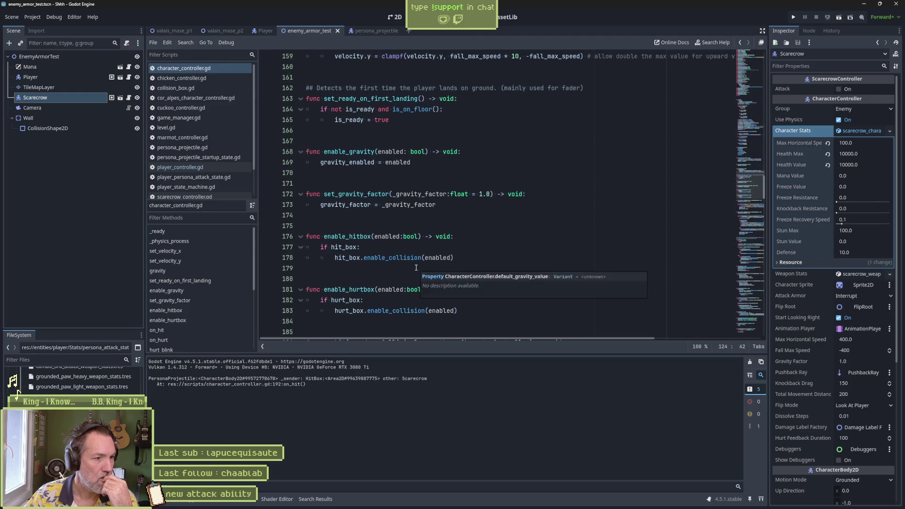
pyautogui.scroll(-6, 416, 267)
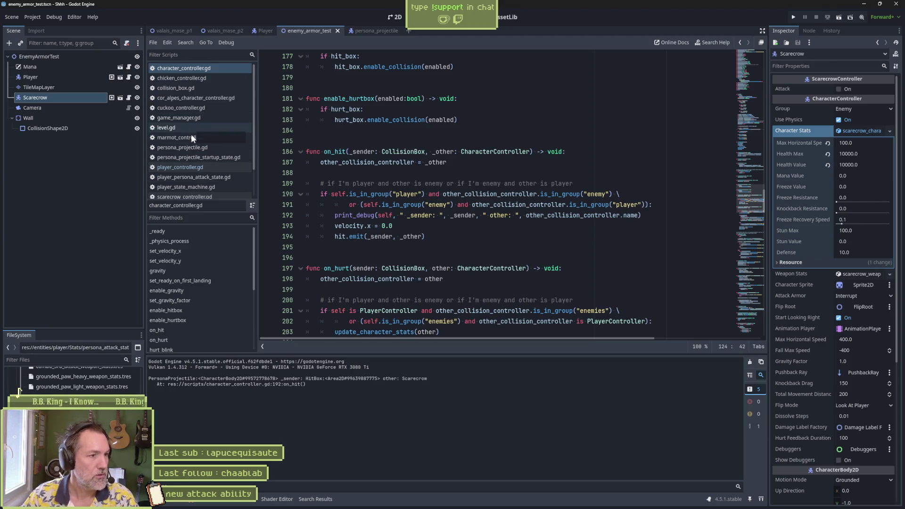
pyautogui.click(170, 340)
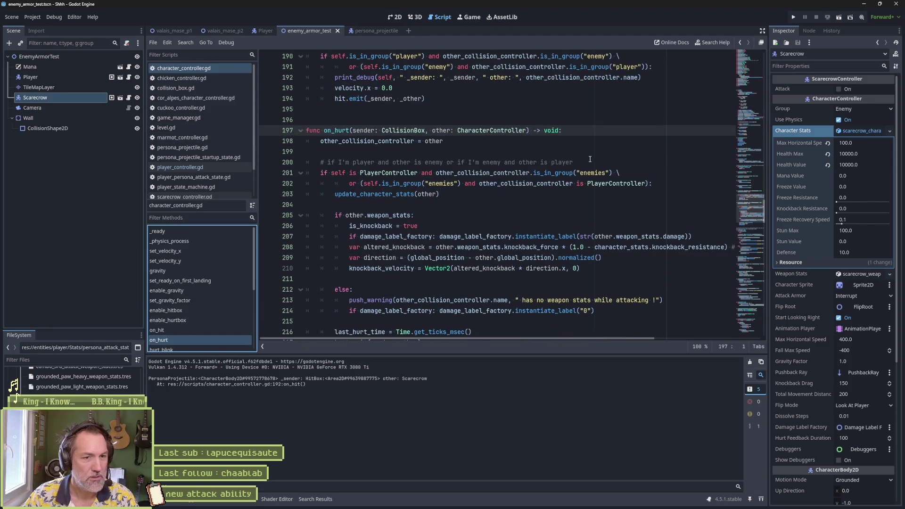
pyautogui.click(603, 172)
pyautogui.press('Delete')
pyautogui.press('BackSpace')
pyautogui.press('BackSpace')
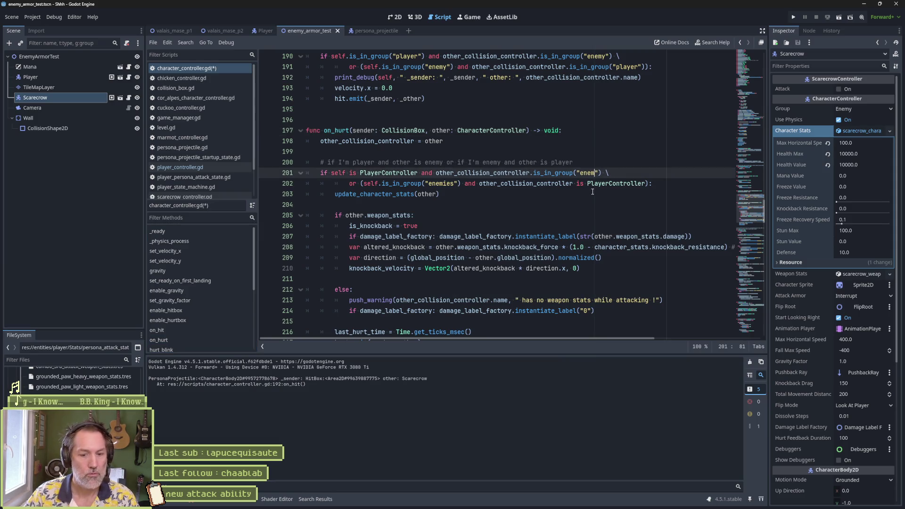
pyautogui.write('y')
# - Replace on_hurt's condition with on_hit's player/enemy group check, save, and run the scene
pyautogui.scroll(1, 459, 179)
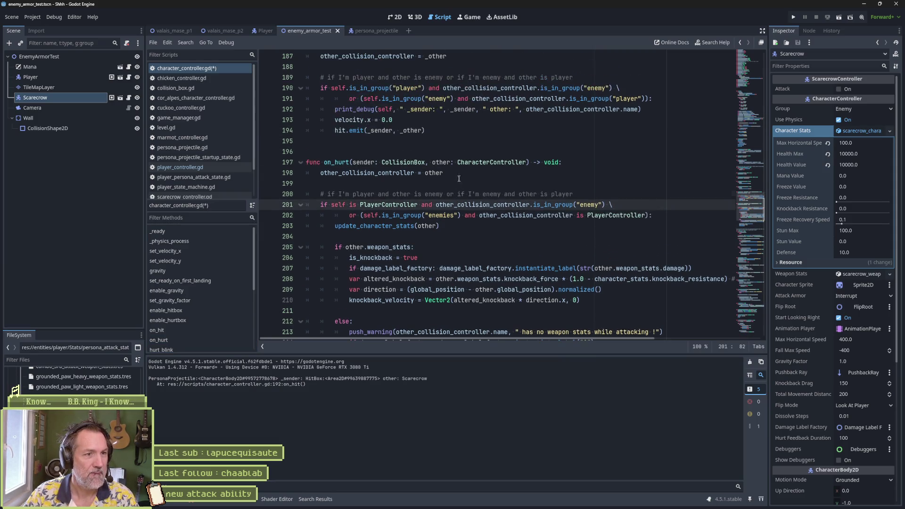
pyautogui.moveTo(667, 99); pyautogui.dragTo(577, 77)
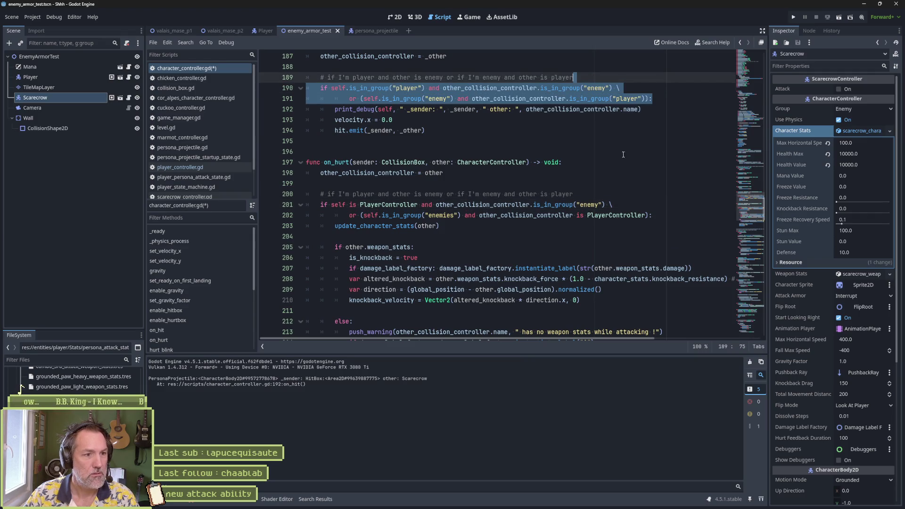
pyautogui.hotkey('ctrl', 'c')
pyautogui.moveTo(660, 215); pyautogui.dragTo(577, 194)
pyautogui.hotkey('ctrl', 'v')
pyautogui.hotkey('ctrl', 's')
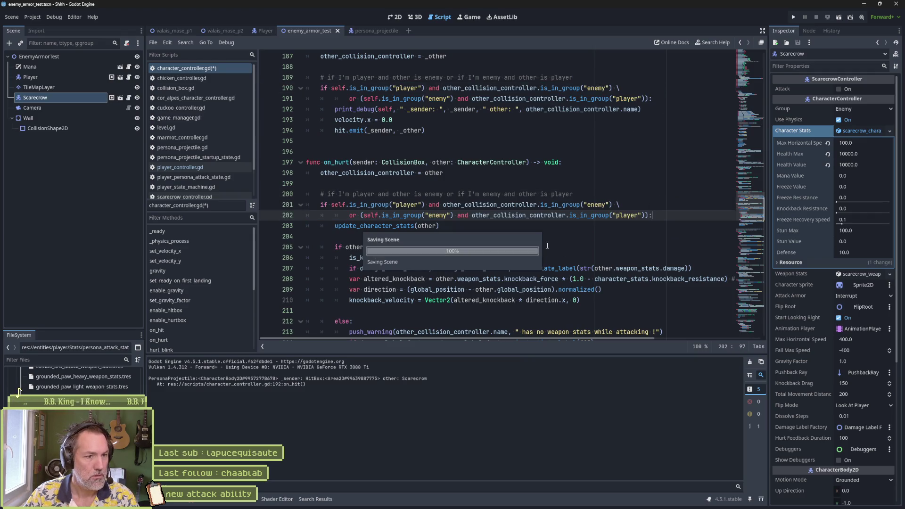
pyautogui.press('F6')
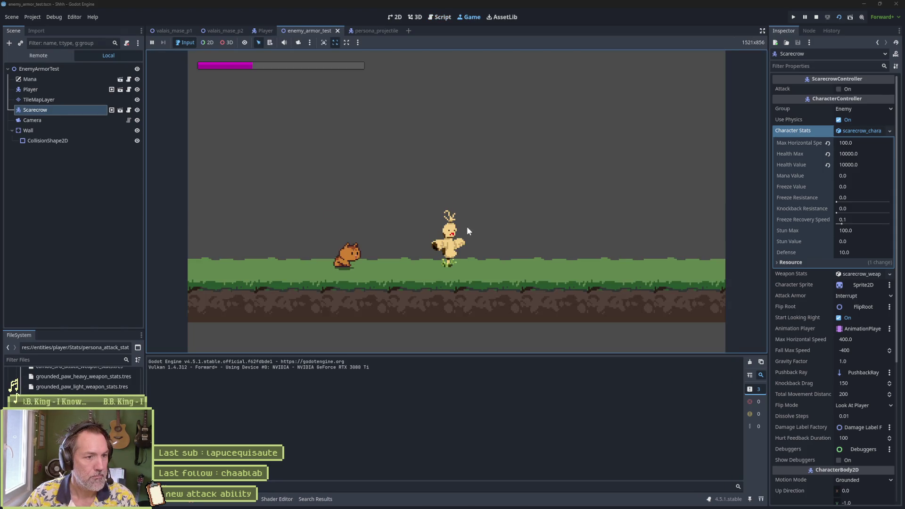
# - Hit the scarecrow for 10.0 damage, then delete on_hit's print_debug line
pyautogui.click(466, 226)
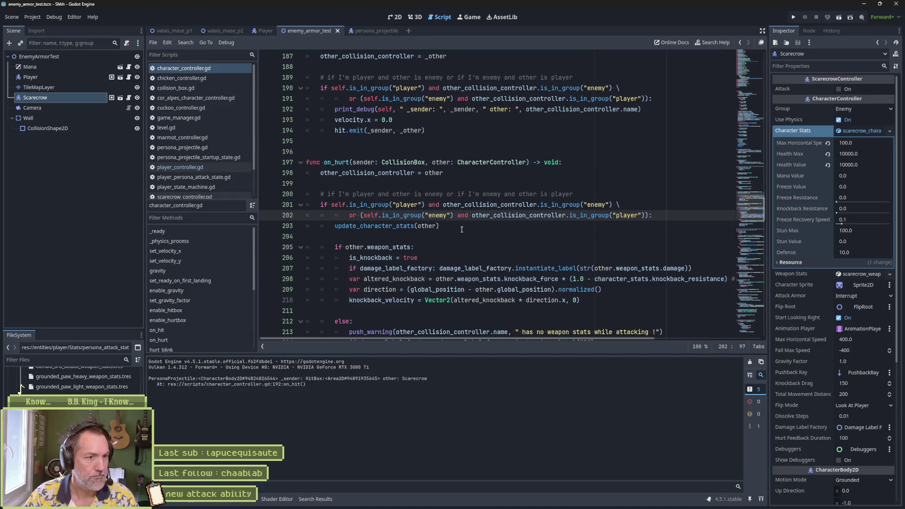
pyautogui.click(412, 109)
pyautogui.hotkey('ctrl', 'shift', 'k')
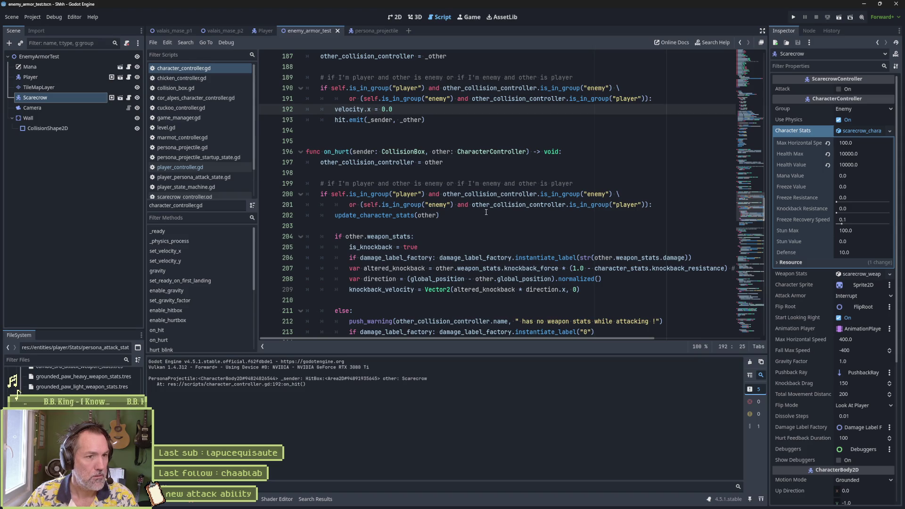
pyautogui.scroll(2, 486, 210)
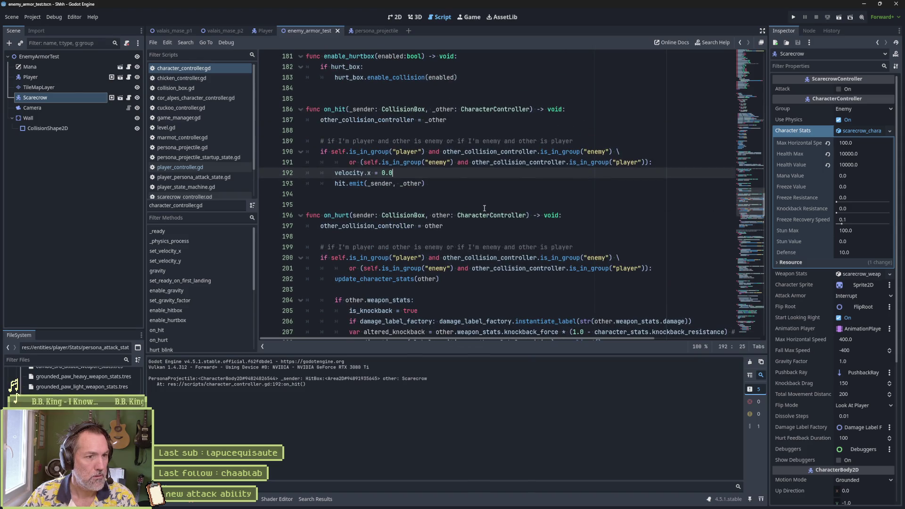
pyautogui.scroll(-1, 484, 208)
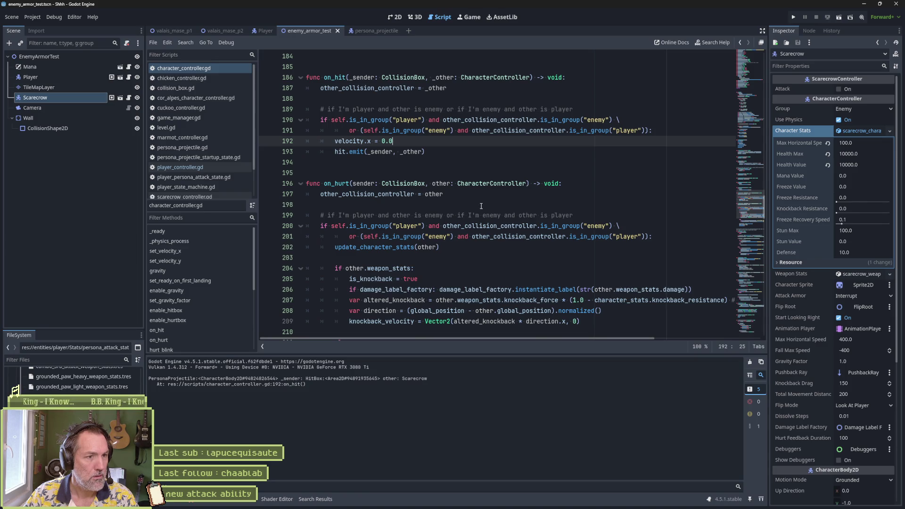
pyautogui.scroll(-1, 481, 206)
pyautogui.scroll(-2, 481, 206)
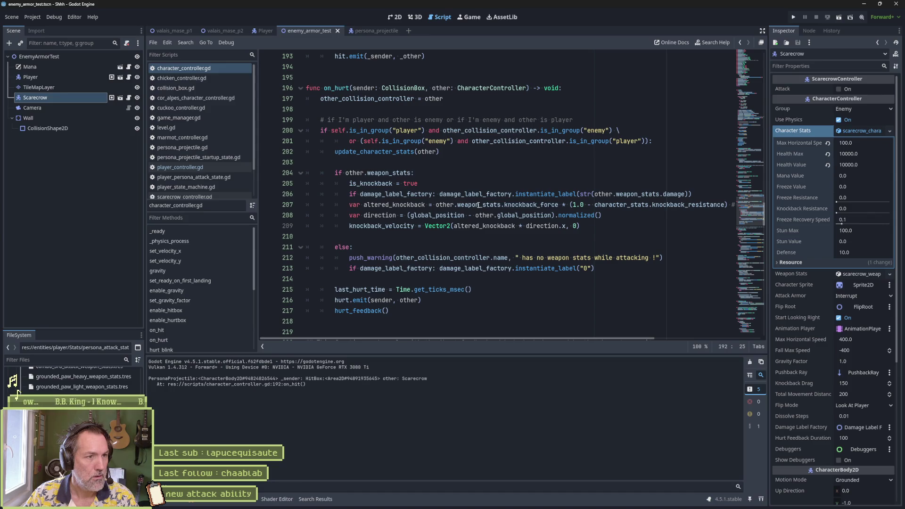
# - Set PersonaProjectile's weapon Damage and Freeze to 50, save, and run enemy_armor_test
pyautogui.click(366, 30)
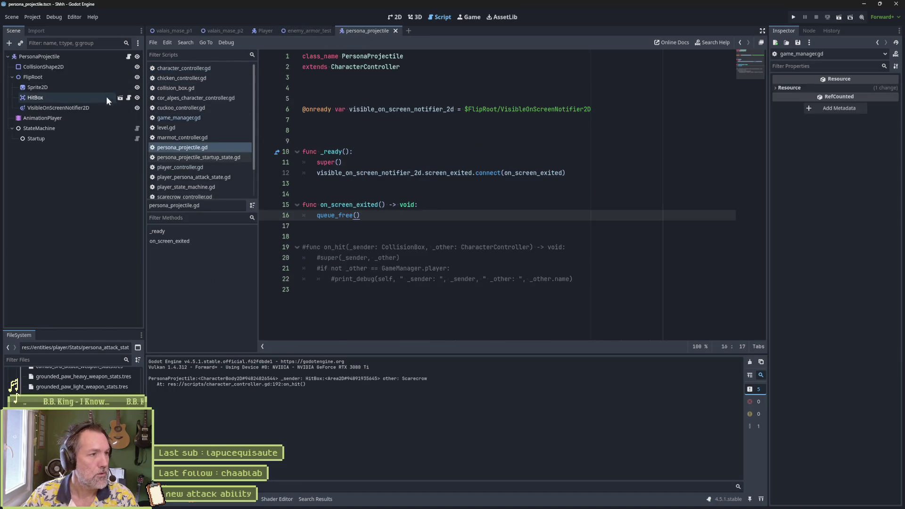
pyautogui.click(89, 57)
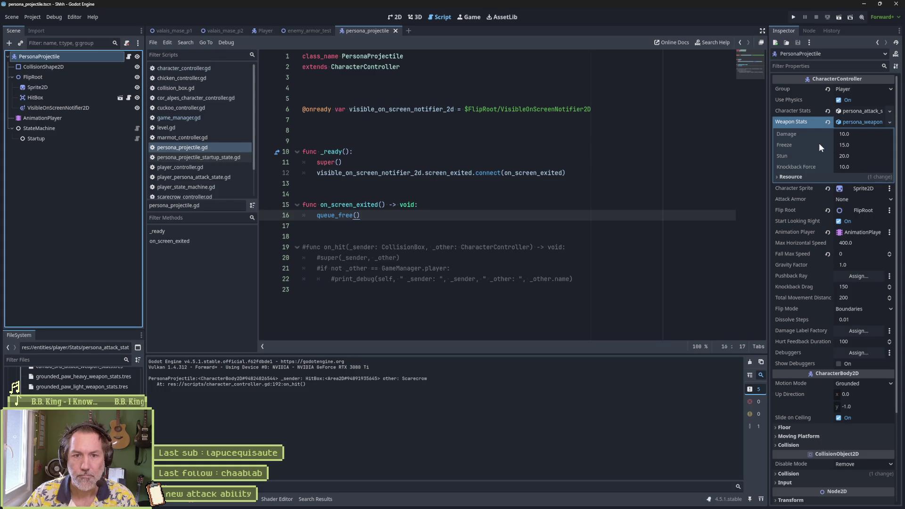
pyautogui.click(841, 136)
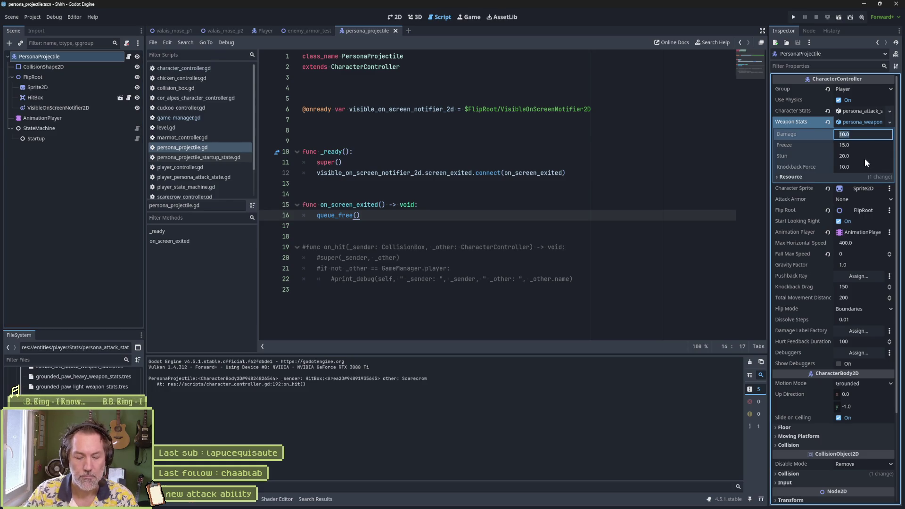
pyautogui.write('50')
pyautogui.press('Return')
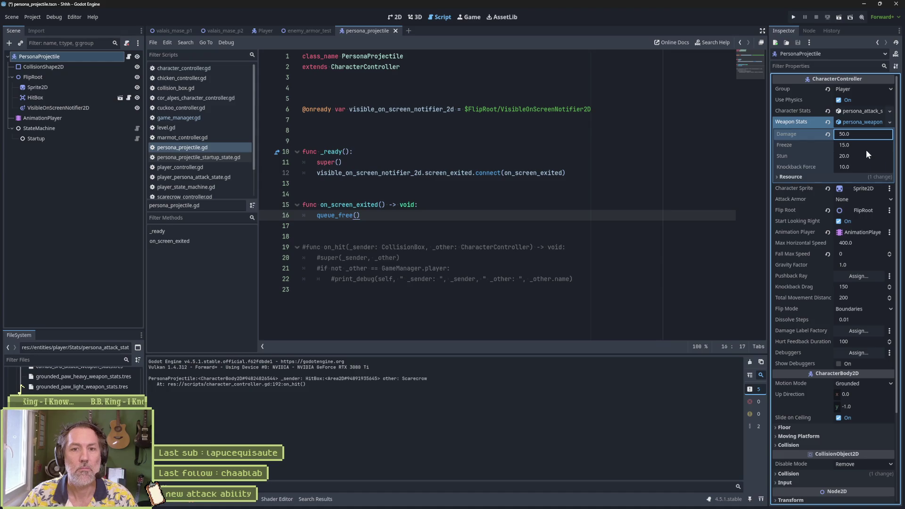
pyautogui.click(866, 148)
pyautogui.press('Return')
pyautogui.hotkey('ctrl', 's')
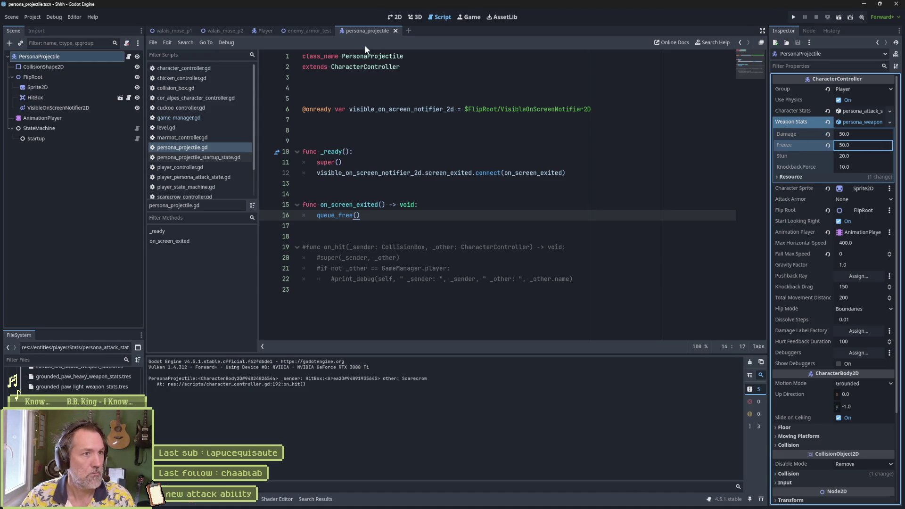
pyautogui.click(309, 31)
pyautogui.press('F6')
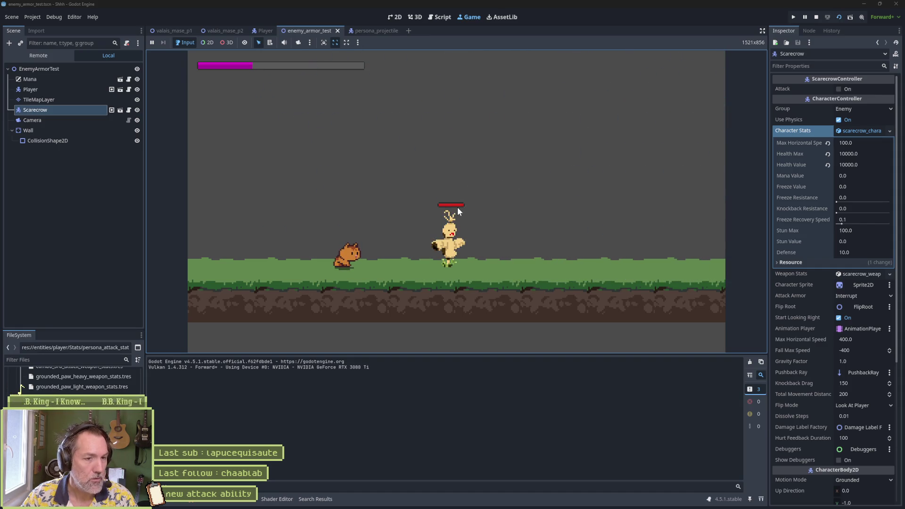
# - Stop the game, delete the commented-out on_hit block (lines 17–22), save, and rerun
pyautogui.press('F8')
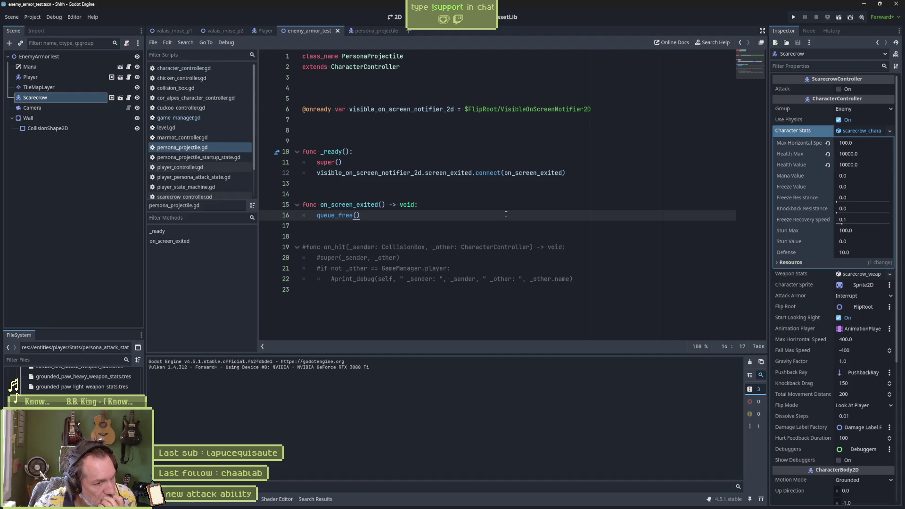
pyautogui.moveTo(582, 289); pyautogui.dragTo(587, 212)
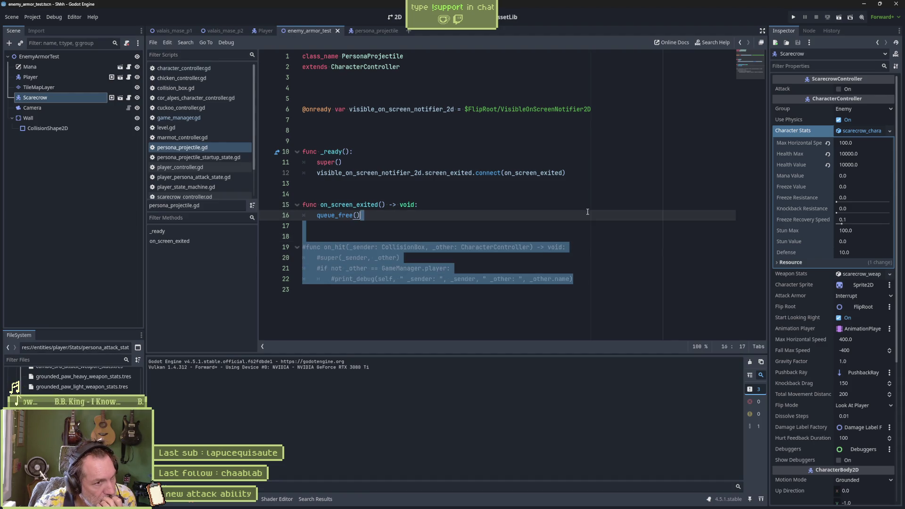
pyautogui.press('BackSpace')
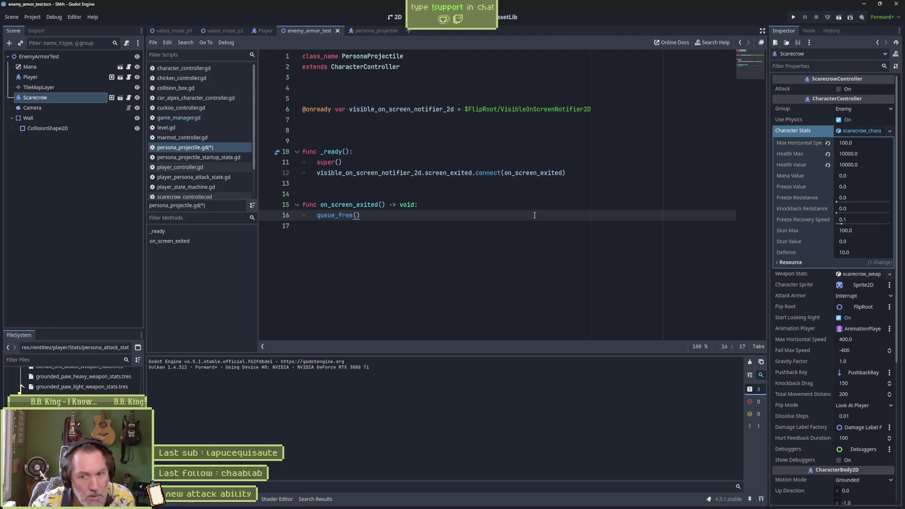
pyautogui.hotkey('ctrl', 's')
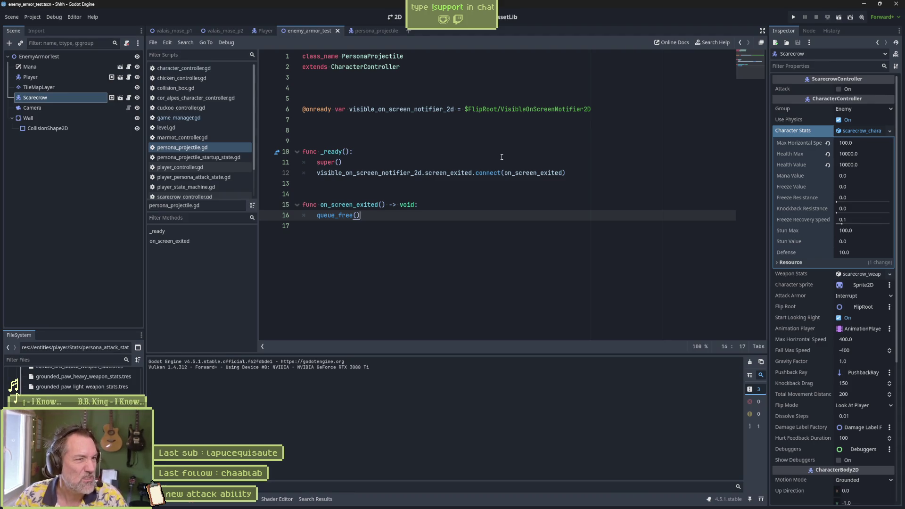
pyautogui.press('F6')
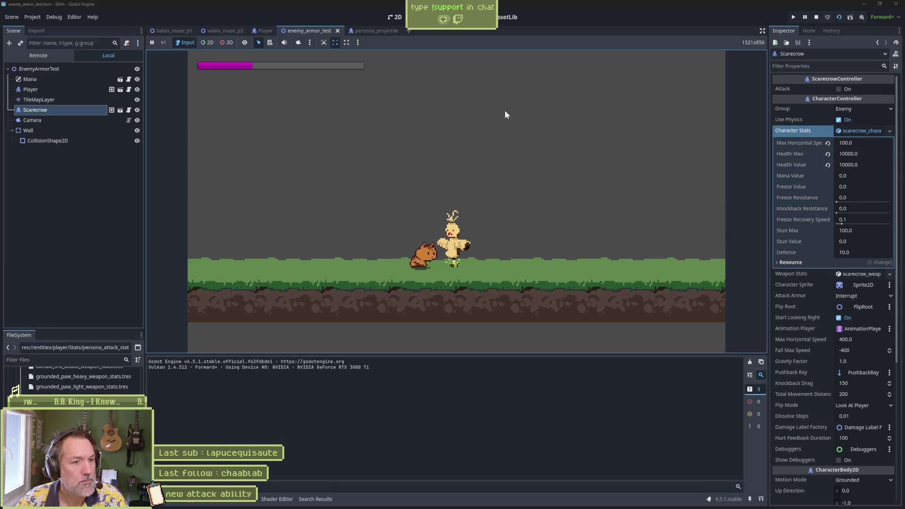
# - Attack the scarecrow with x combos and two giant cat-head (c) attacks
pyautogui.press('x')
pyautogui.press('x')
pyautogui.press('x')
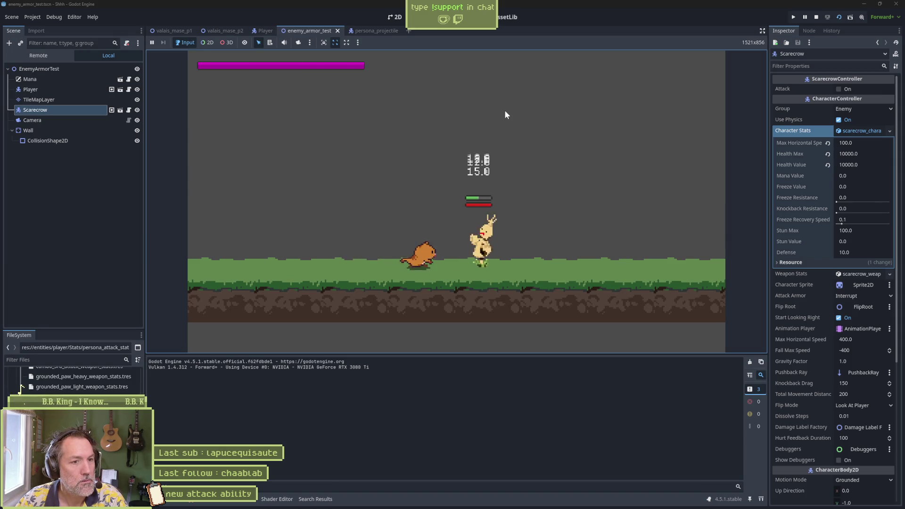
pyautogui.press('Right')
pyautogui.press('x')
pyautogui.press('x')
pyautogui.press('x')
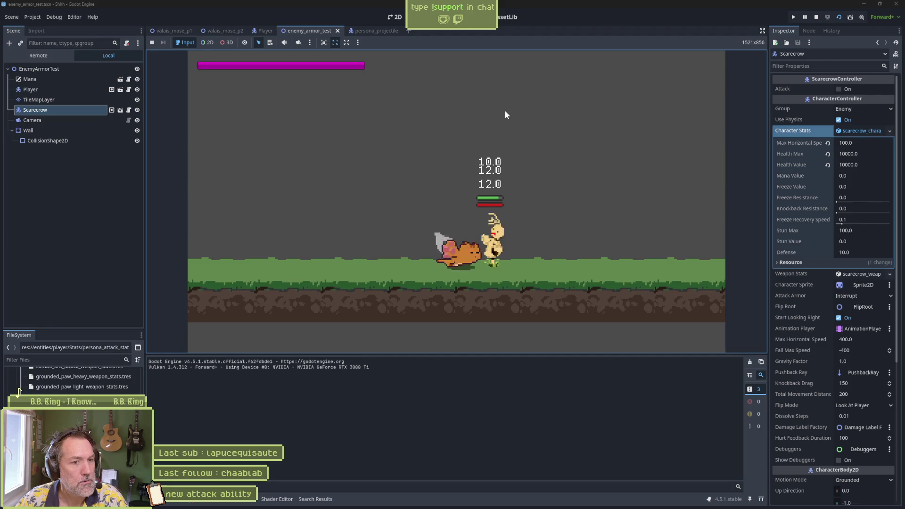
pyautogui.press('x')
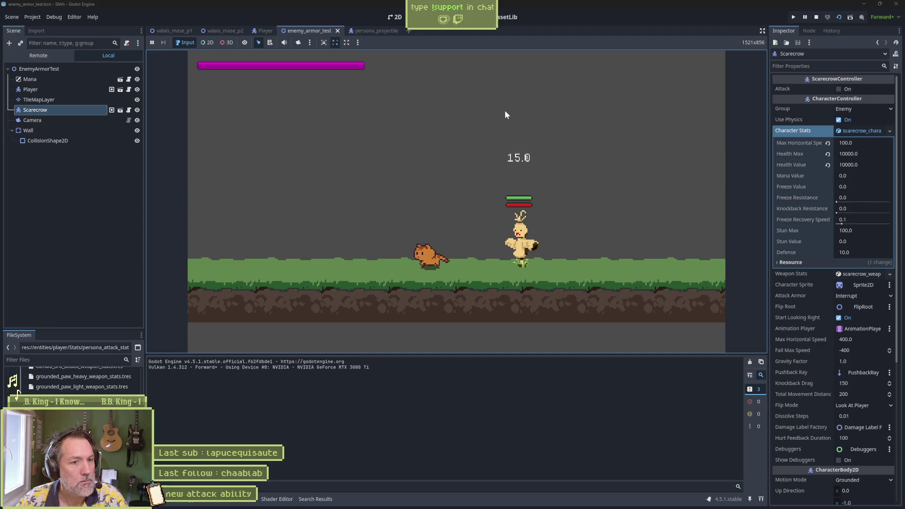
pyautogui.press('c')
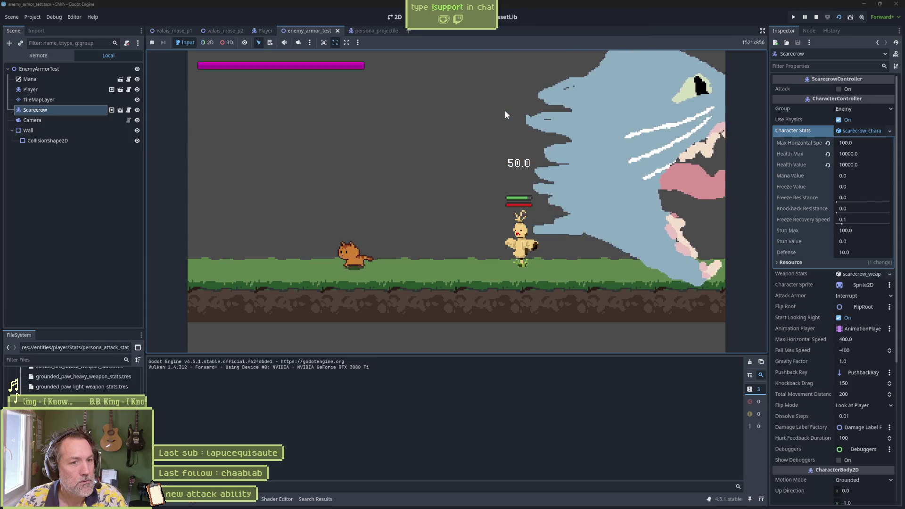
pyautogui.press('c')
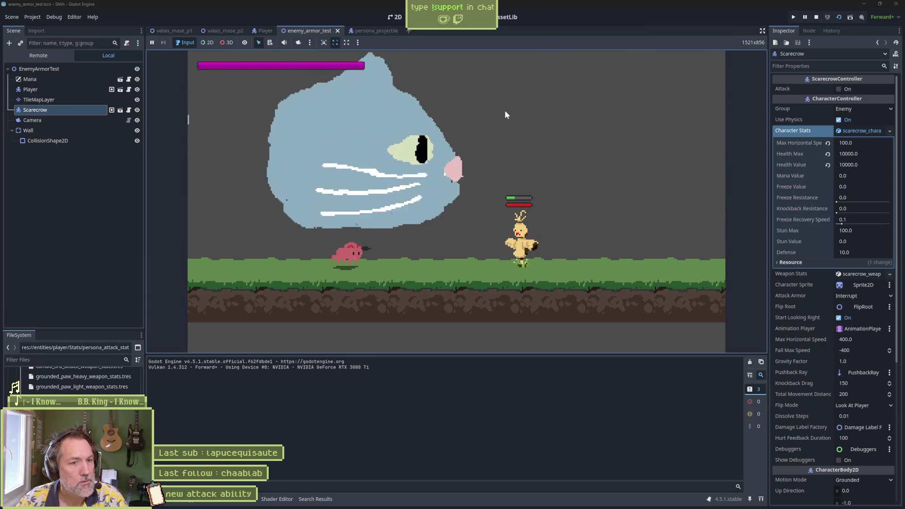
# - Stop the game, view the debugger stack trace, and switch to Asana
pyautogui.press('F8')
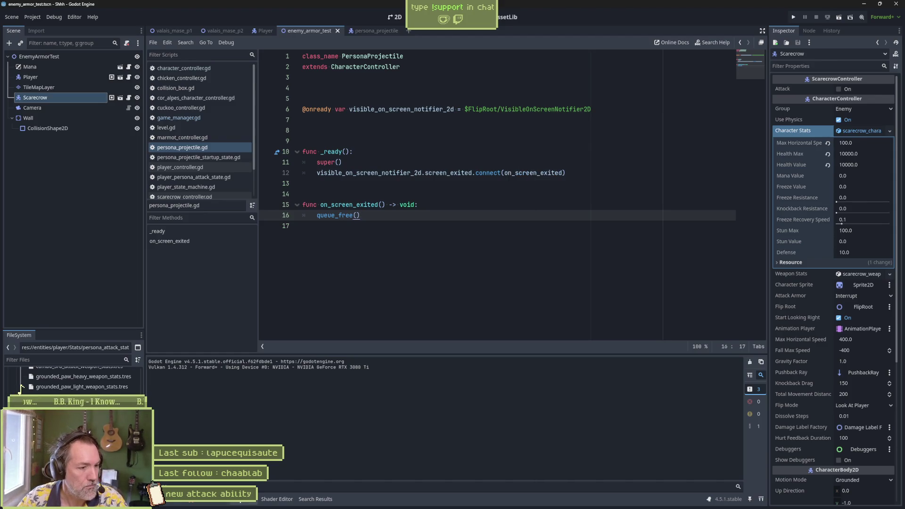
pyautogui.click(189, 501)
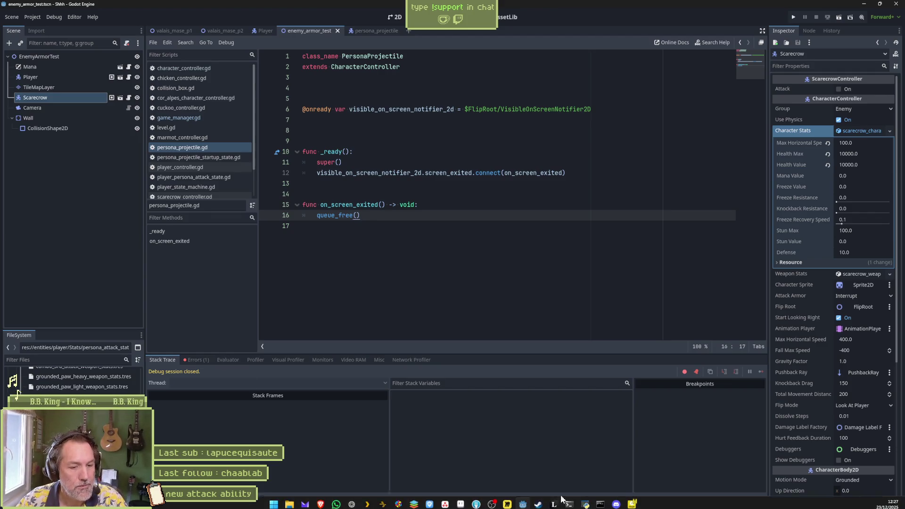
pyautogui.click(445, 501)
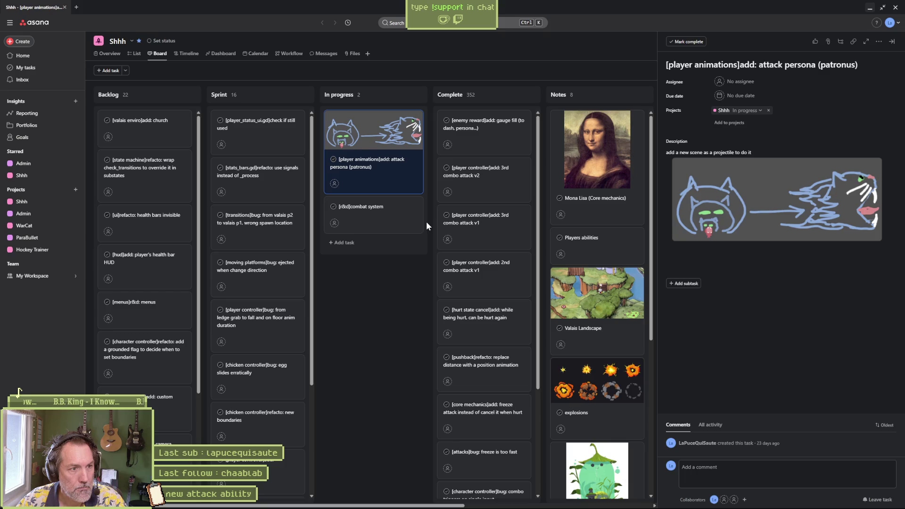
# - Append 'v1' to the attack persona (patronus) task title and copy it
pyautogui.click(860, 65)
pyautogui.write('v1')
pyautogui.click(764, 348)
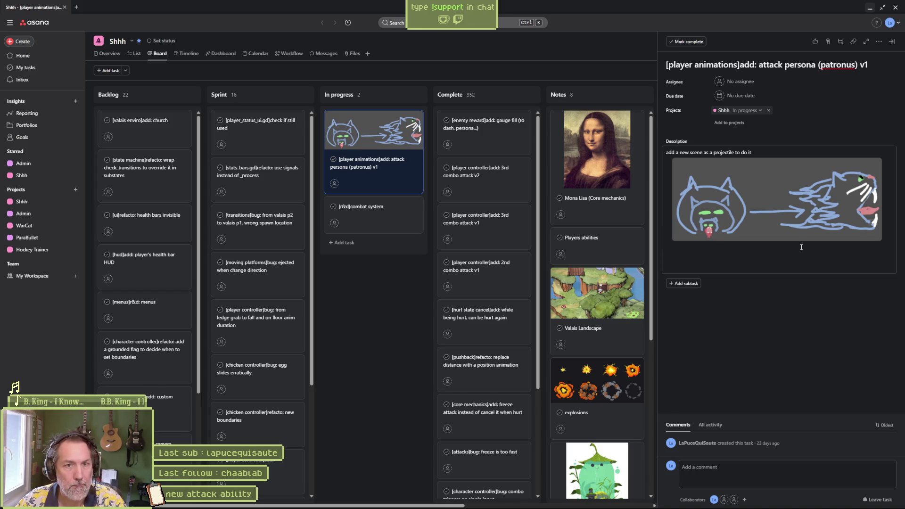
pyautogui.press('Tab')
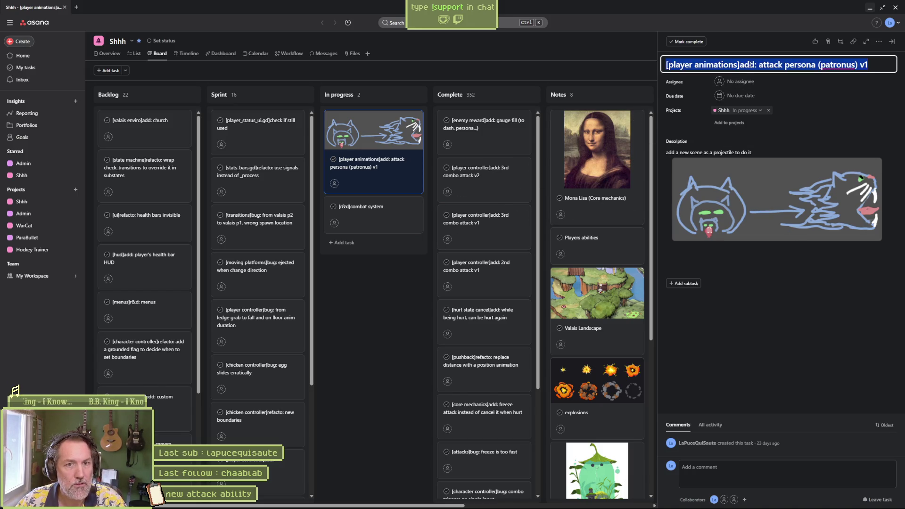
# - Move the task card into Complete, then show Fork's local changes
pyautogui.click(377, 294)
pyautogui.moveTo(414, 119); pyautogui.dragTo(520, 119)
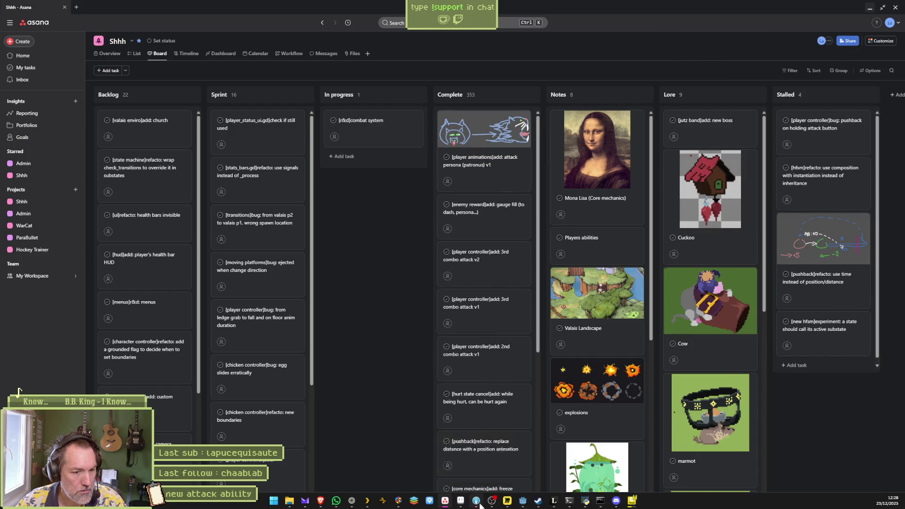
pyautogui.click(476, 501)
pyautogui.click(52, 45)
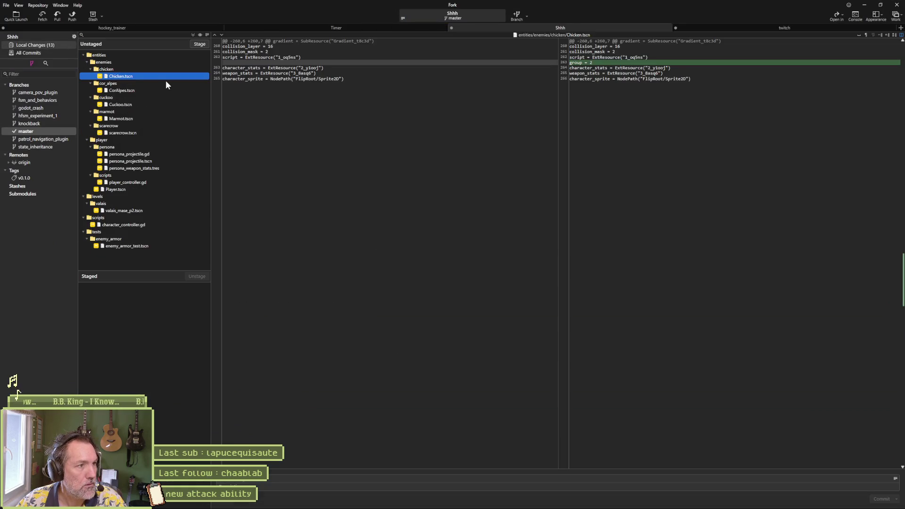
# - Write the commit subject about the race condition, pasting the 'attack persona (patronus) v1' task title
pyautogui.click(158, 161)
pyautogui.click(137, 154)
pyautogui.click(128, 182)
pyautogui.click(295, 479)
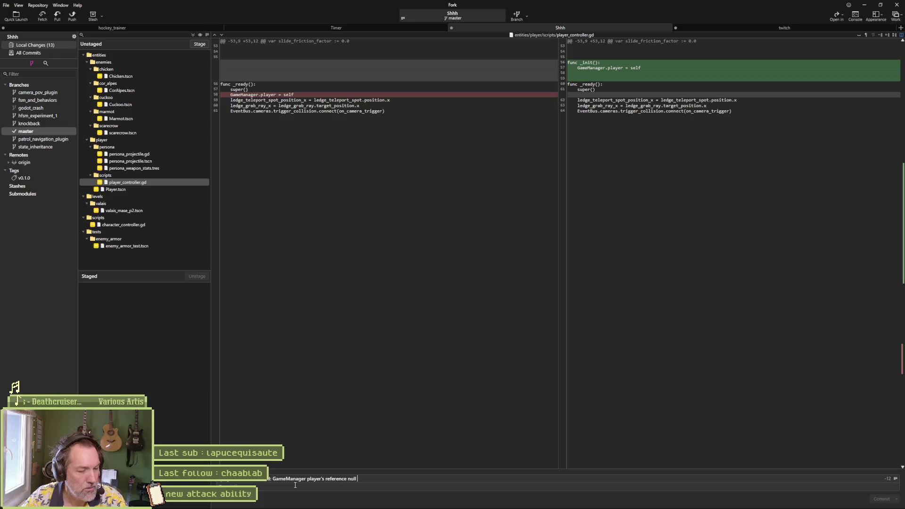
pyautogui.write('n')
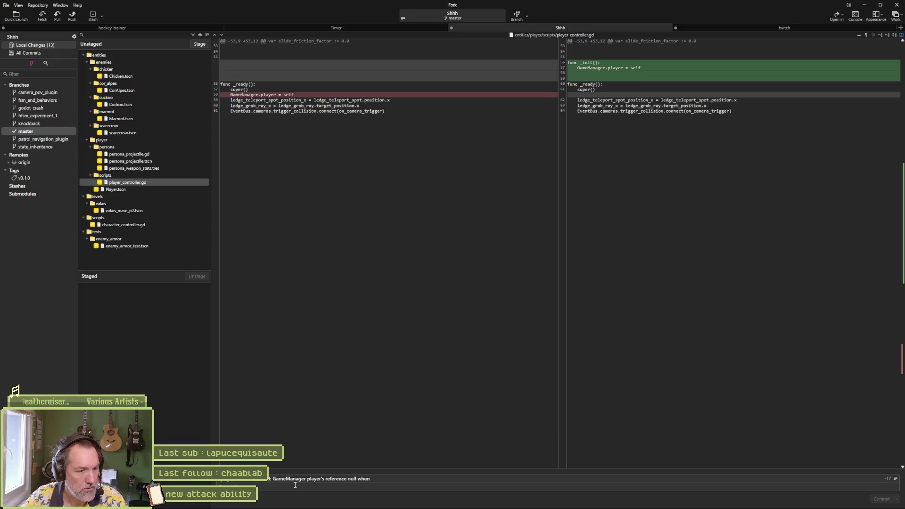
pyautogui.press('BackSpace')
pyautogui.press('BackSpace')
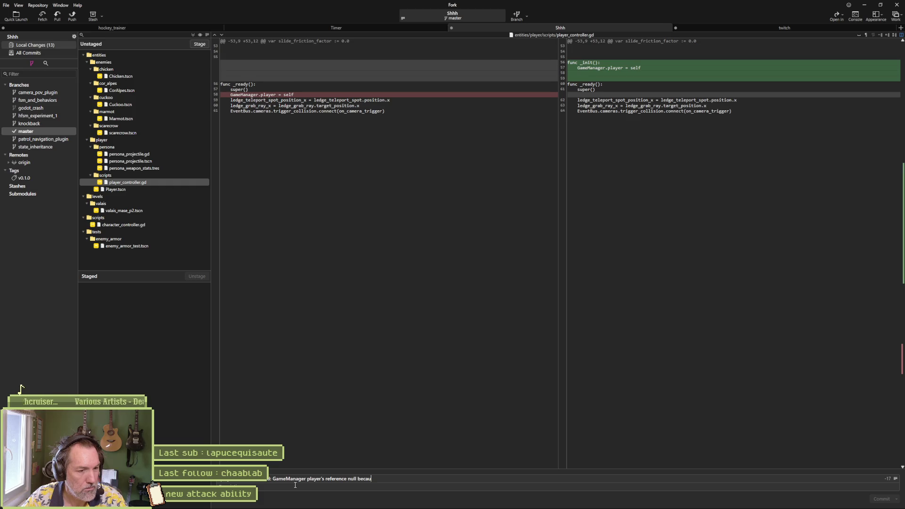
pyautogui.write('of race condition &')
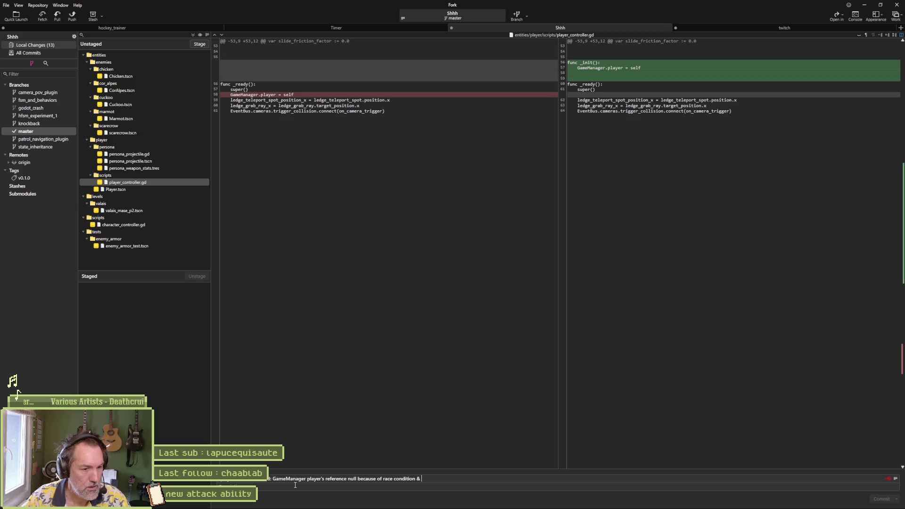
pyautogui.write('[player animations]add: attack persona (patronus) v1')
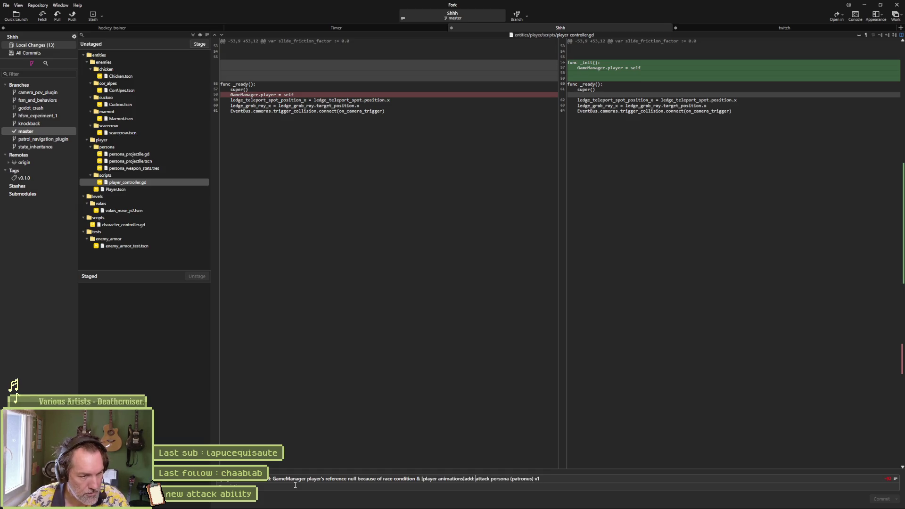
pyautogui.press('BackSpace')
pyautogui.write('ed')
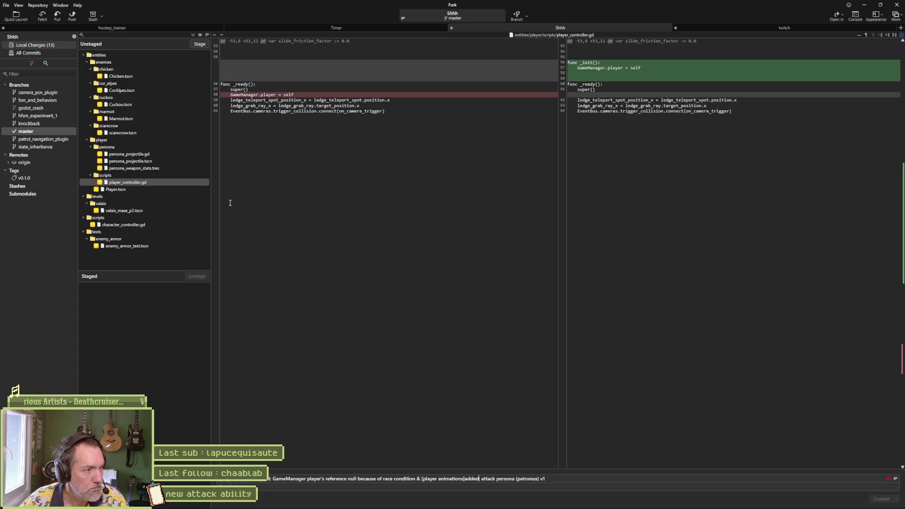
# - Add '[character controller]refactored: replaced is_enemy flag with an enum' to the message, commit all, and push
pyautogui.click(145, 225)
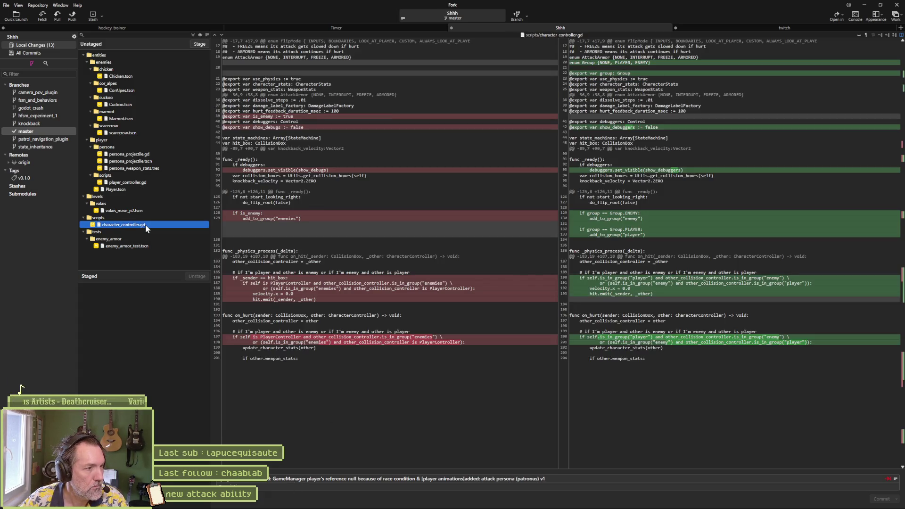
pyautogui.moveTo(344, 224)
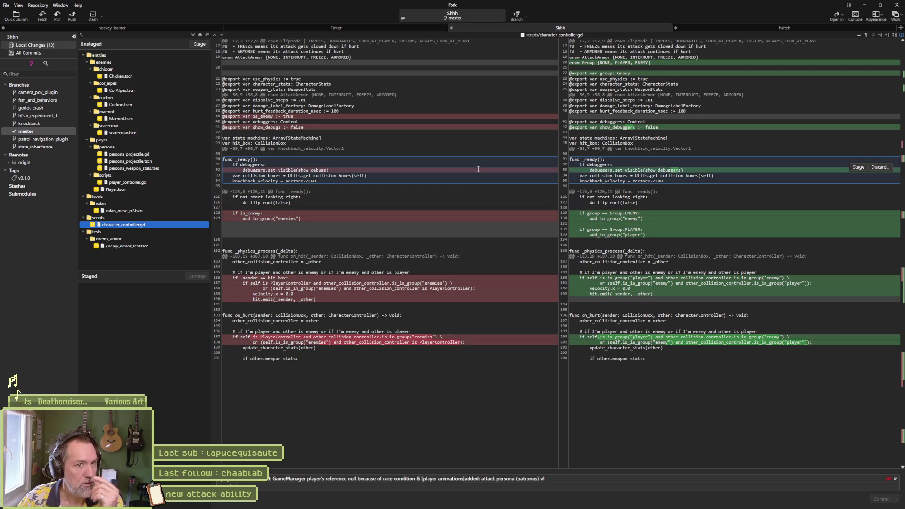
pyautogui.click(590, 479)
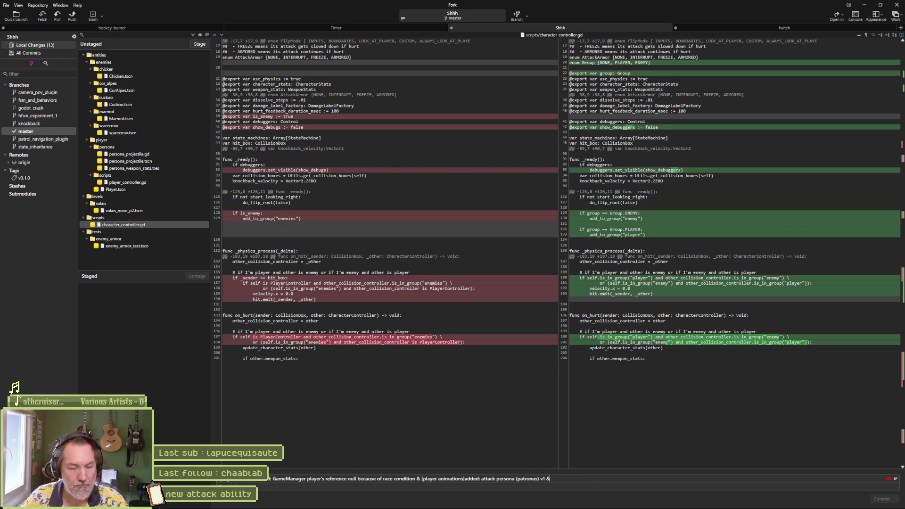
pyautogui.write('[')
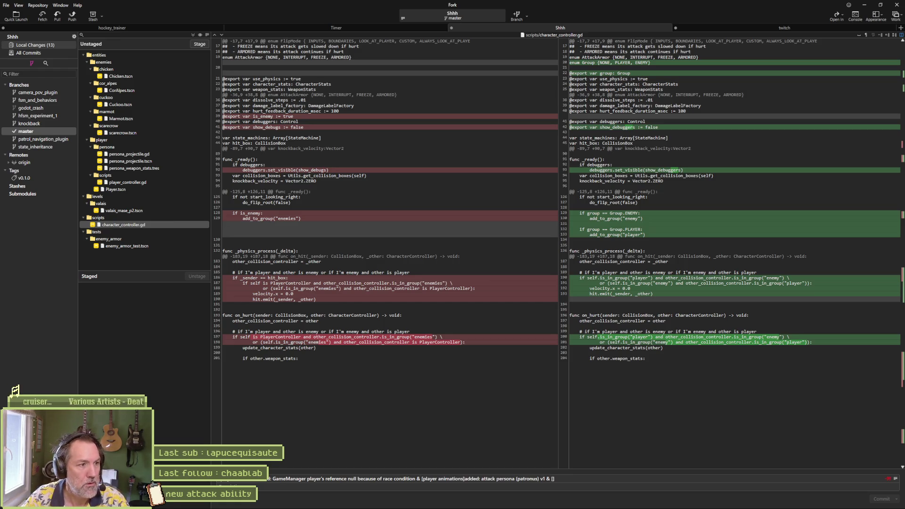
pyautogui.write('character controll')
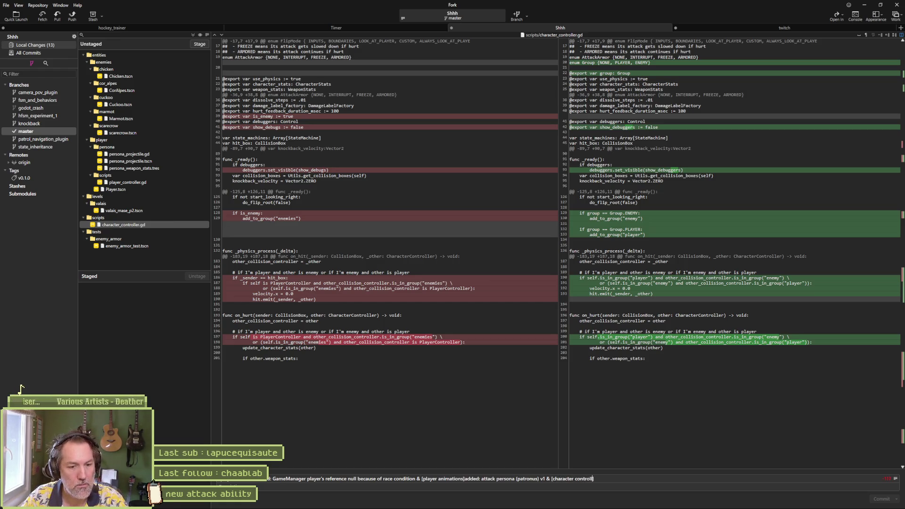
pyautogui.write('er]refactored: r')
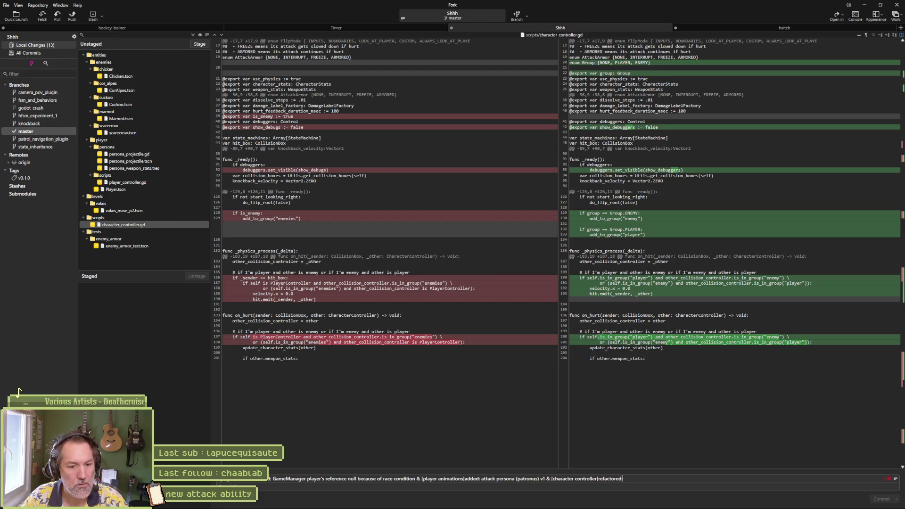
pyautogui.write('eplaced is_')
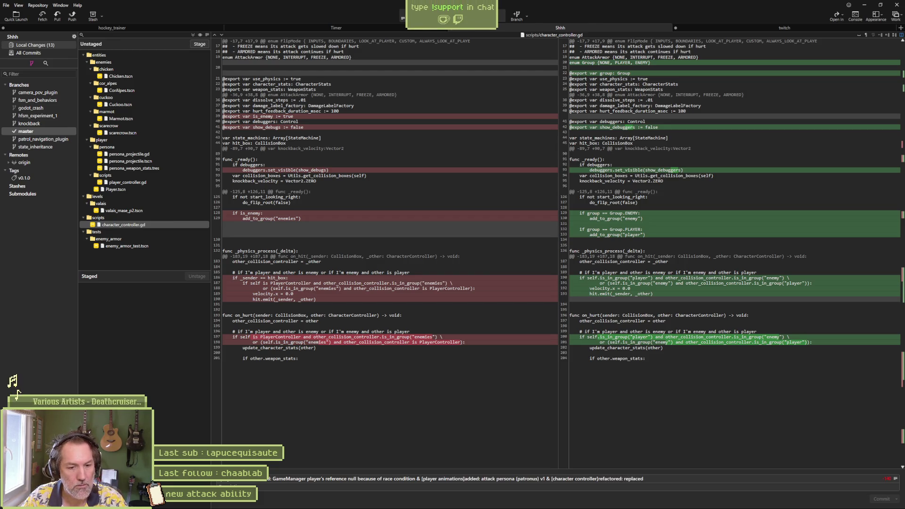
pyautogui.write('enem')
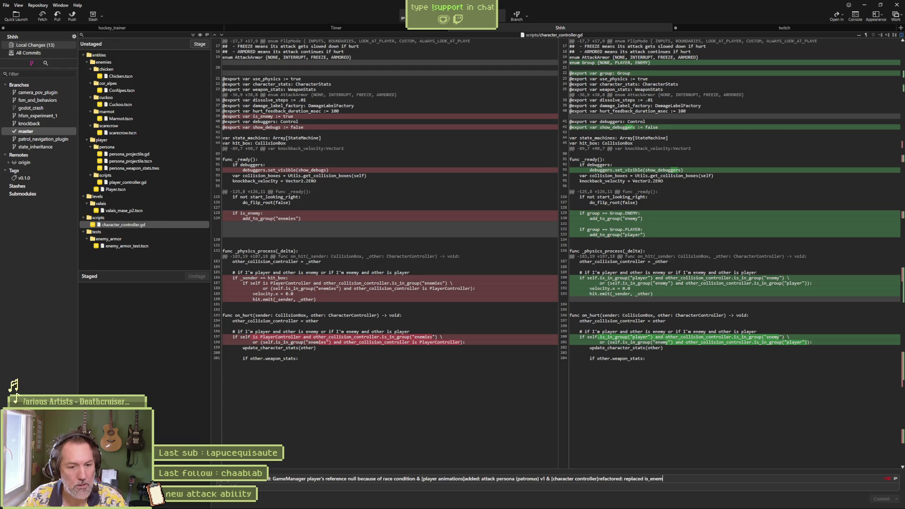
pyautogui.write('y flag with an enum')
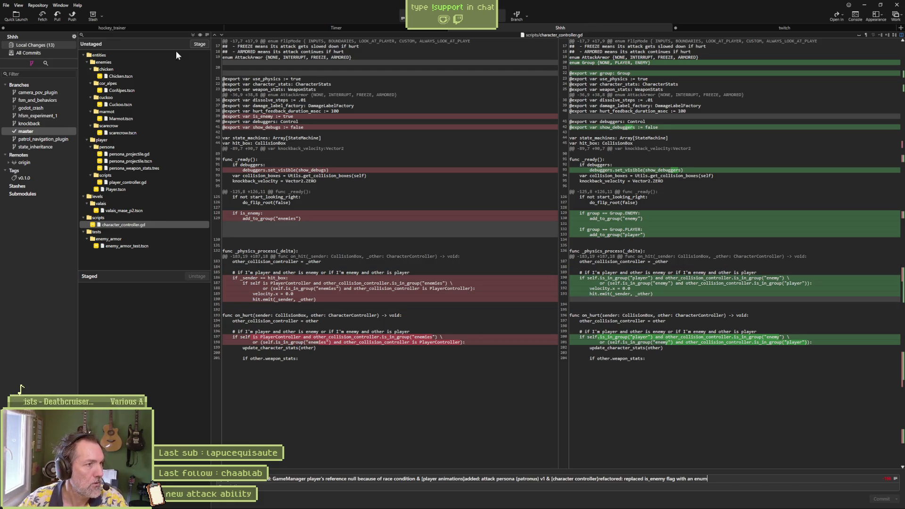
pyautogui.hotkey('ctrl', 'Return')
pyautogui.click(72, 16)
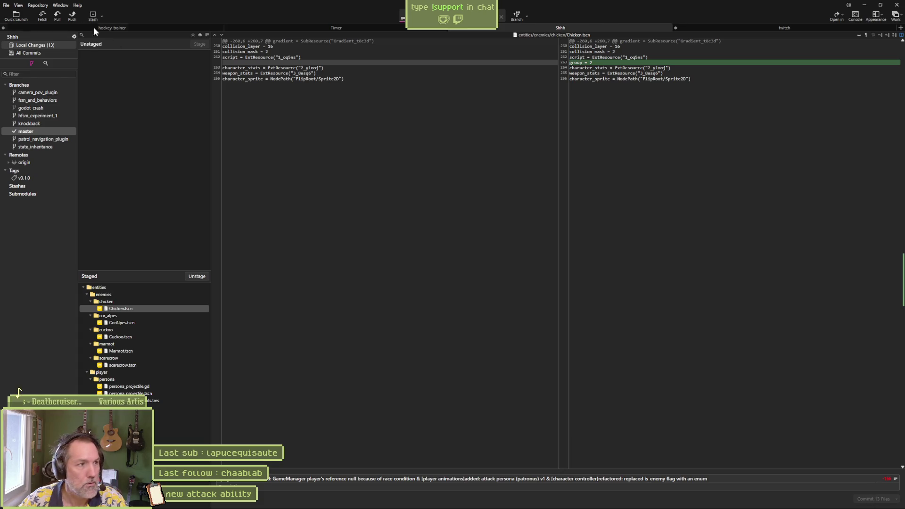
pyautogui.click(495, 276)
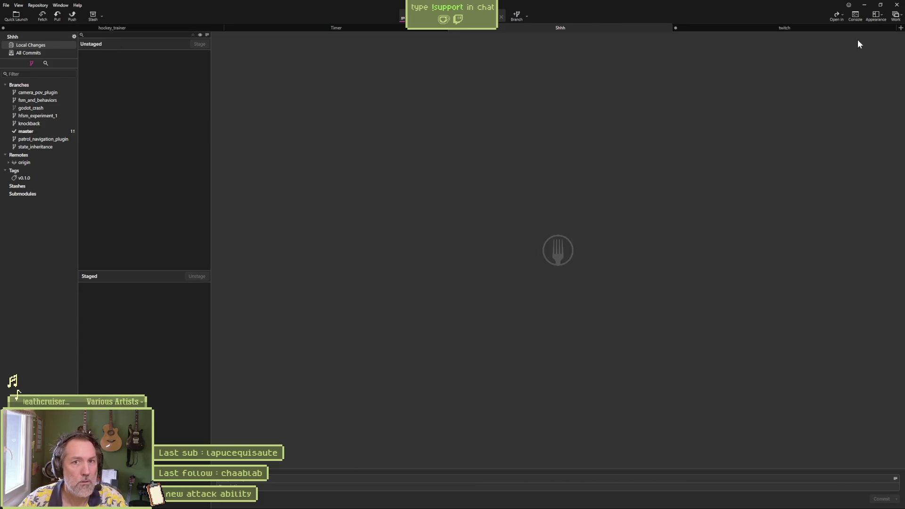
# - Minimize Fork, briefly bring up Godot, then return to the Asana board
pyautogui.click(865, 7)
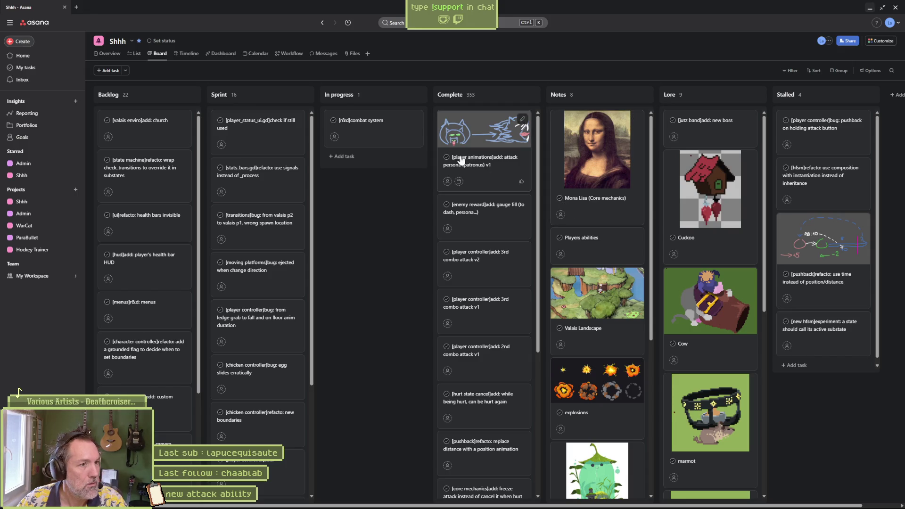
pyautogui.click(882, 7)
pyautogui.click(844, 22)
pyautogui.click(506, 211)
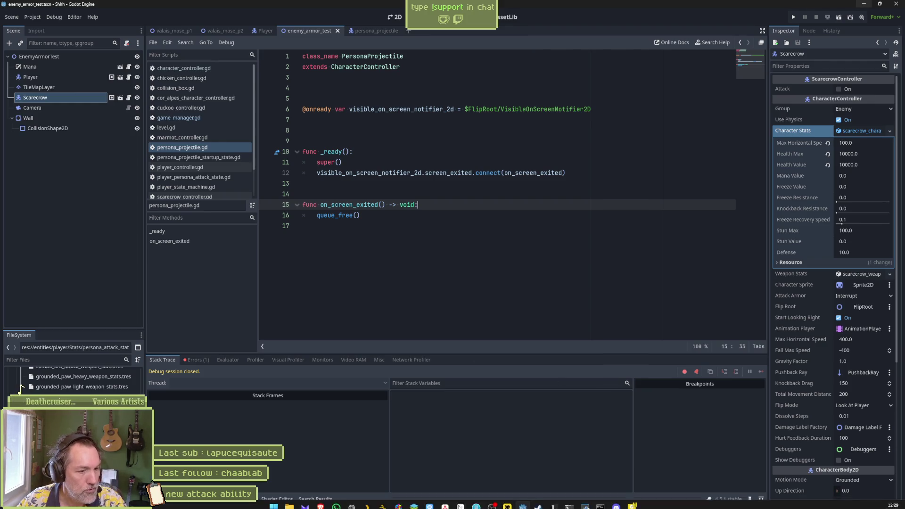
pyautogui.click(445, 501)
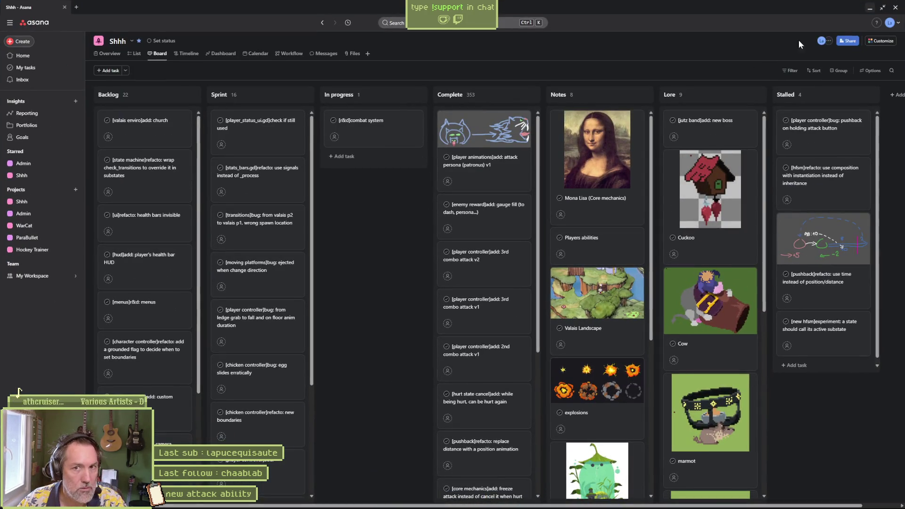
# - Add In progress task '[healthbar]bug: life does not deplete on hurt', then return to Godot
pyautogui.click(408, 156)
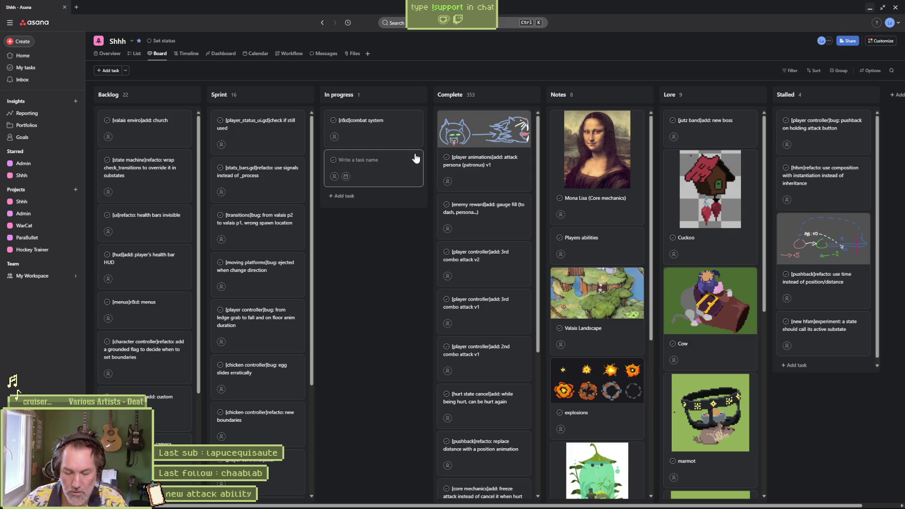
pyautogui.write('[healthbar]')
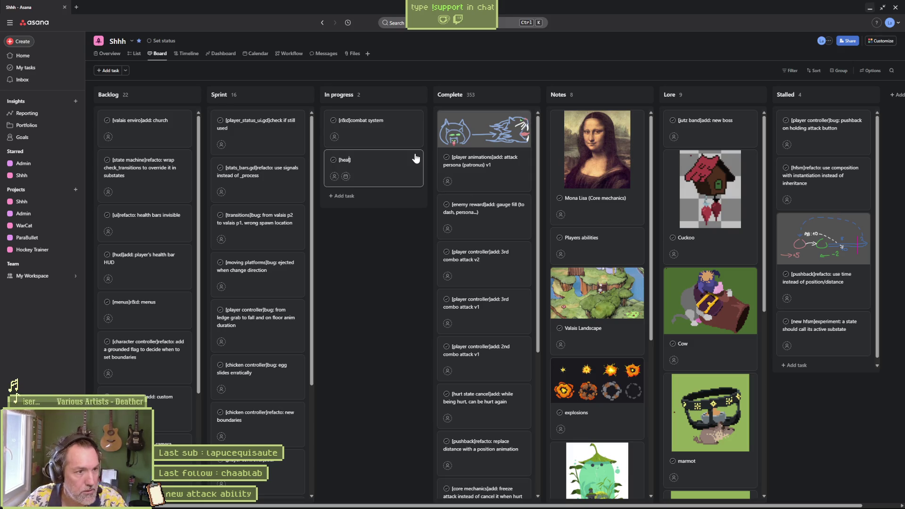
pyautogui.write('bug:')
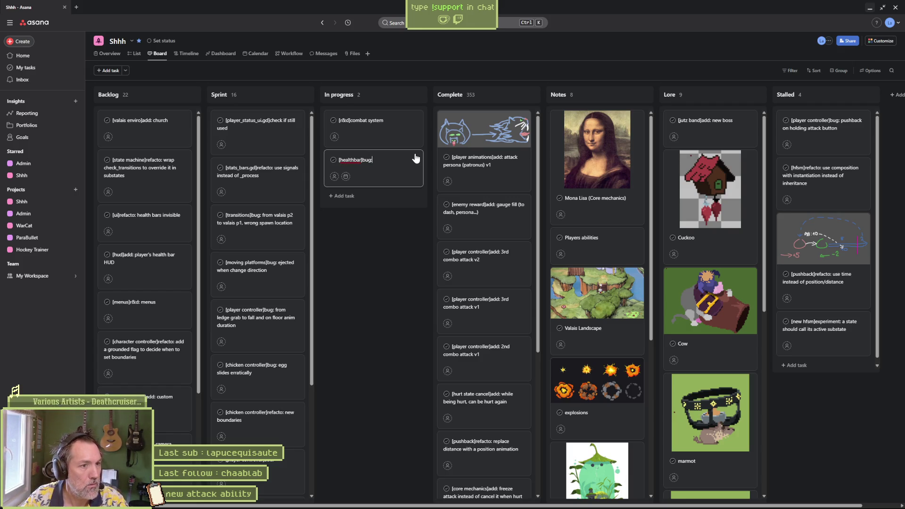
pyautogui.write(' life does ne')
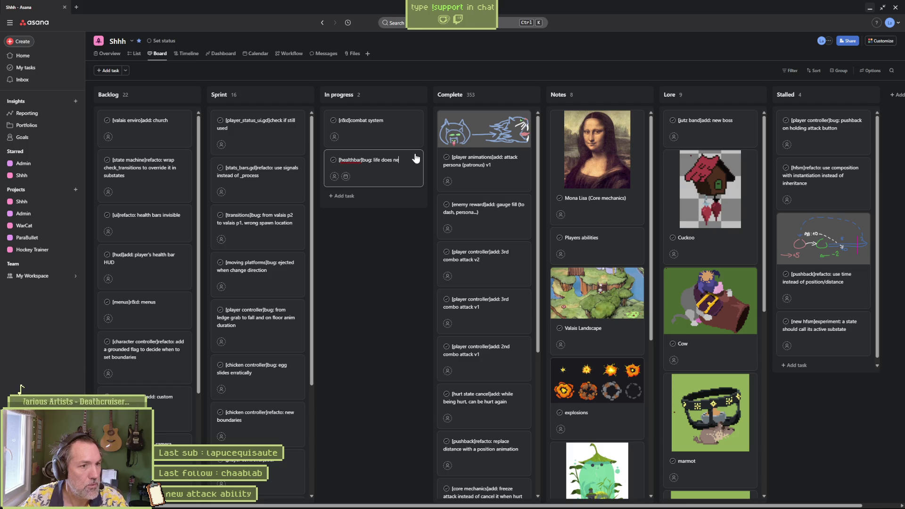
pyautogui.write('ot depledte')
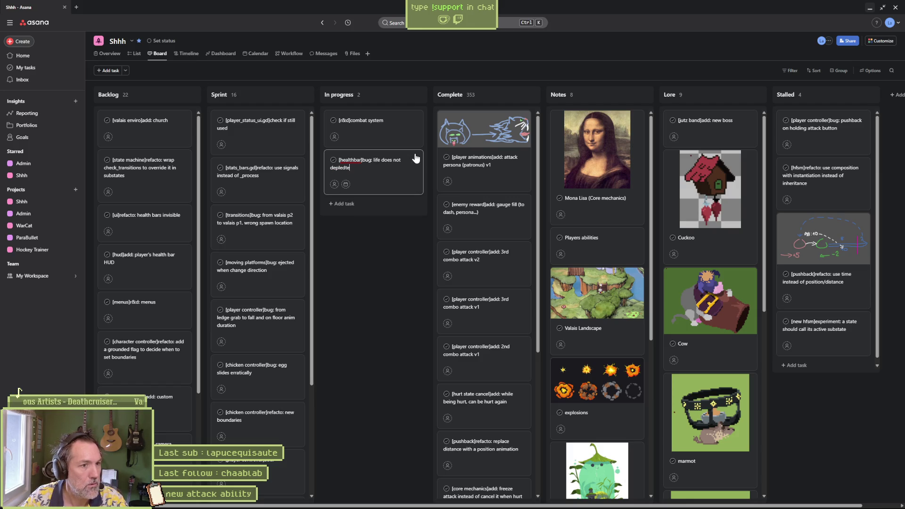
pyautogui.press('BackSpace')
pyautogui.press('BackSpace')
pyautogui.press('BackSpace')
pyautogui.write('te on hur')
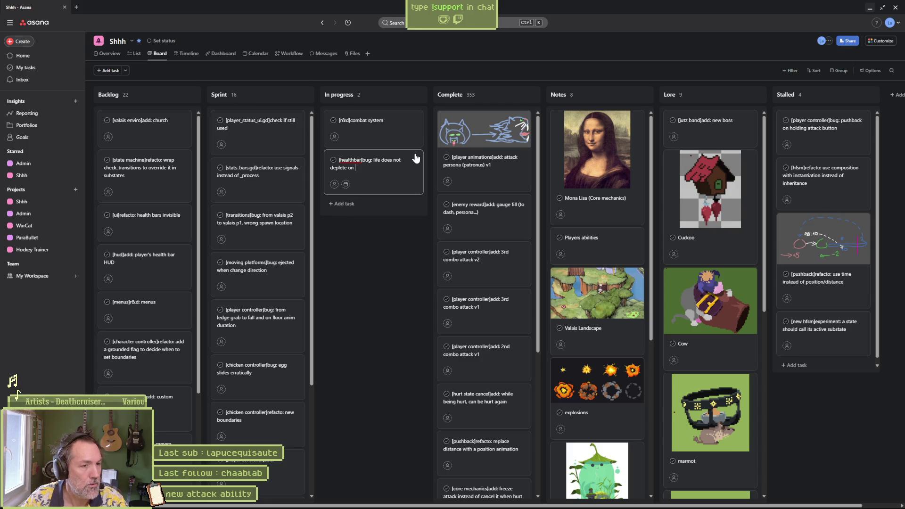
pyautogui.write('t')
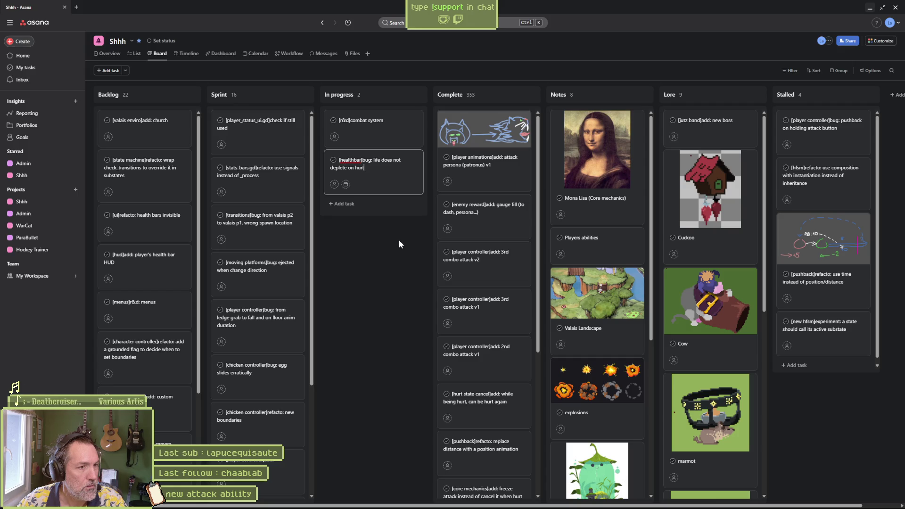
pyautogui.click(399, 244)
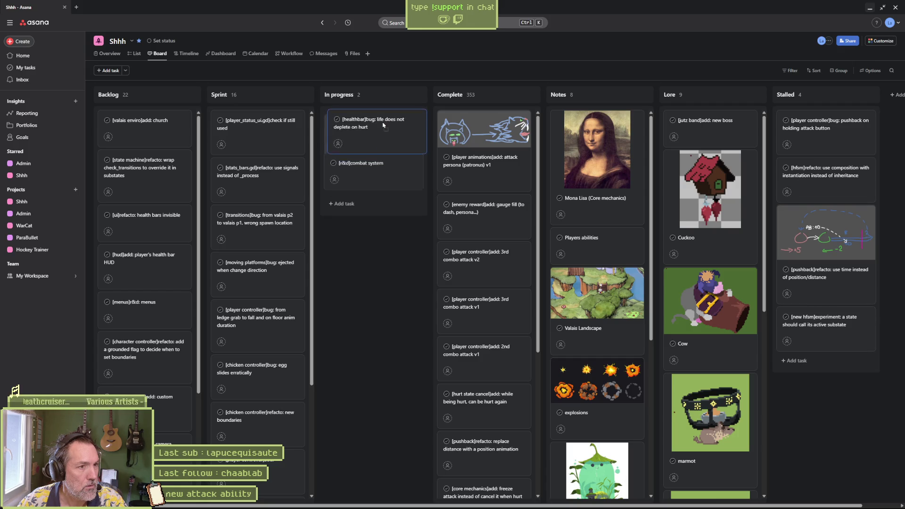
pyautogui.click(870, 8)
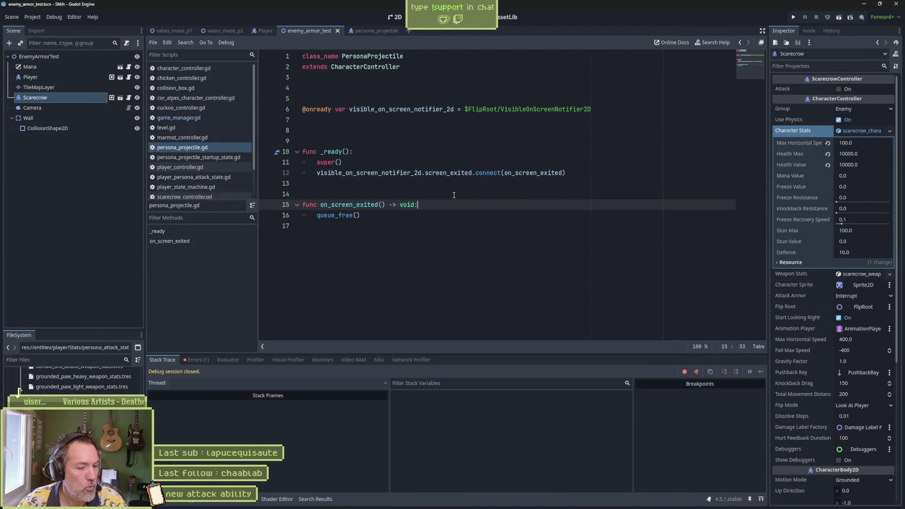
# - Open the Scarecrow scene, then its StatBars scene, and select the Health progress-bar node
pyautogui.click(115, 97)
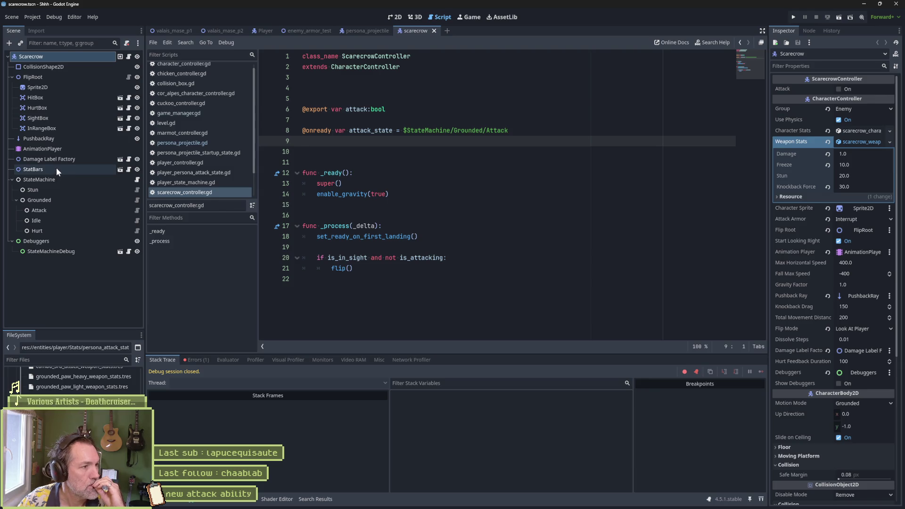
pyautogui.click(122, 169)
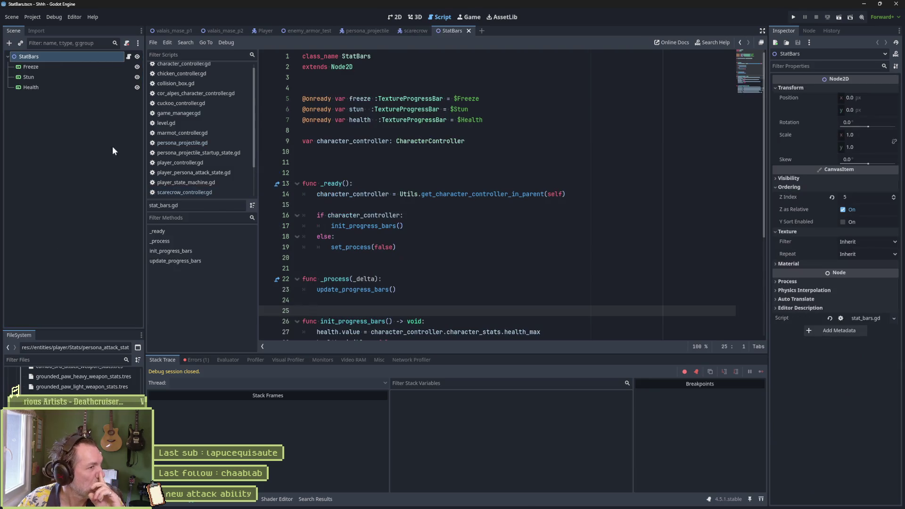
pyautogui.click(123, 86)
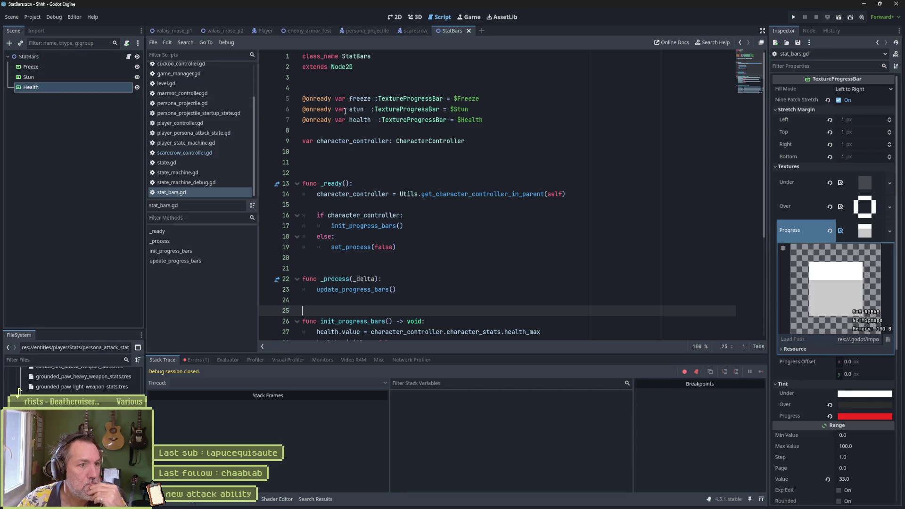
# - Select the health variable in stat_bars.gd and scroll down to update_progress_bars
pyautogui.doubleClick(354, 119)
pyautogui.scroll(-3, 520, 210)
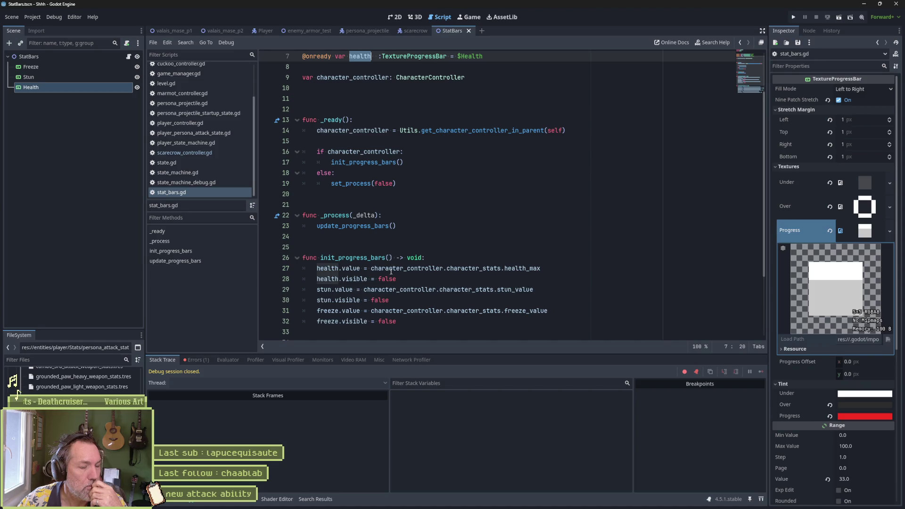
pyautogui.scroll(-1, 543, 284)
pyautogui.scroll(-1, 542, 283)
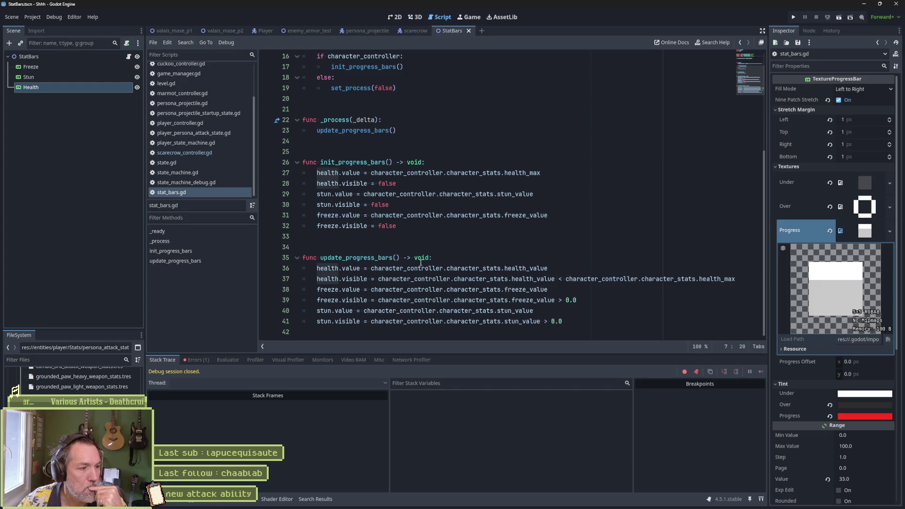
# - Open character_controller.gd and jump to the on_hurt function
pyautogui.scroll(3, 207, 109)
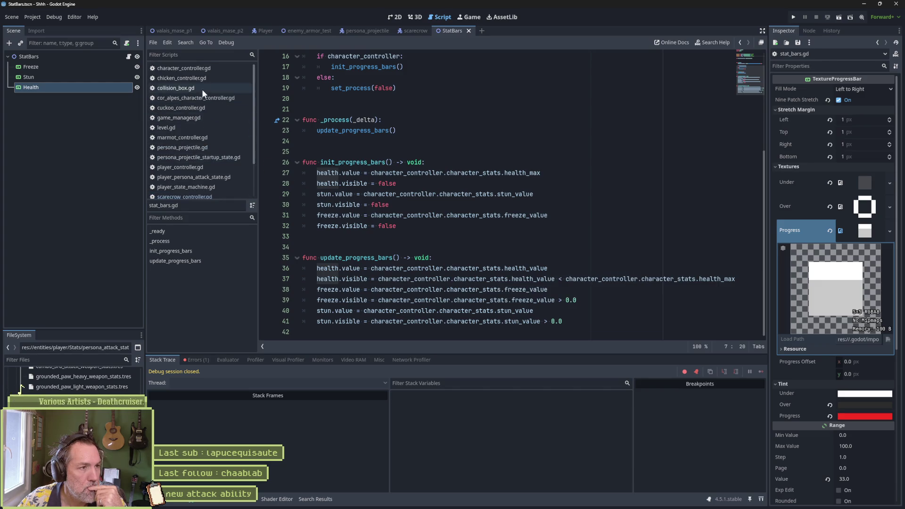
pyautogui.click(203, 69)
pyautogui.scroll(-2, 171, 311)
pyautogui.click(166, 309)
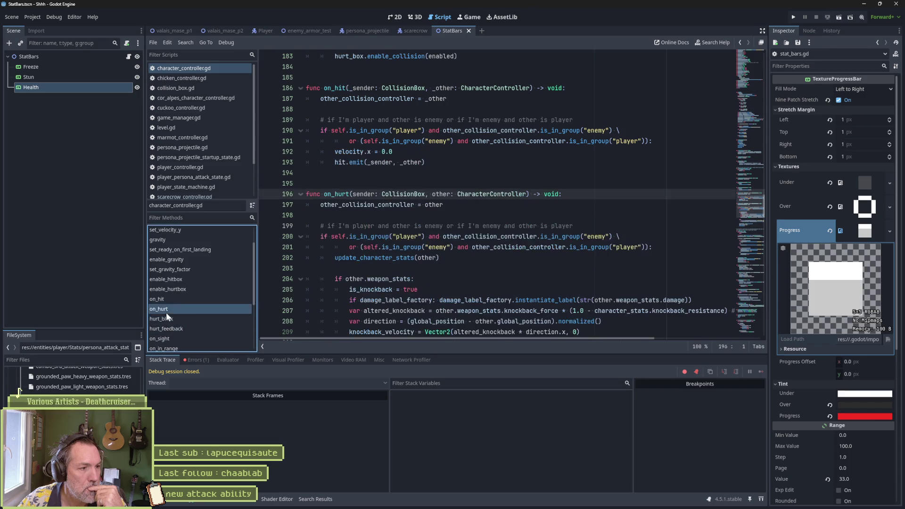
pyautogui.scroll(-5, 393, 259)
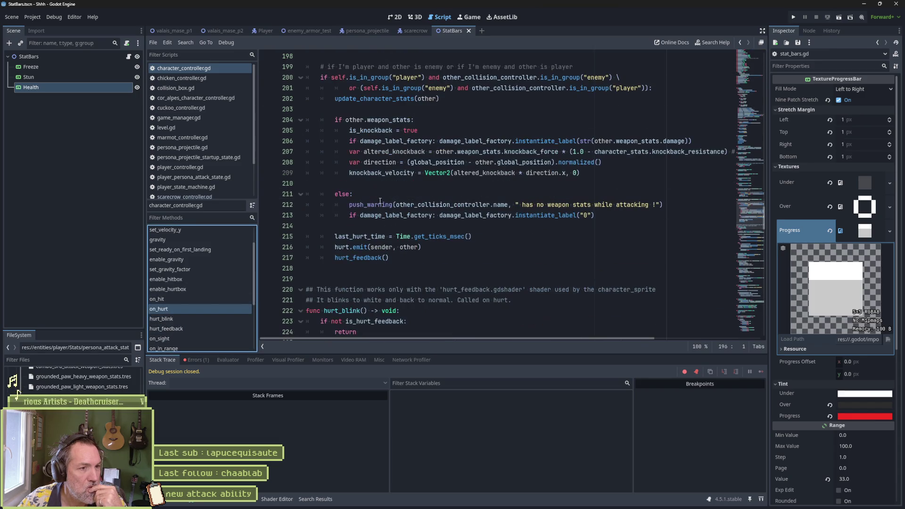
pyautogui.scroll(3, 383, 198)
# - Follow update_character_stats to its definition, then inspect the health subtraction on line 282
pyautogui.click(382, 198)
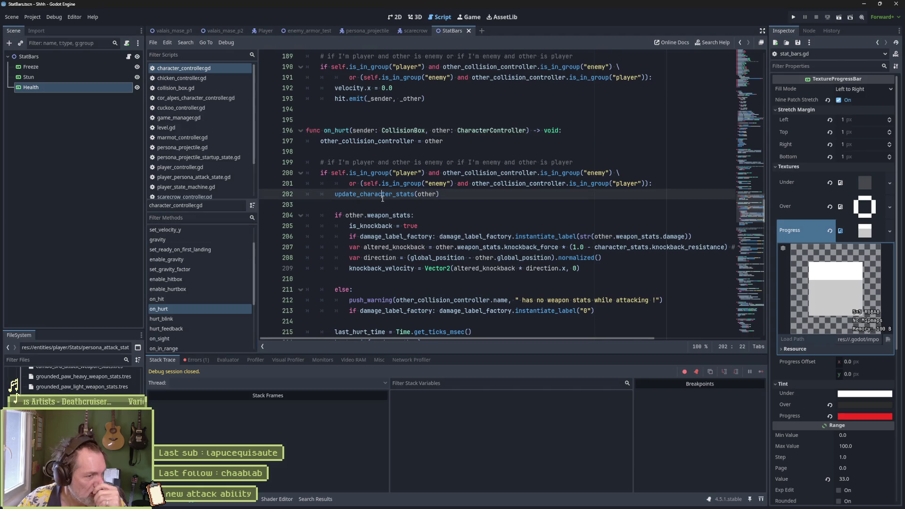
pyautogui.keyDown('ctrl'); pyautogui.click(393, 195); pyautogui.keyUp('ctrl')
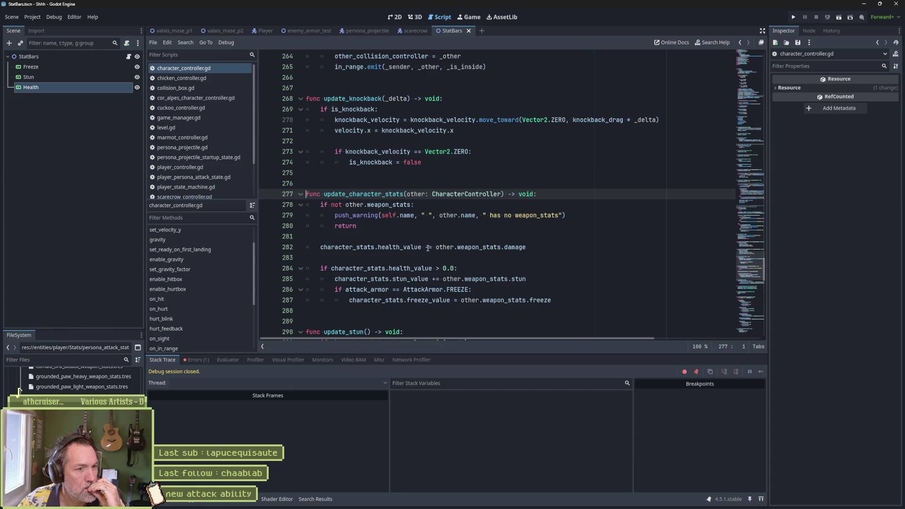
pyautogui.moveTo(353, 247); pyautogui.dragTo(527, 248)
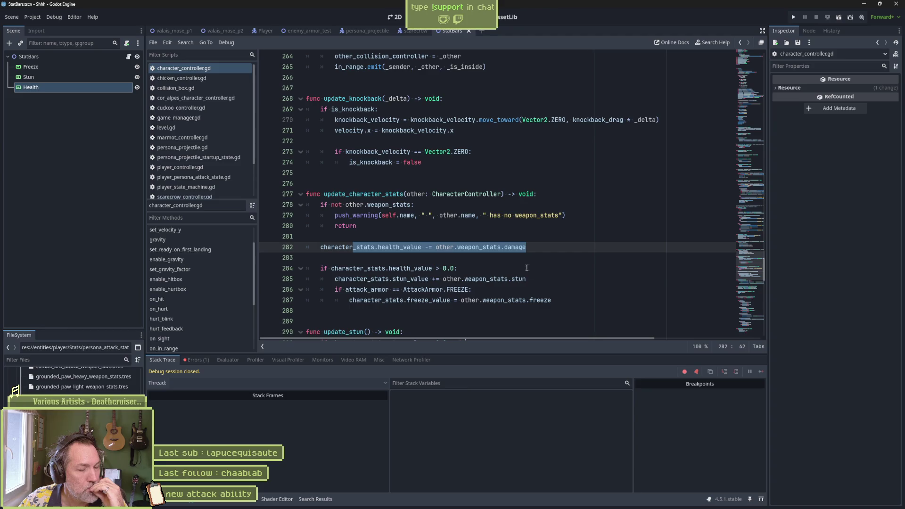
pyautogui.hotkey('ctrl', 'z')
pyautogui.hotkey('ctrl', 'z')
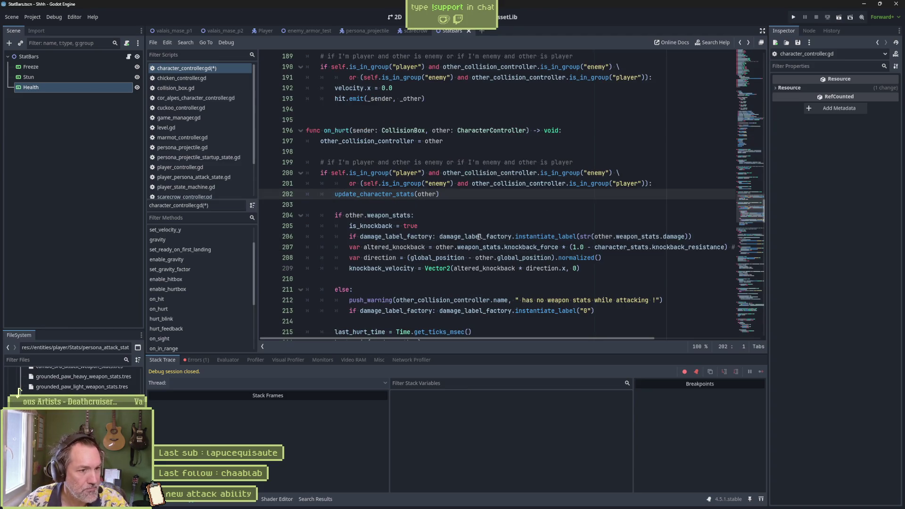
# - Select 'hurt' on line 216 and search all project files for it
pyautogui.scroll(-1, 456, 243)
pyautogui.click(343, 311)
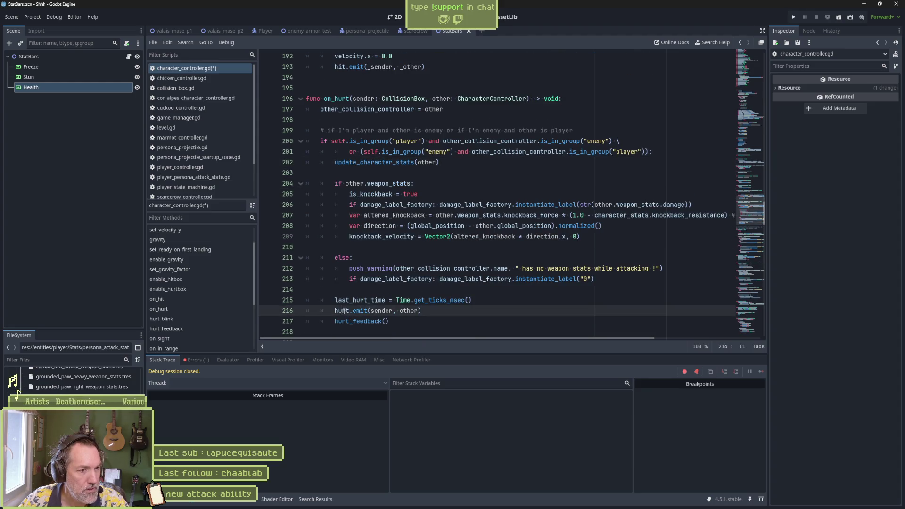
pyautogui.doubleClick(347, 311)
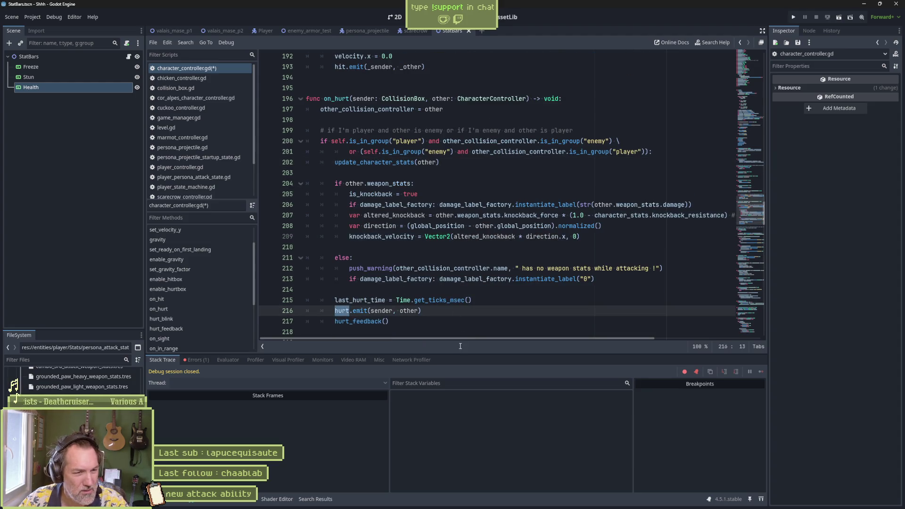
pyautogui.hotkey('ctrl', 'shift', 'f')
pyautogui.click(448, 289)
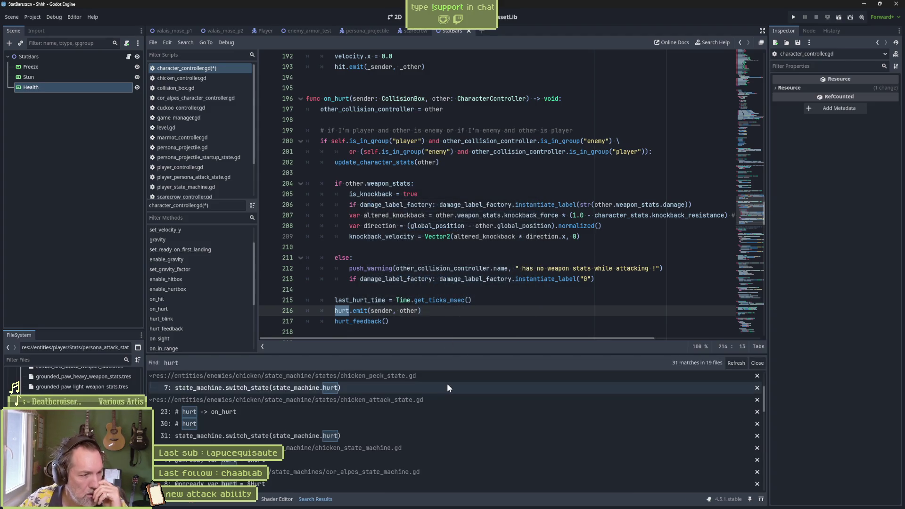
pyautogui.scroll(-3, 415, 418)
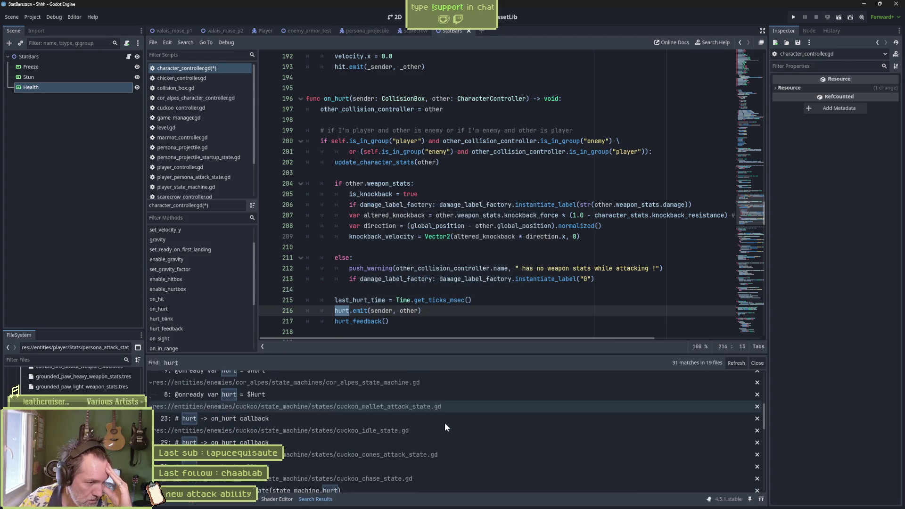
pyautogui.scroll(-2, 442, 426)
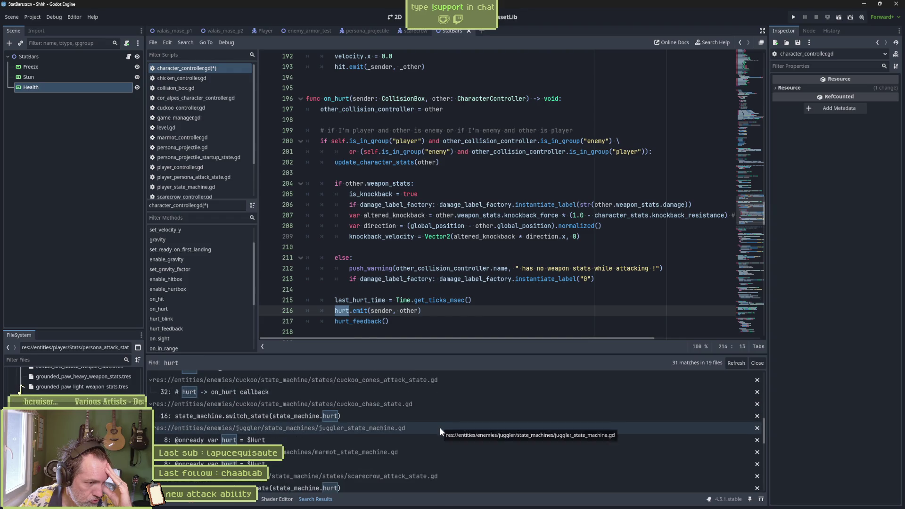
pyautogui.scroll(-3, 399, 459)
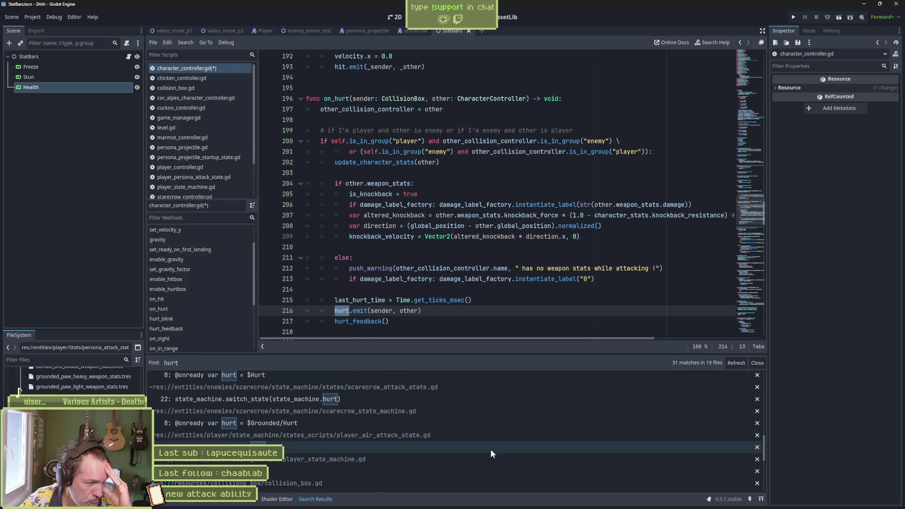
pyautogui.scroll(10, 496, 446)
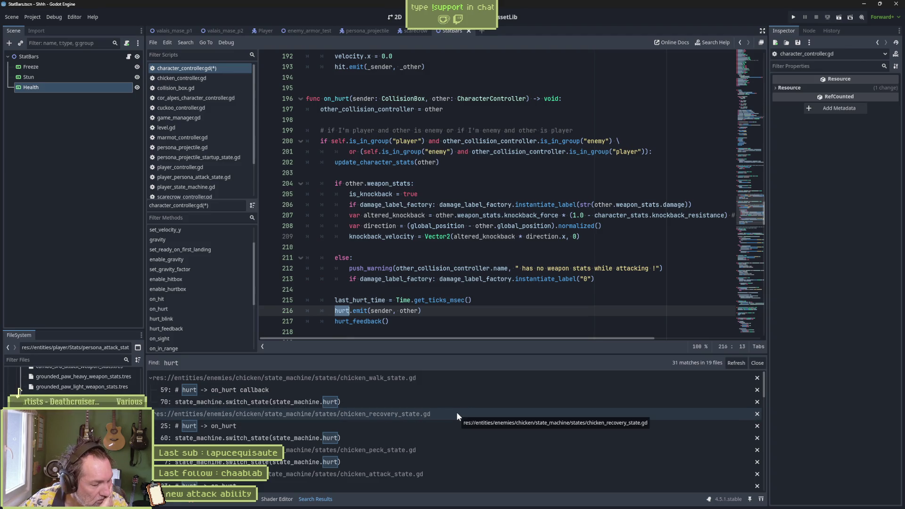
pyautogui.scroll(-2, 456, 413)
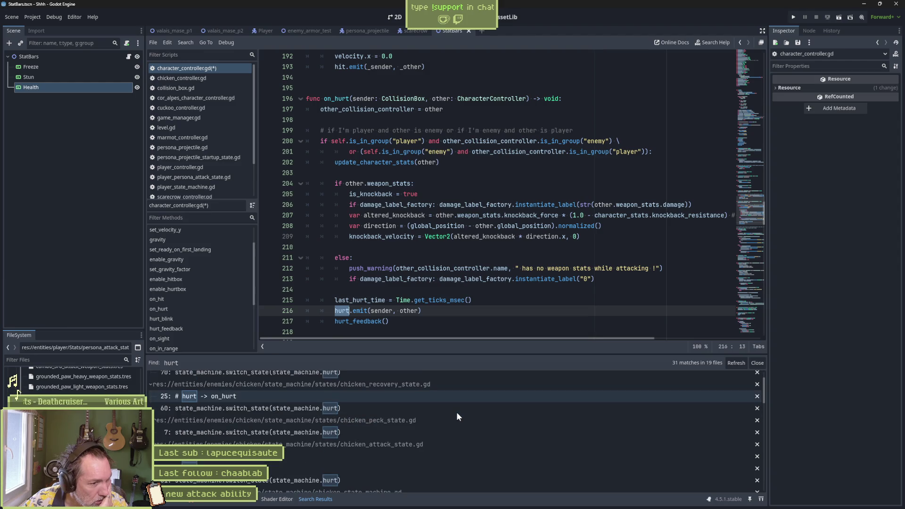
pyautogui.scroll(-1, 456, 413)
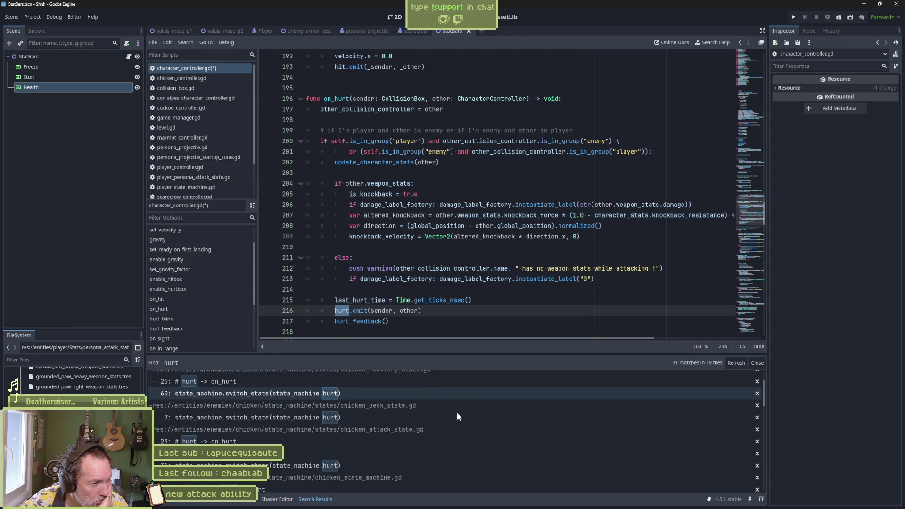
pyautogui.scroll(-4, 456, 414)
pyautogui.scroll(-2, 457, 415)
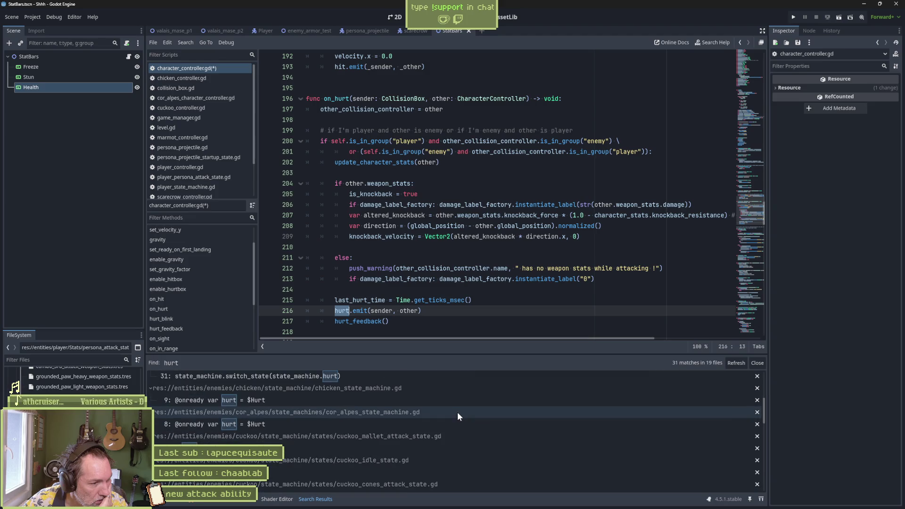
pyautogui.scroll(-4, 458, 412)
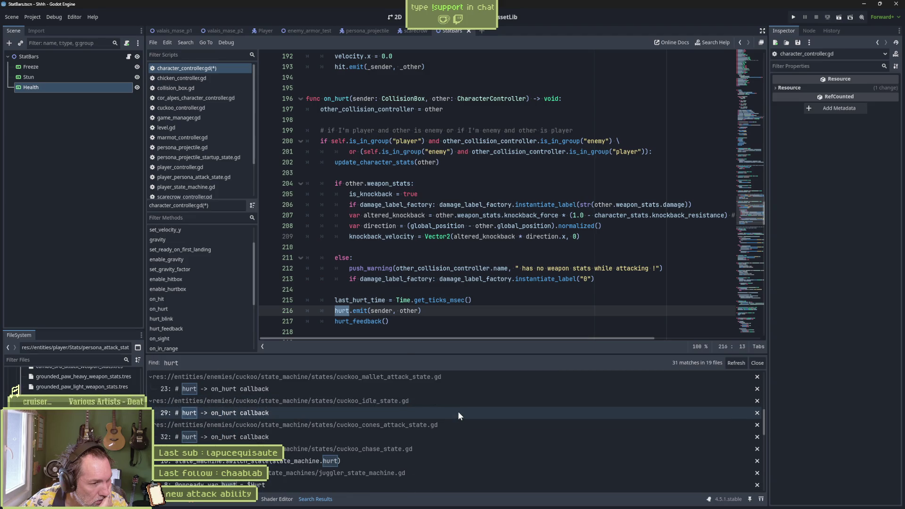
pyautogui.scroll(-2, 458, 415)
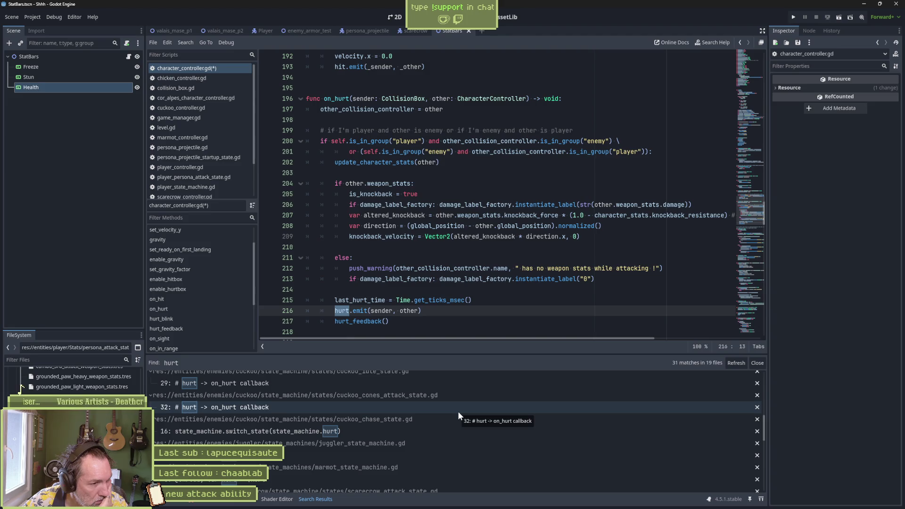
pyautogui.scroll(-5, 458, 414)
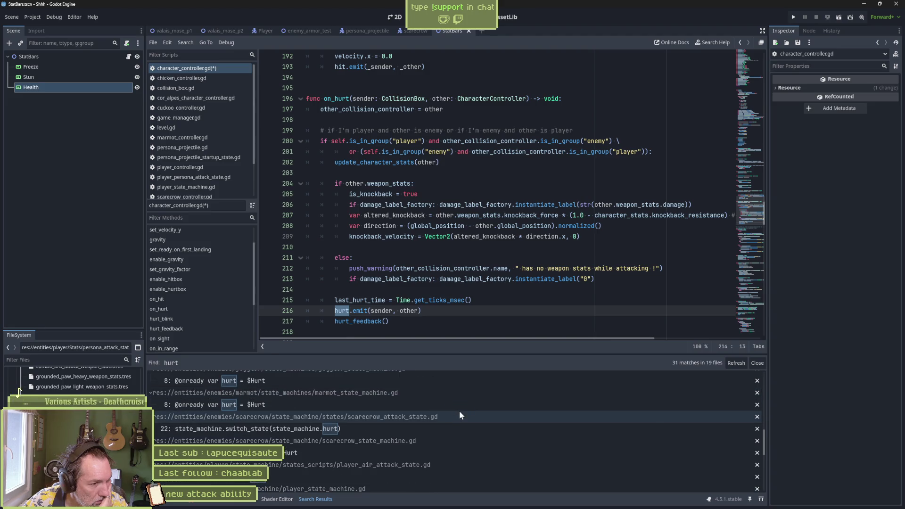
pyautogui.scroll(-2, 458, 411)
pyautogui.scroll(-2, 457, 412)
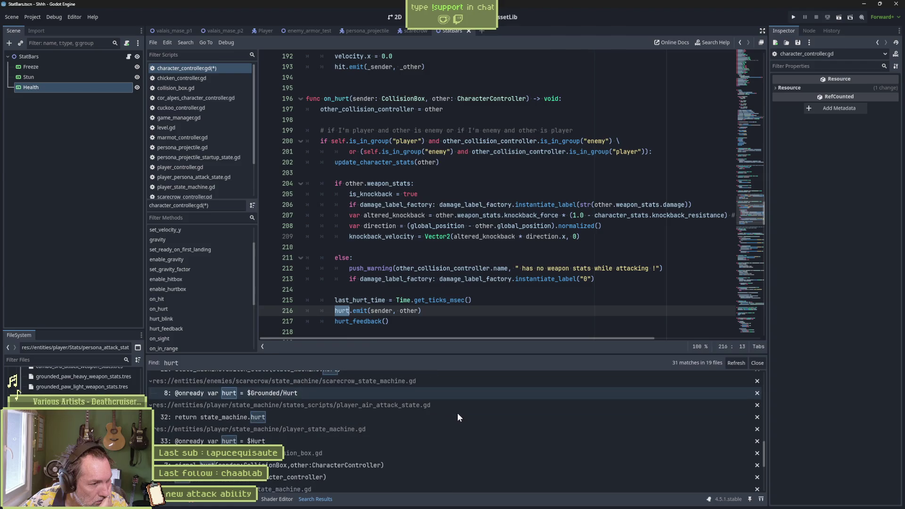
pyautogui.scroll(-1, 457, 412)
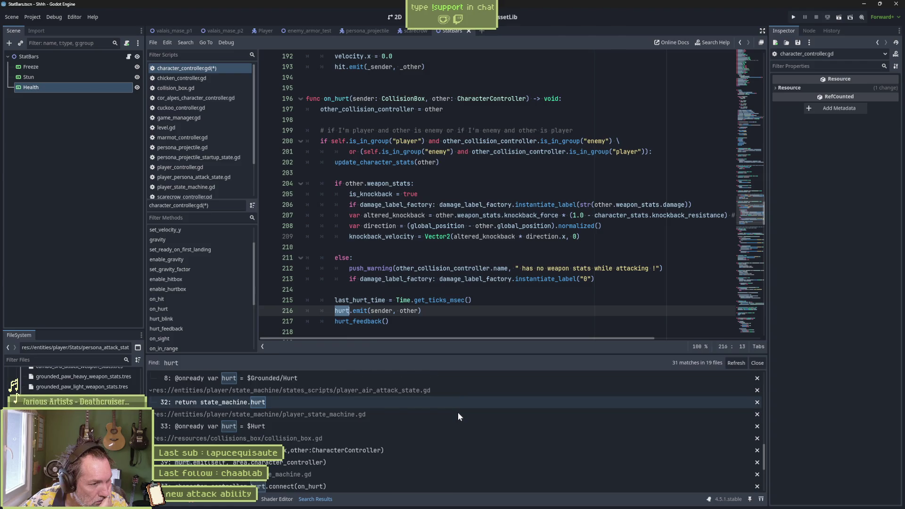
pyautogui.scroll(-3, 457, 415)
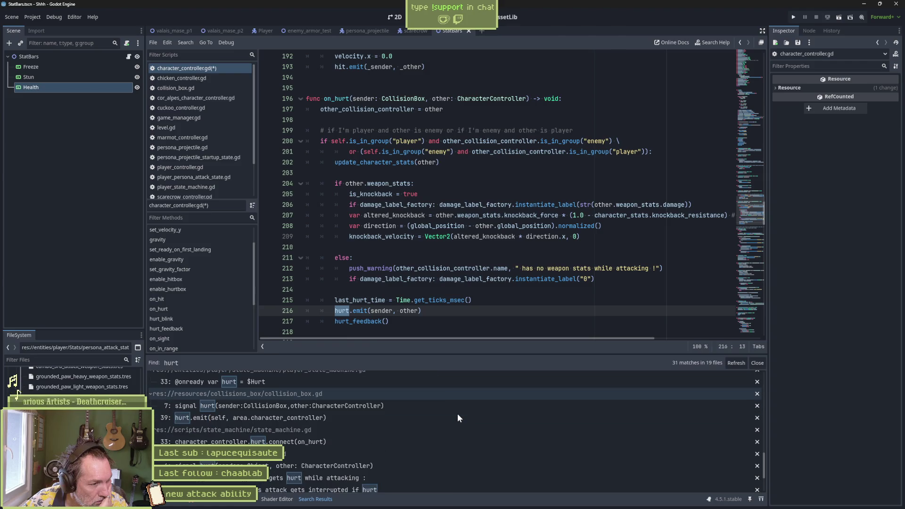
# - Trace the hurt.connect match to state_machine.gd's on_hurt and line 108, then reopen stat_bars.gd
pyautogui.click(349, 441)
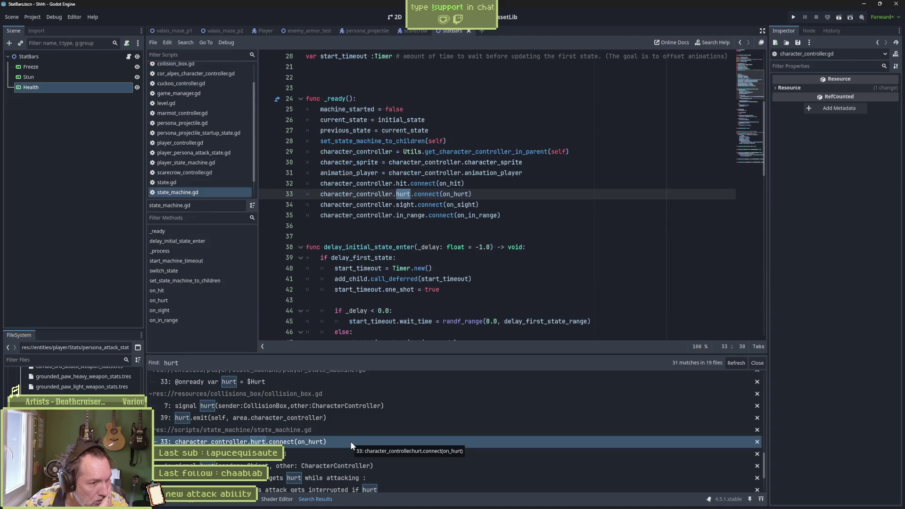
pyautogui.click(461, 194)
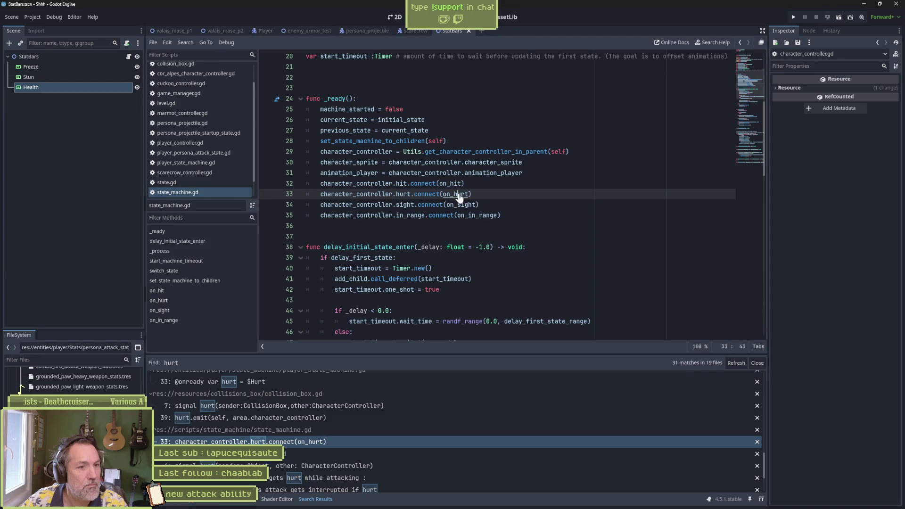
pyautogui.click(457, 194)
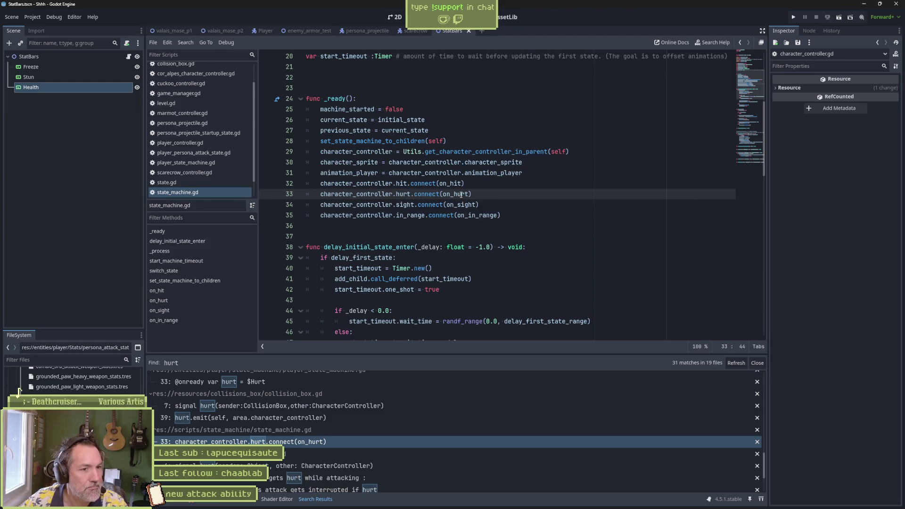
pyautogui.click(199, 299)
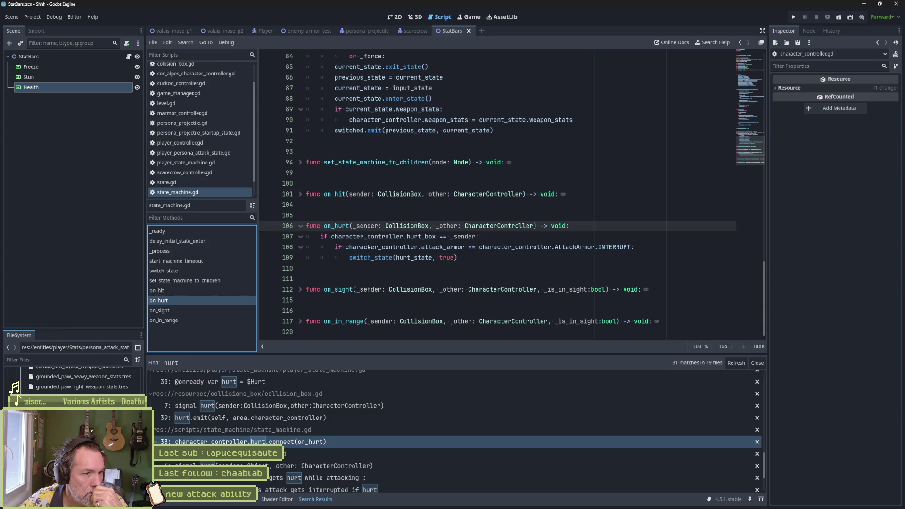
pyautogui.moveTo(346, 247); pyautogui.dragTo(621, 247)
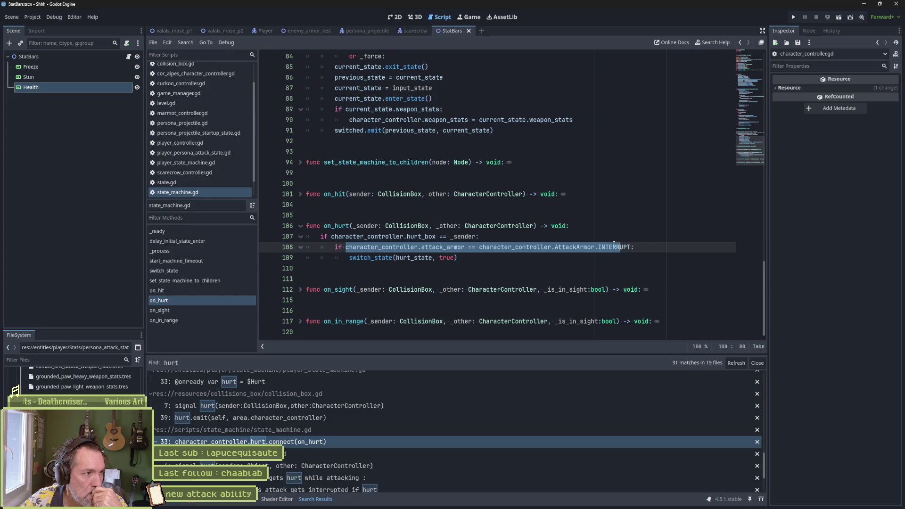
pyautogui.click(128, 56)
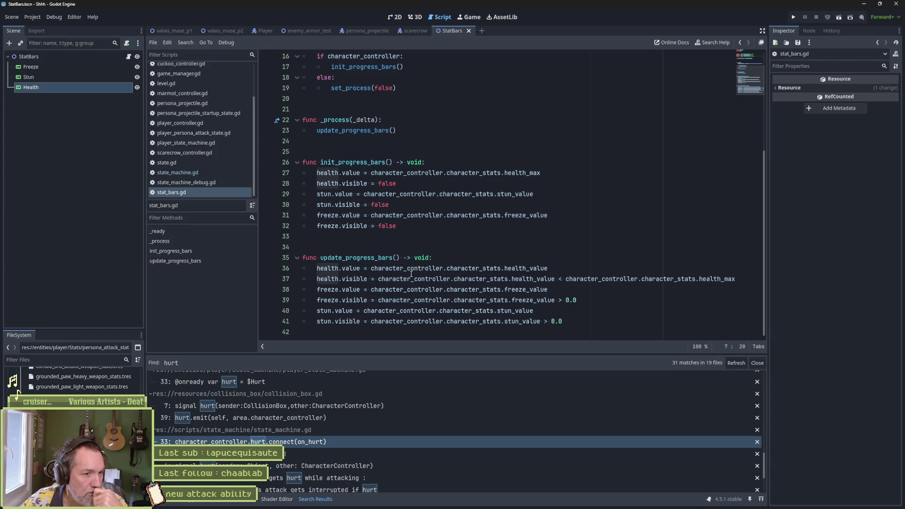
# - In the scarecrow scene, select the StatBars node and open stat_bars.gd
pyautogui.moveTo(371, 268); pyautogui.dragTo(555, 266)
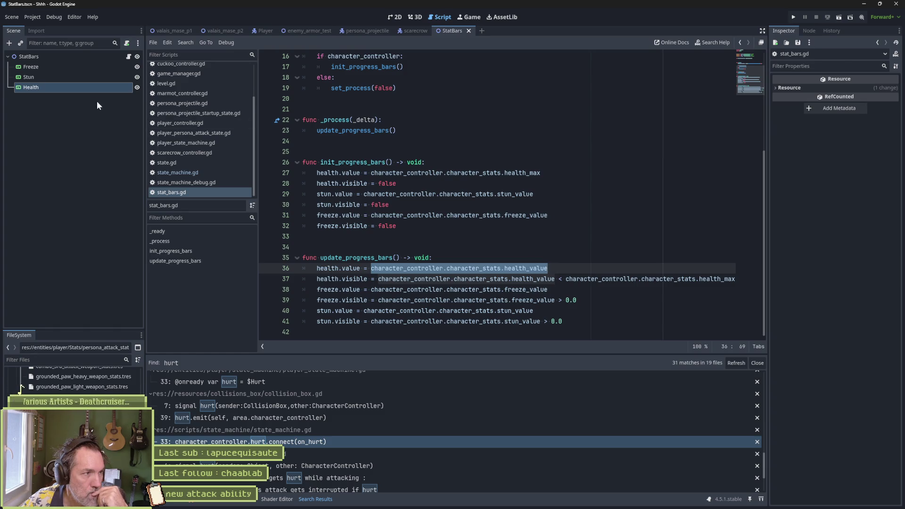
pyautogui.click(403, 30)
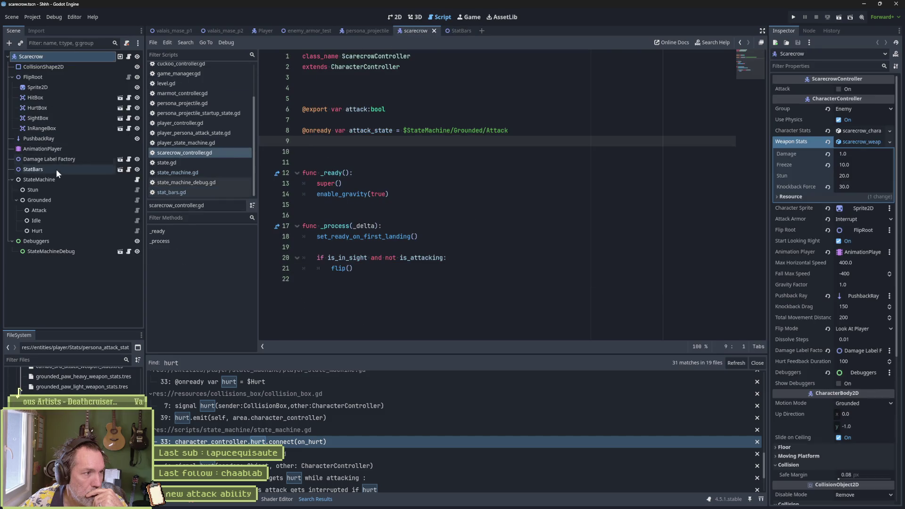
pyautogui.click(44, 171)
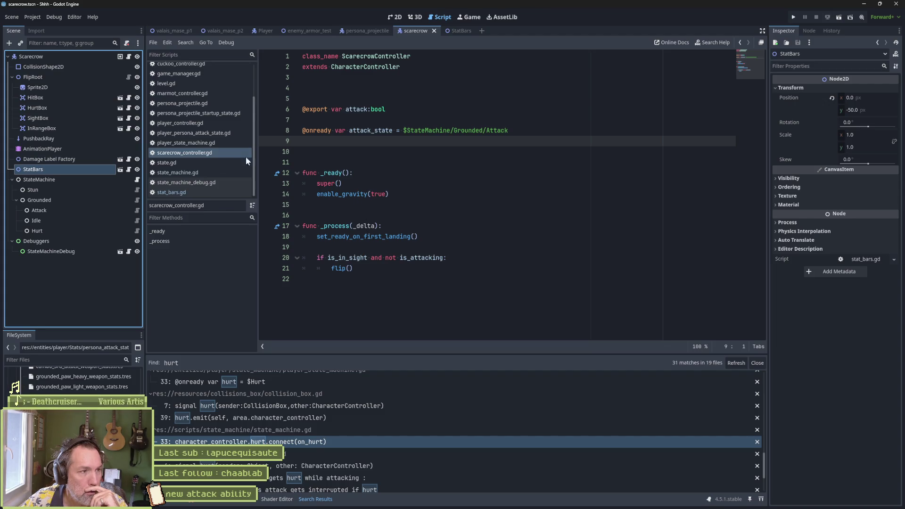
pyautogui.click(129, 169)
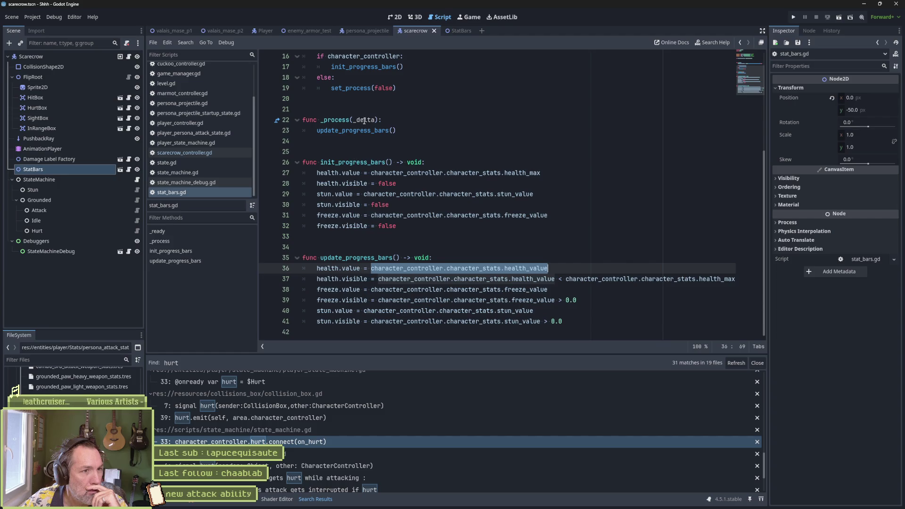
pyautogui.scroll(5, 390, 206)
# - Review lines 14–19 of _ready and add a breakpoint on line 17's init_progress_bars() call
pyautogui.doubleClick(440, 194)
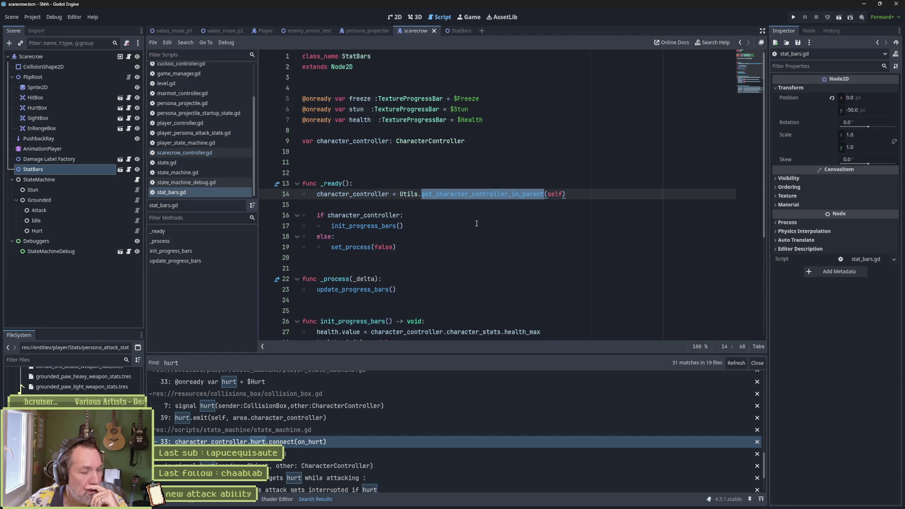
pyautogui.click(382, 226)
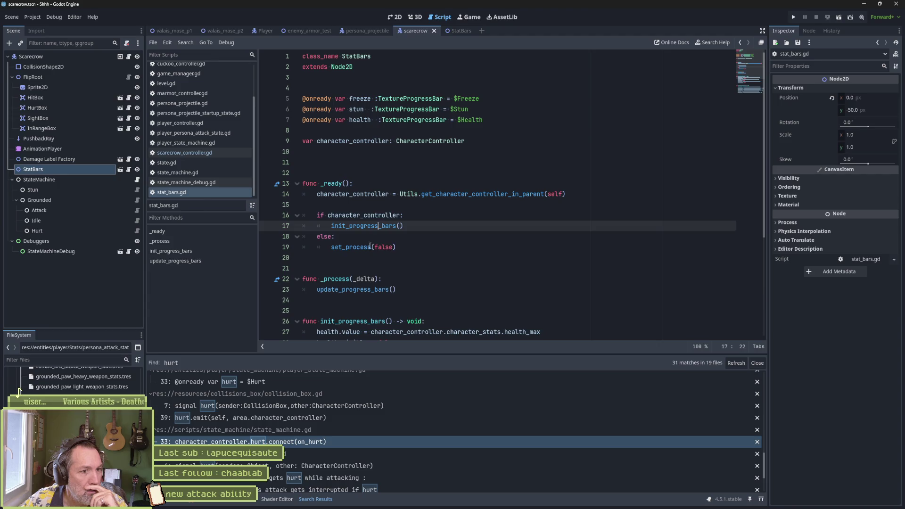
pyautogui.click(370, 247)
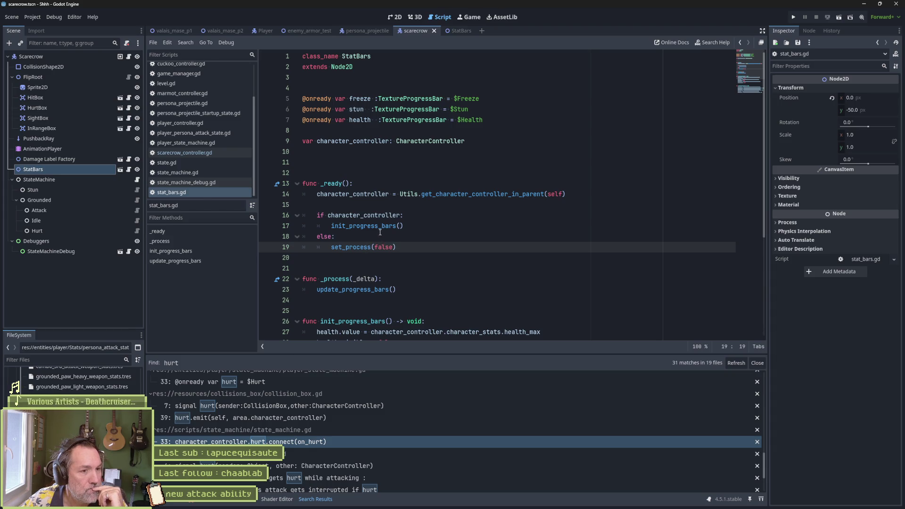
pyautogui.click(403, 226)
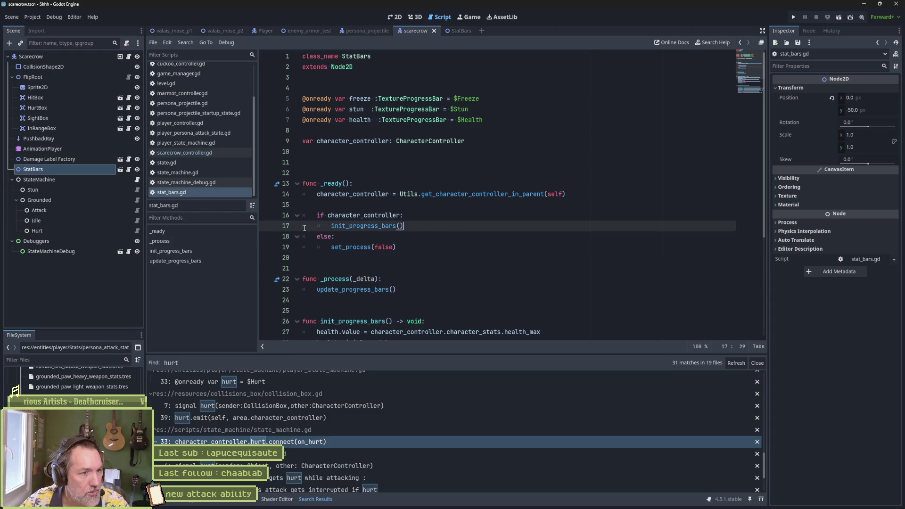
pyautogui.moveTo(404, 226); pyautogui.dragTo(267, 231)
pyautogui.click(266, 228)
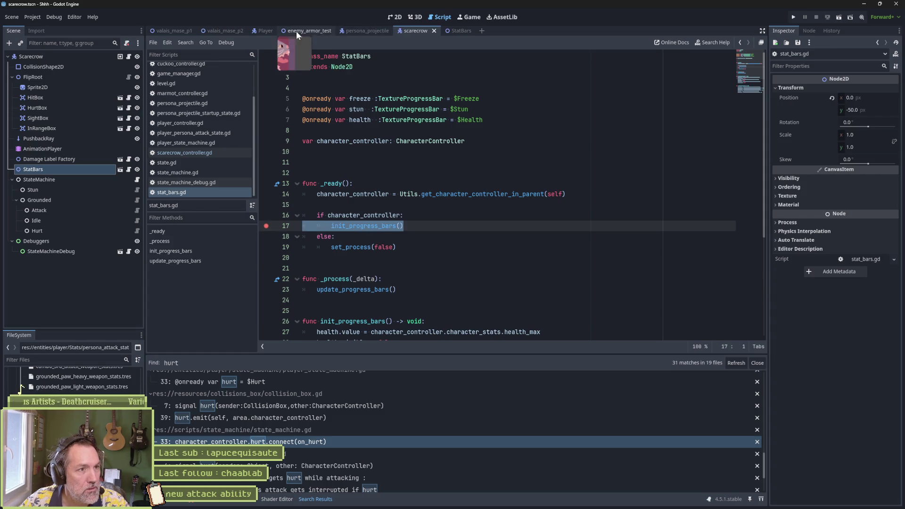
# - Run the enemy_armor_test scene to the breakpoint and inspect self, resuming once
pyautogui.click(313, 32)
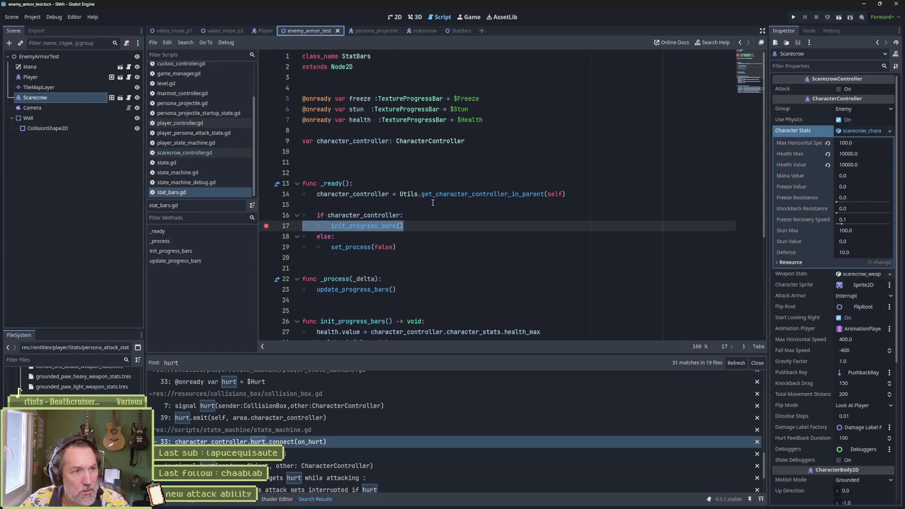
pyautogui.press('F6')
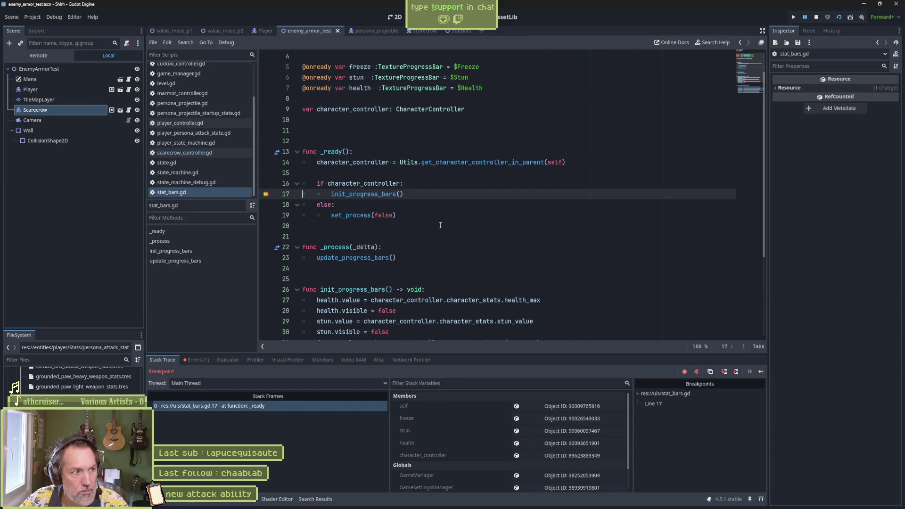
pyautogui.click(571, 407)
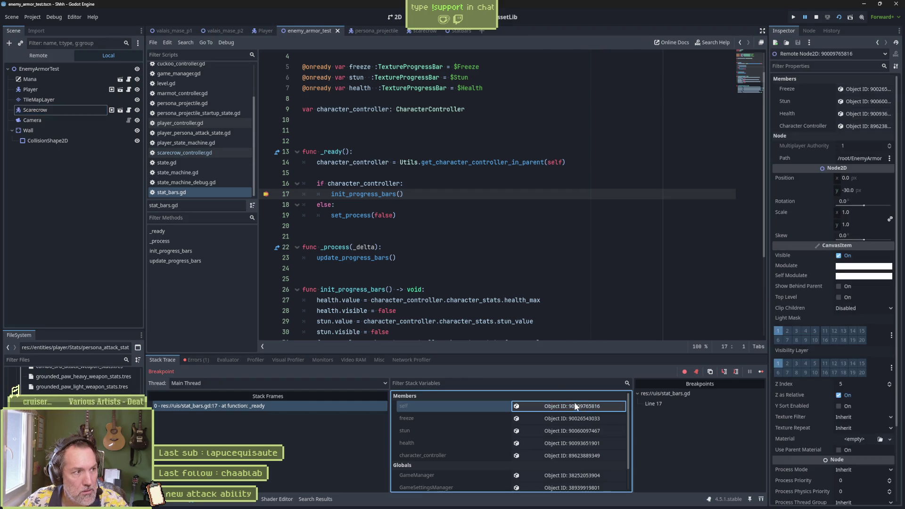
pyautogui.click(59, 57)
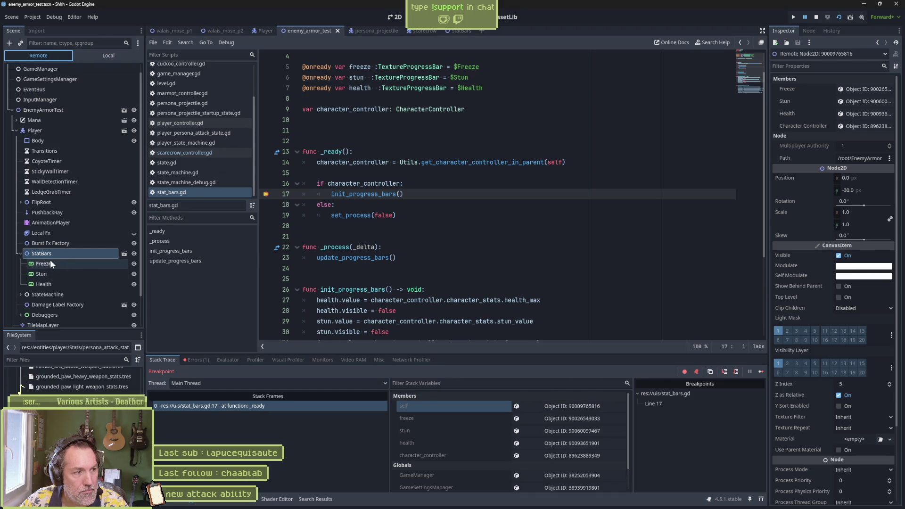
pyautogui.click(30, 140)
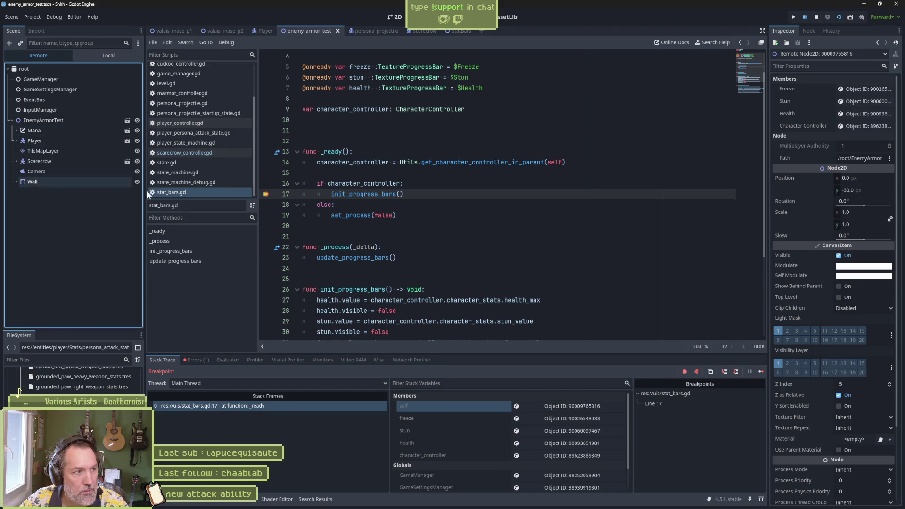
pyautogui.click(761, 372)
pyautogui.click(556, 405)
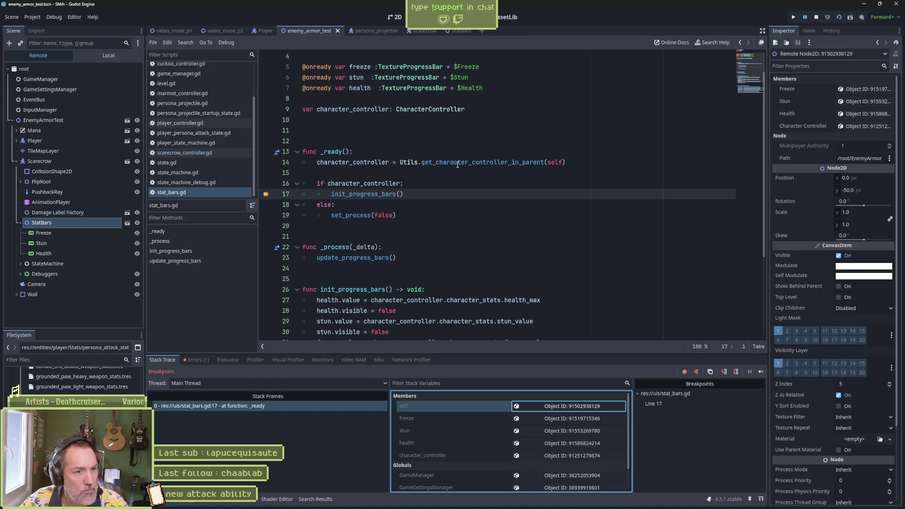
# - Select health_value on line 36, stop debugging, and remove the line 17 breakpoint
pyautogui.click(380, 194)
pyautogui.scroll(-1, 377, 201)
pyautogui.scroll(-3, 376, 202)
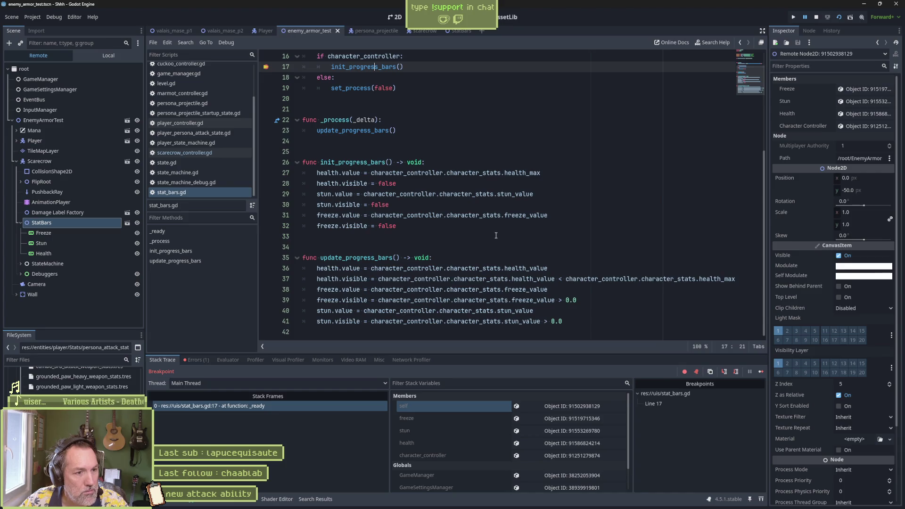
pyautogui.moveTo(547, 268)
pyautogui.mouseDown()
pyautogui.moveTo(455, 269)
pyautogui.moveTo(465, 269)
pyautogui.mouseUp()
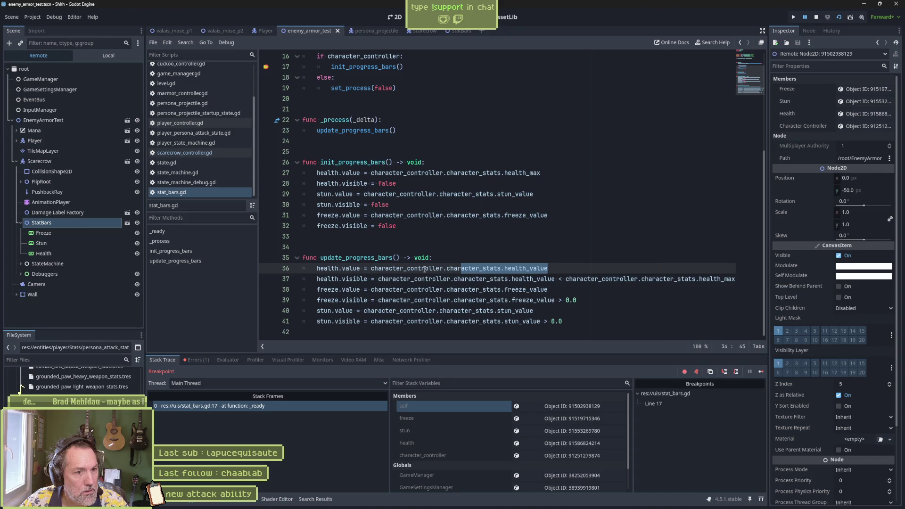
pyautogui.click(512, 267)
pyautogui.doubleClick(513, 268)
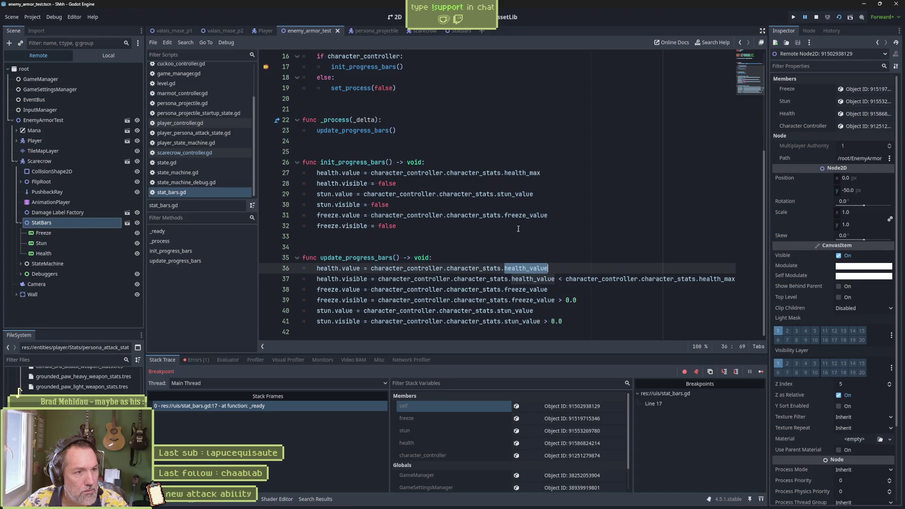
pyautogui.click(816, 17)
pyautogui.click(267, 67)
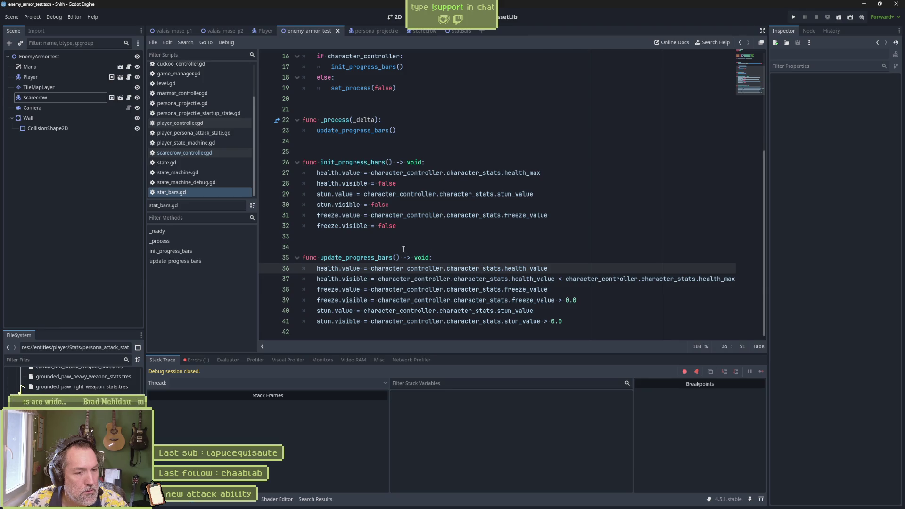
# - Search the whole project for health_value, taken from line 36
pyautogui.click(317, 499)
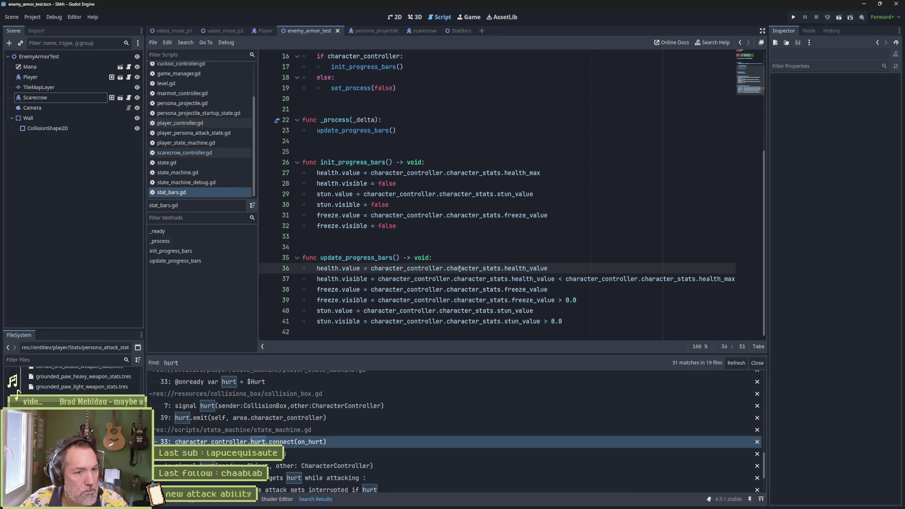
pyautogui.doubleClick(507, 268)
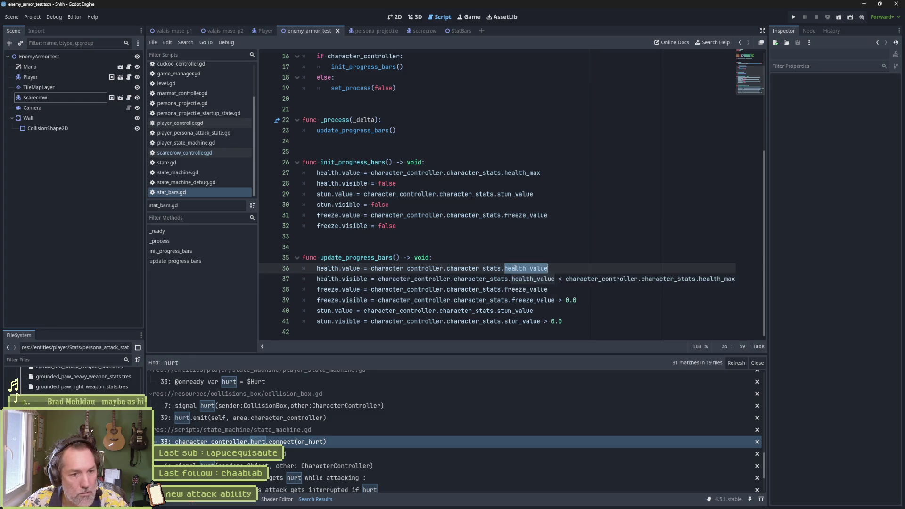
pyautogui.hotkey('ctrl', 'shift', 'f')
pyautogui.click(458, 295)
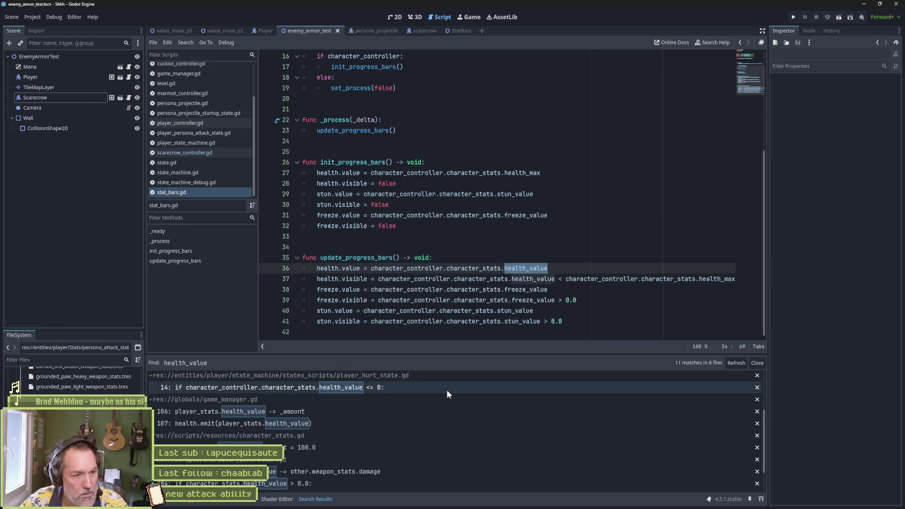
# - Open the game_manager.gd line 106 match and add a breakpoint there
pyautogui.click(369, 413)
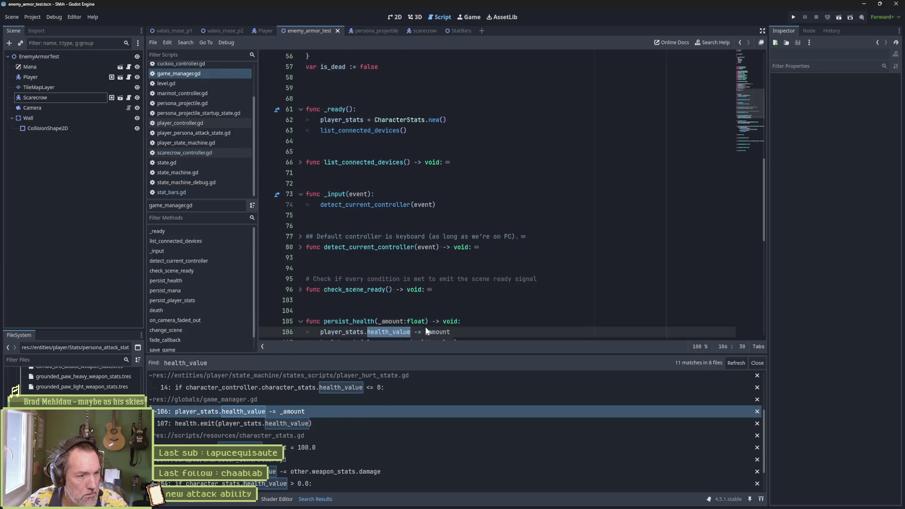
pyautogui.scroll(-2, 518, 294)
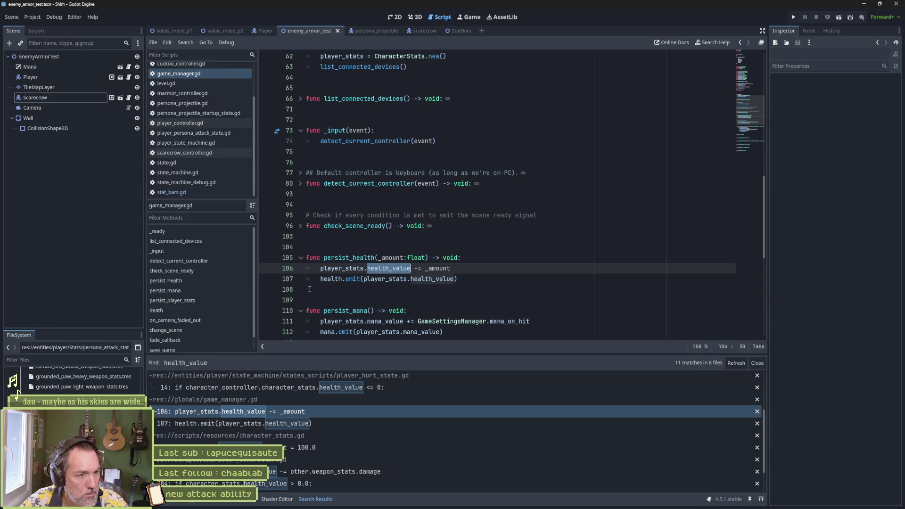
pyautogui.click(266, 269)
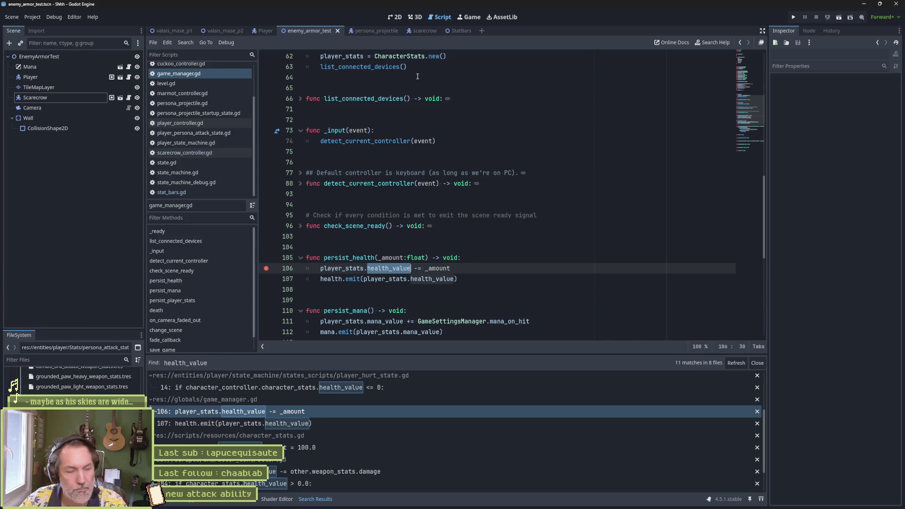
# - Run the scene to the line 106 breakpoint, step to line 107, and remove the breakpoint
pyautogui.press('F6')
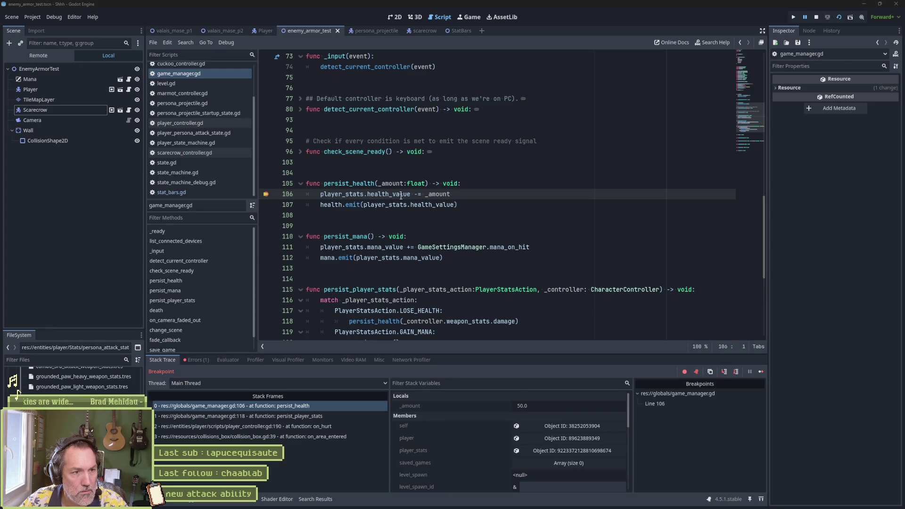
pyautogui.moveTo(400, 196)
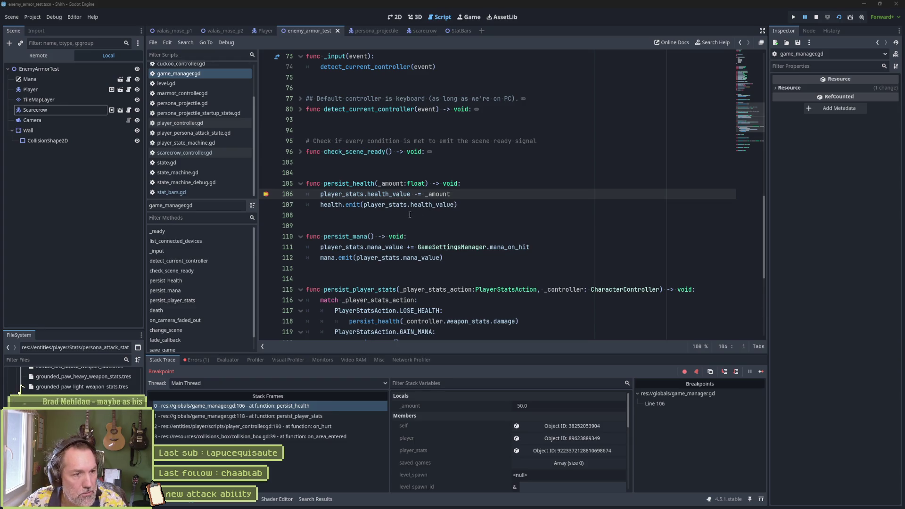
pyautogui.press('F10')
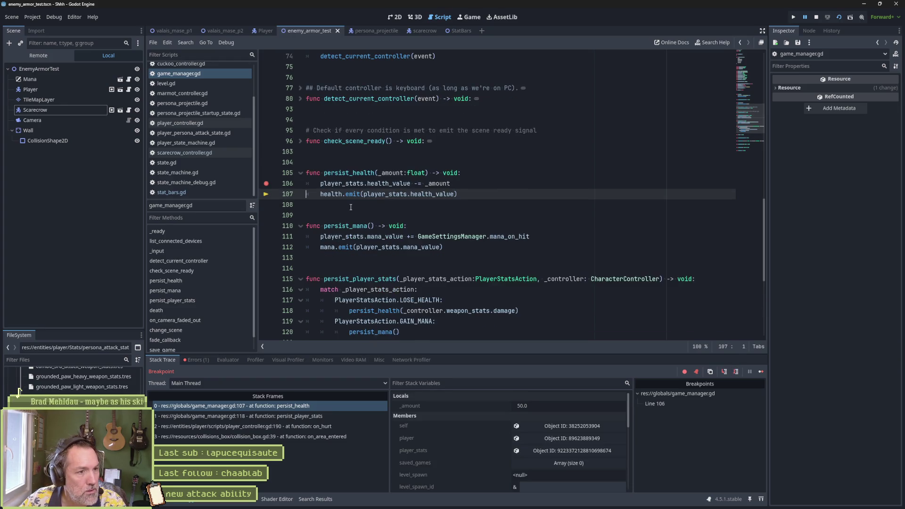
pyautogui.click(266, 184)
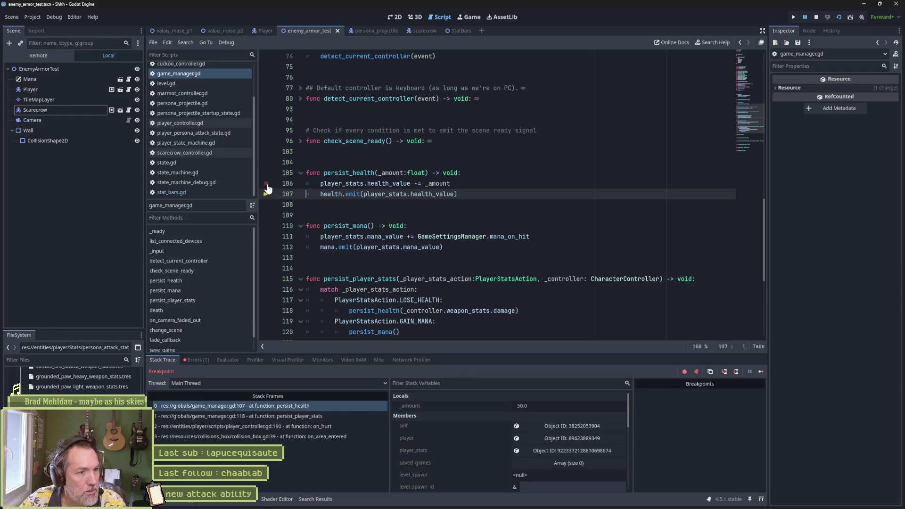
# - Search the project for the health signal name from line 107
pyautogui.doubleClick(331, 193)
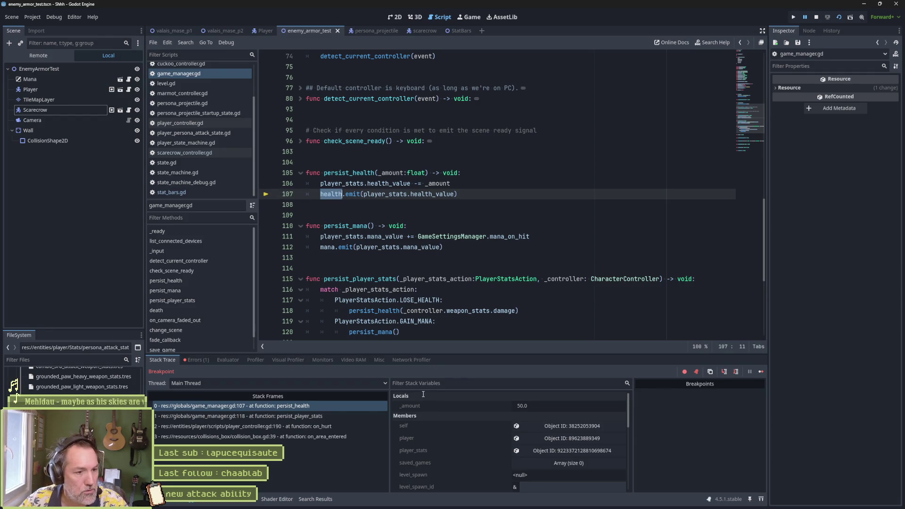
pyautogui.hotkey('ctrl', 'shift', 'f')
pyautogui.click(455, 295)
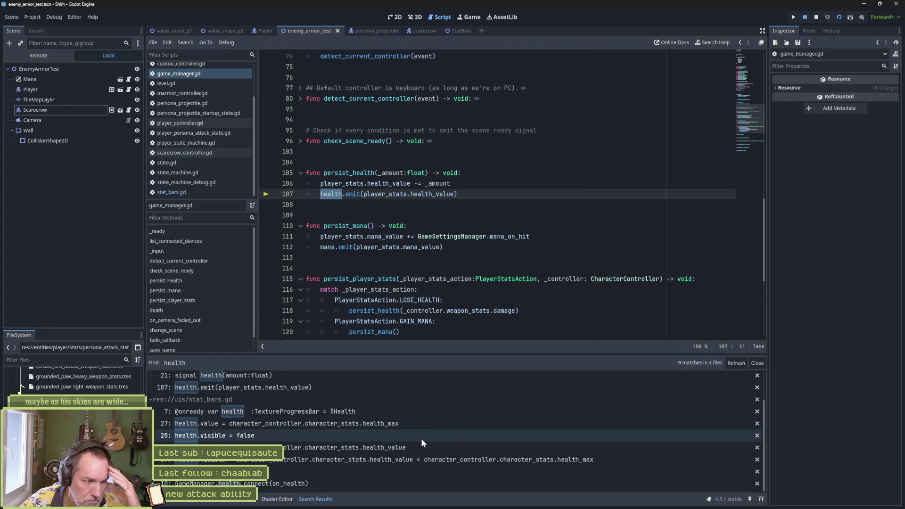
# - Check player_status_ui.gd's health-text line, stop the game, and switch to the scarecrow scene
pyautogui.click(338, 484)
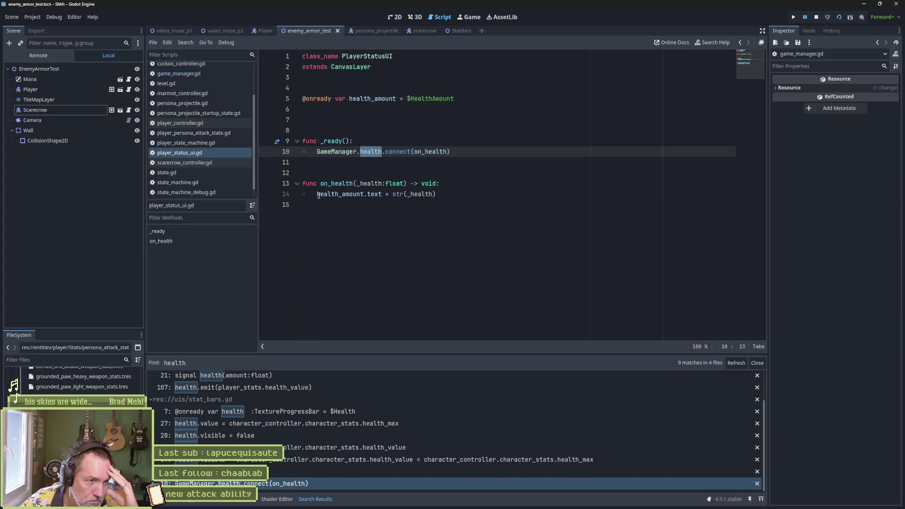
pyautogui.moveTo(317, 194); pyautogui.dragTo(463, 192)
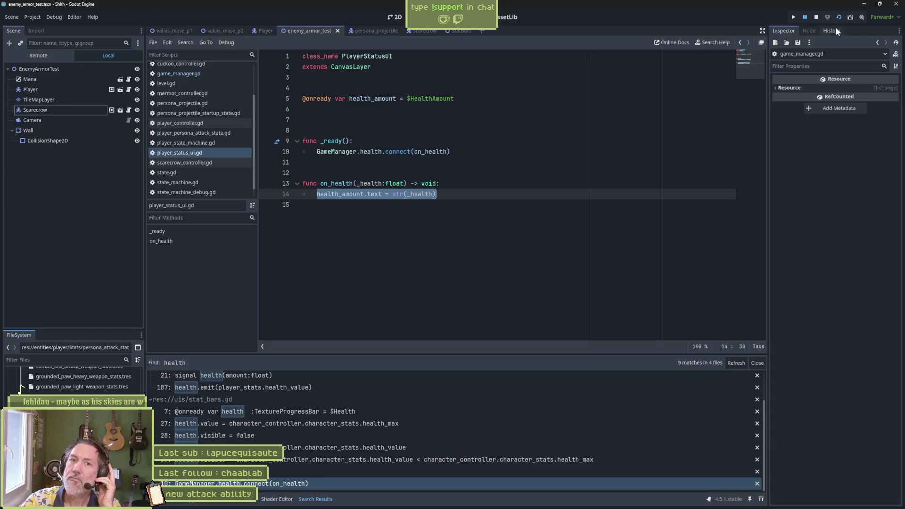
pyautogui.press('F8')
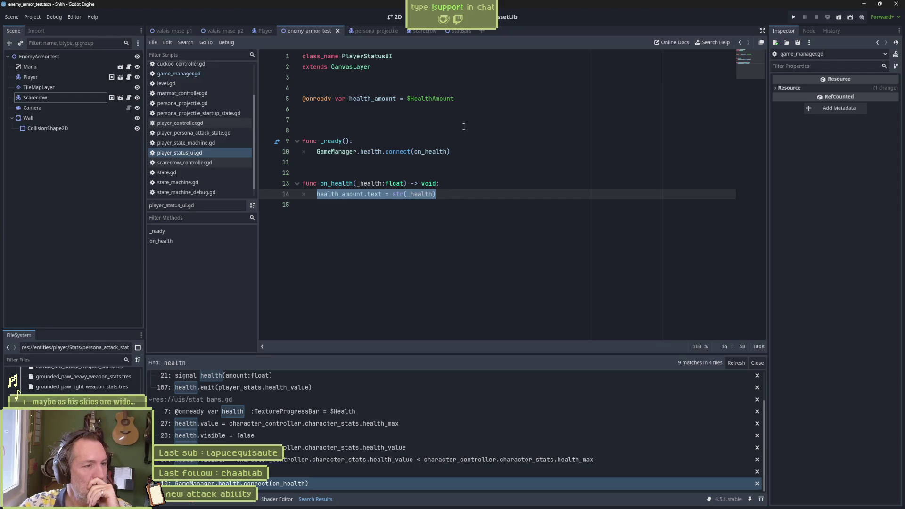
pyautogui.click(422, 31)
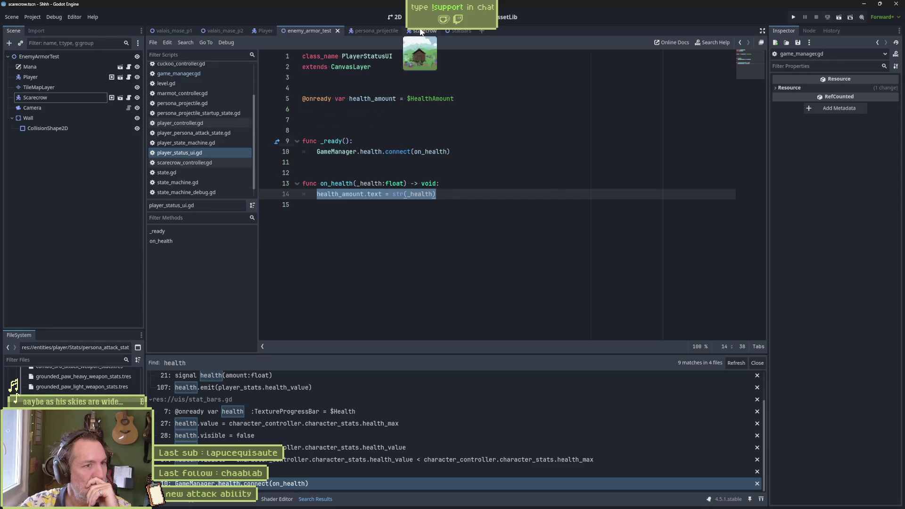
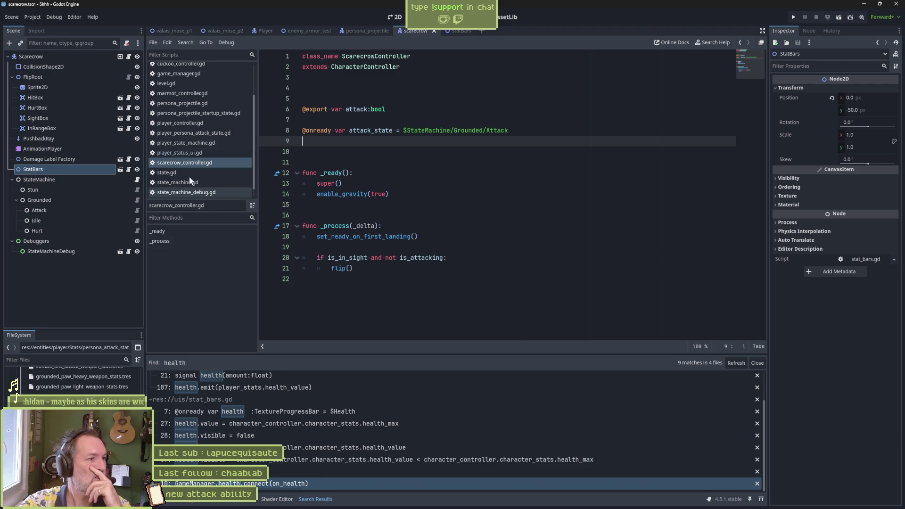
# - Open the StatBars node's stat_bars.gd, scroll through it, and start a quick file search
pyautogui.click(130, 169)
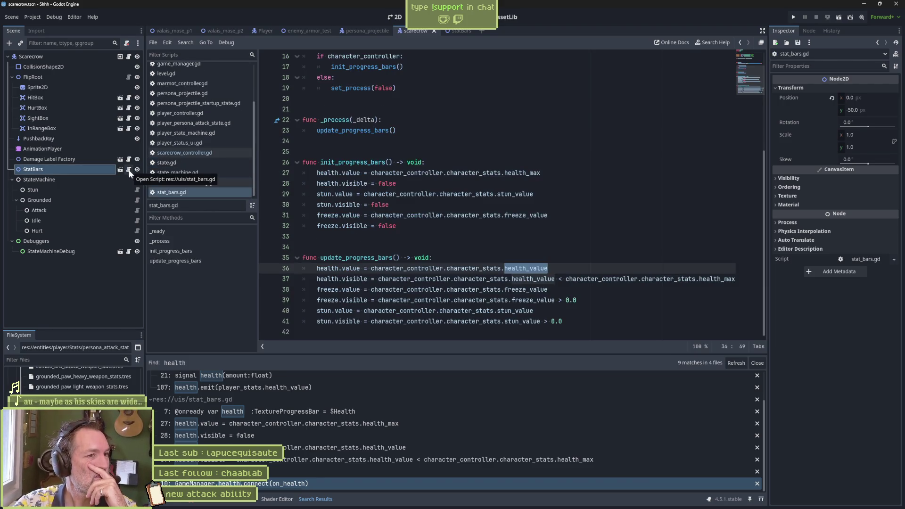
pyautogui.scroll(5, 446, 206)
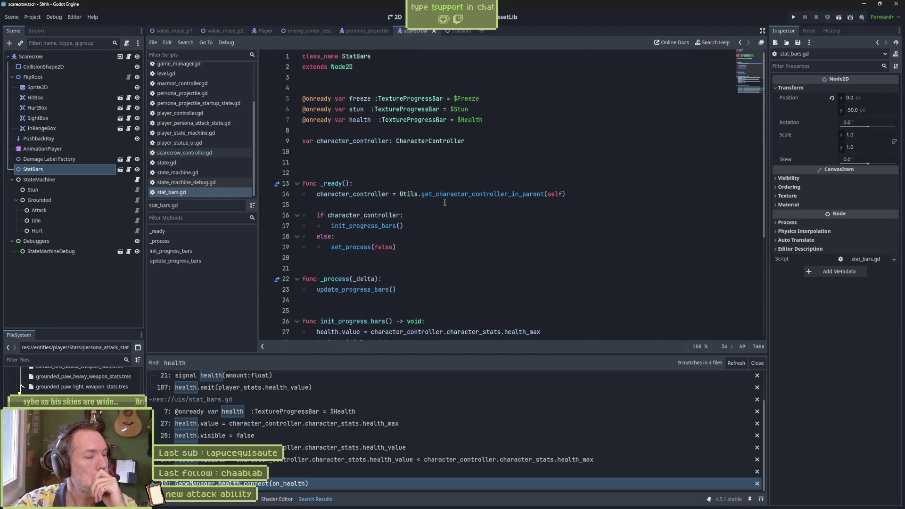
pyautogui.scroll(-4, 441, 211)
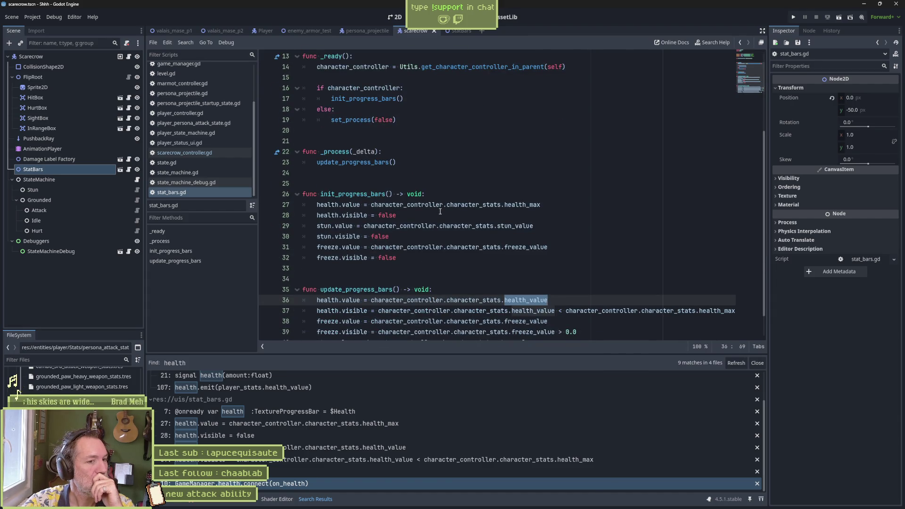
pyautogui.click(458, 300)
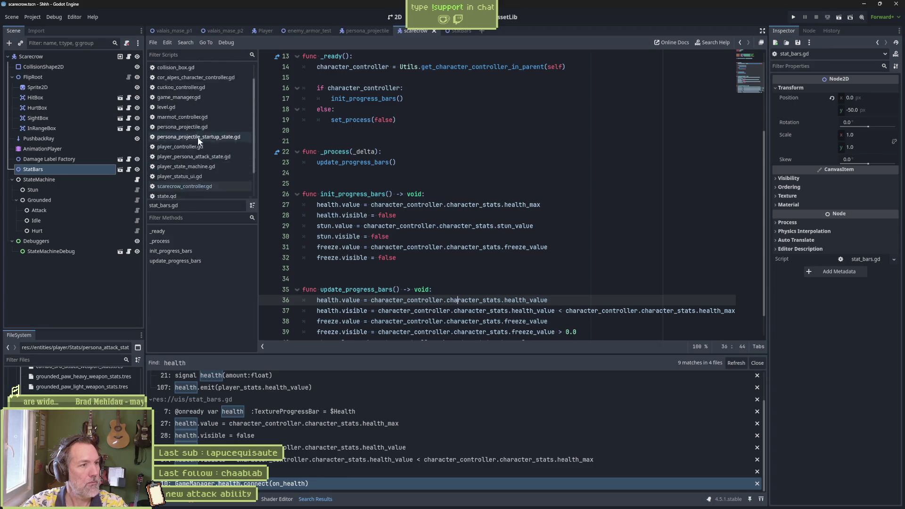
pyautogui.scroll(5, 205, 175)
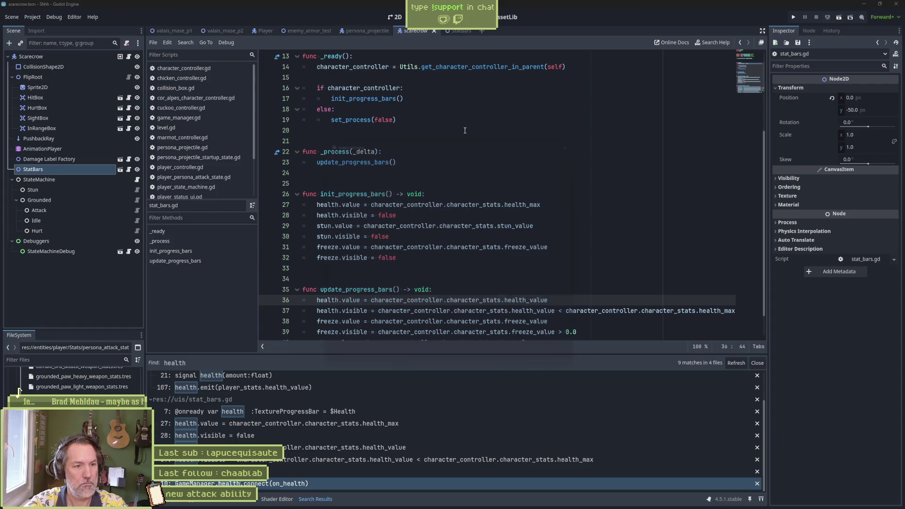
pyautogui.hotkey('shift', 'alt', 'o')
# - Open character_stats.gd via a 'character' search, close level.gd, and return to stat_bars.gd
pyautogui.write('character')
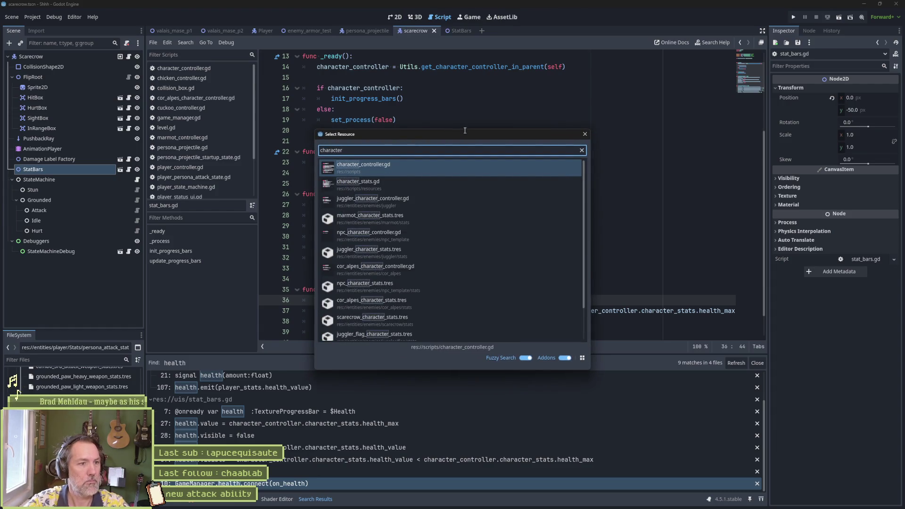
pyautogui.press('Down')
pyautogui.press('Return')
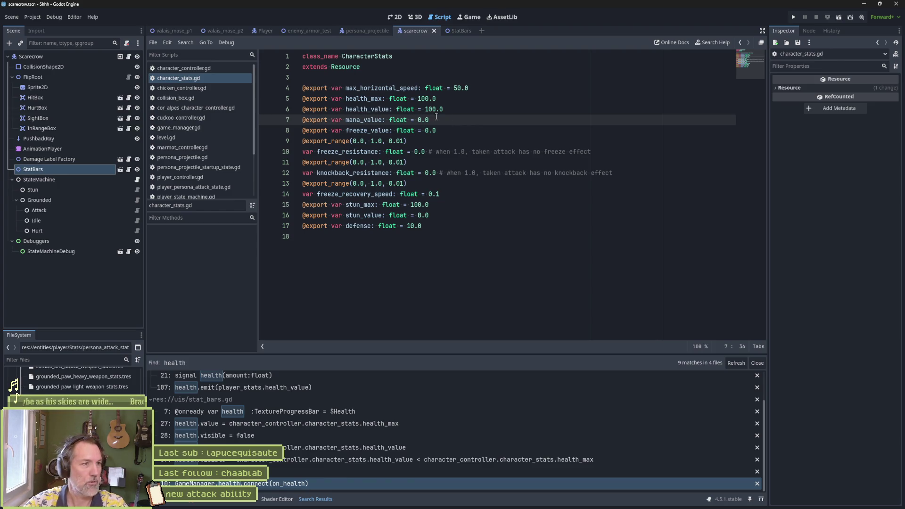
pyautogui.middleClick(208, 135)
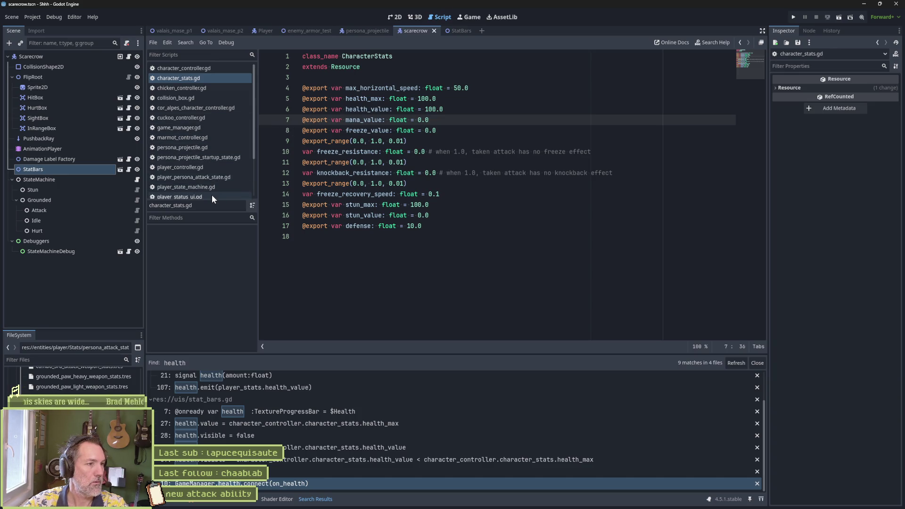
pyautogui.click(128, 169)
# - Add a new line after set_process(false) in _ready and type character_controller.on
pyautogui.scroll(-1, 474, 237)
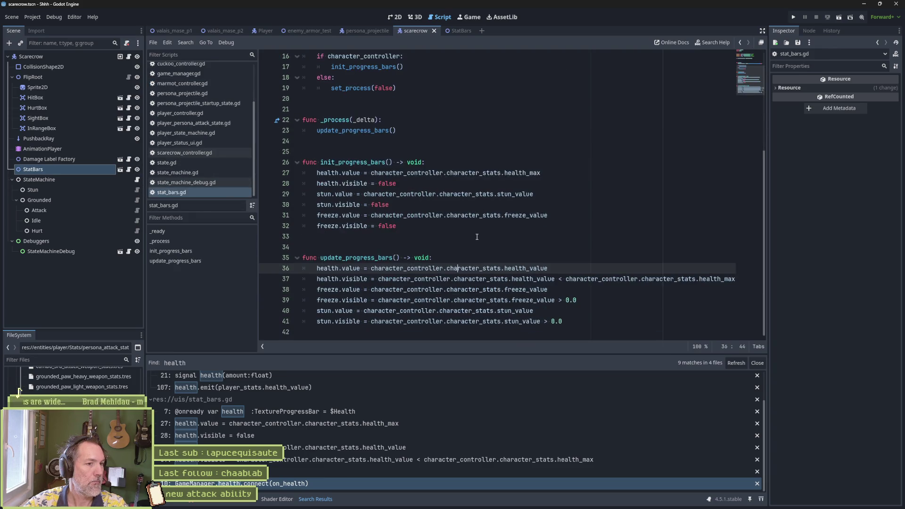
pyautogui.scroll(3, 444, 231)
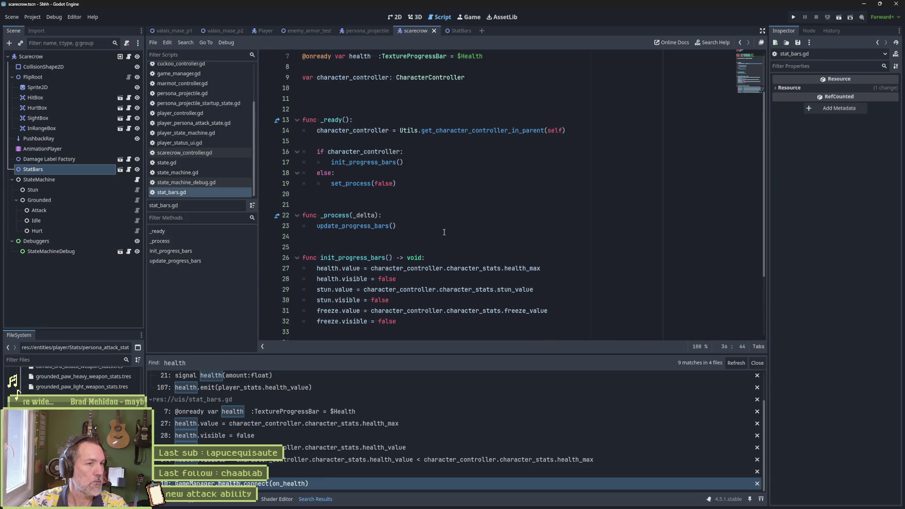
pyautogui.click(582, 185)
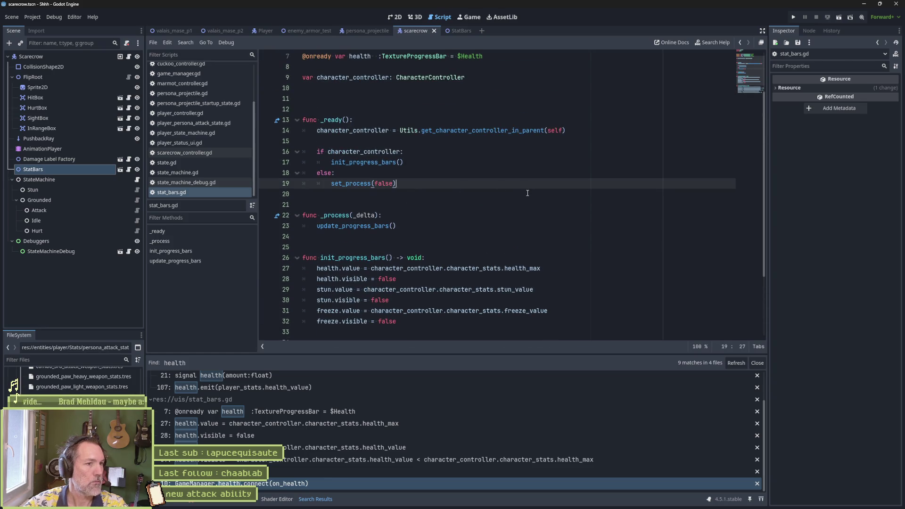
pyautogui.press('Return')
pyautogui.press('Return')
pyautogui.press('BackSpace')
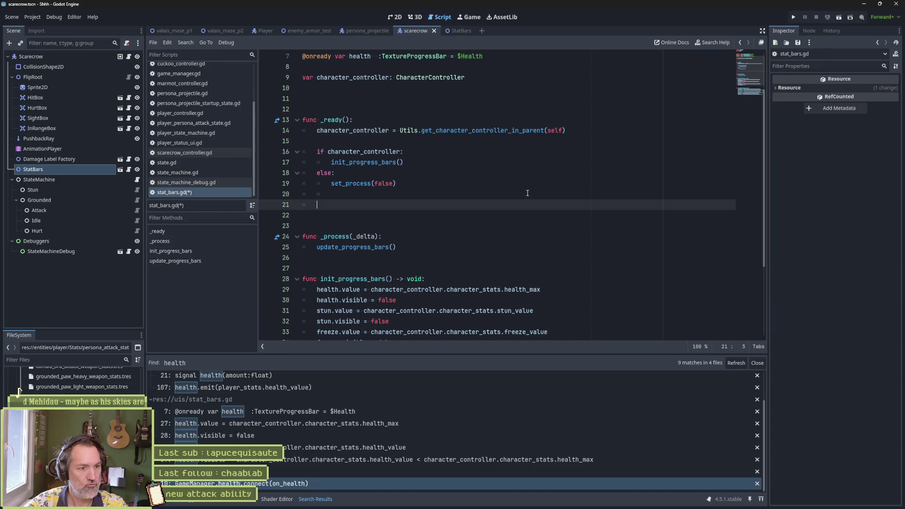
pyautogui.write('cha')
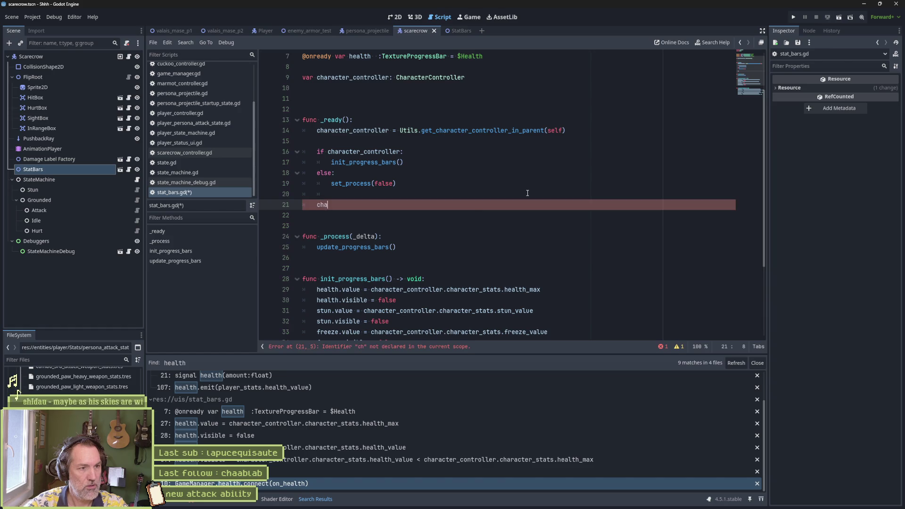
pyautogui.press('Return')
pyautogui.write('.on')
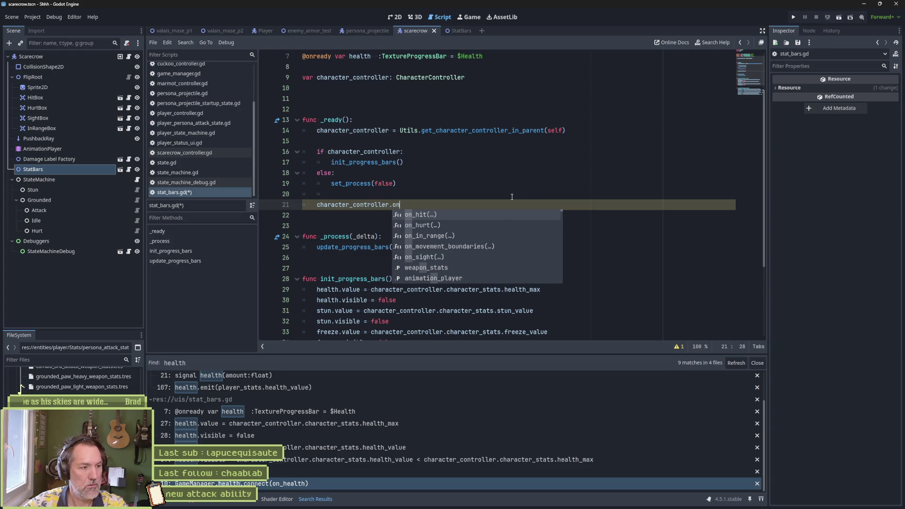
# - Dismiss the suggestions and open character_controller.gd to check its on_hurt signal
pyautogui.click(373, 204)
pyautogui.scroll(3, 191, 120)
pyautogui.click(187, 72)
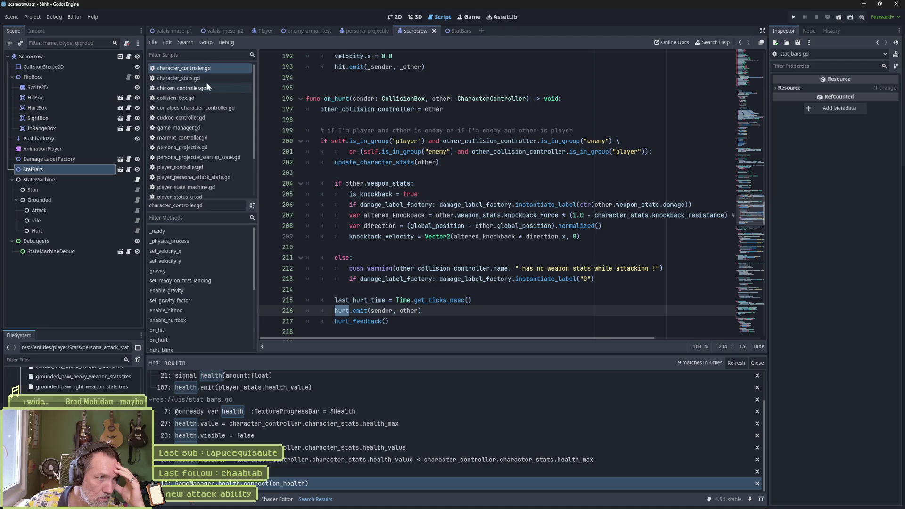
# - Close chicken_controller.gd through player_persona_attack_state.gd in the script list
pyautogui.middleClick(186, 89)
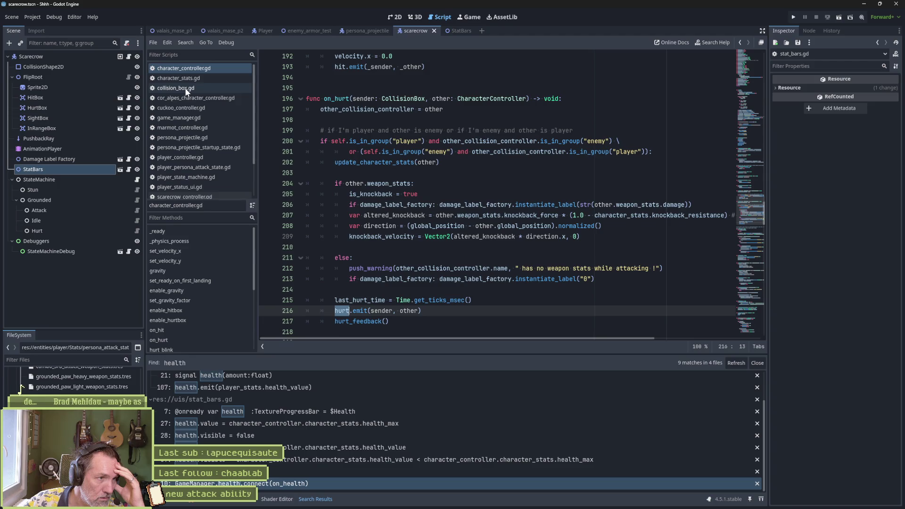
pyautogui.middleClick(185, 89)
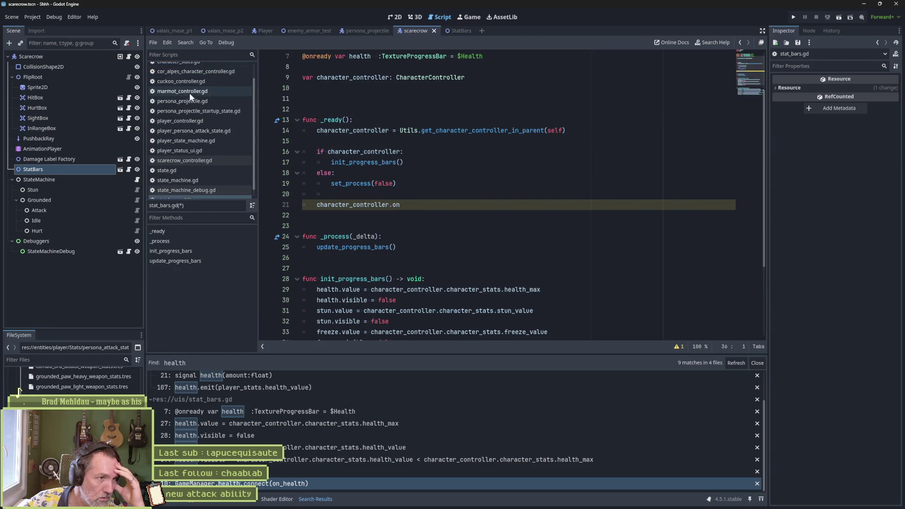
pyautogui.scroll(1, 186, 89)
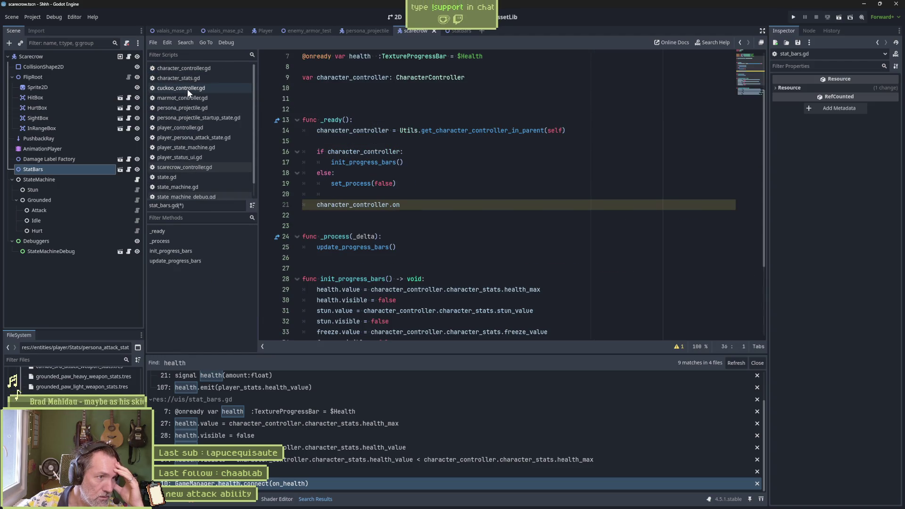
pyautogui.middleClick(188, 89)
pyautogui.middleClick(188, 89)
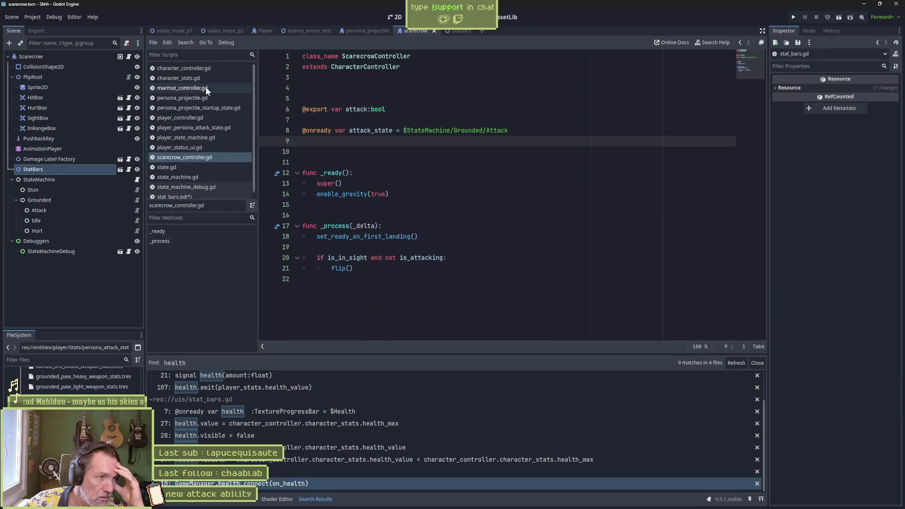
pyautogui.middleClick(208, 87)
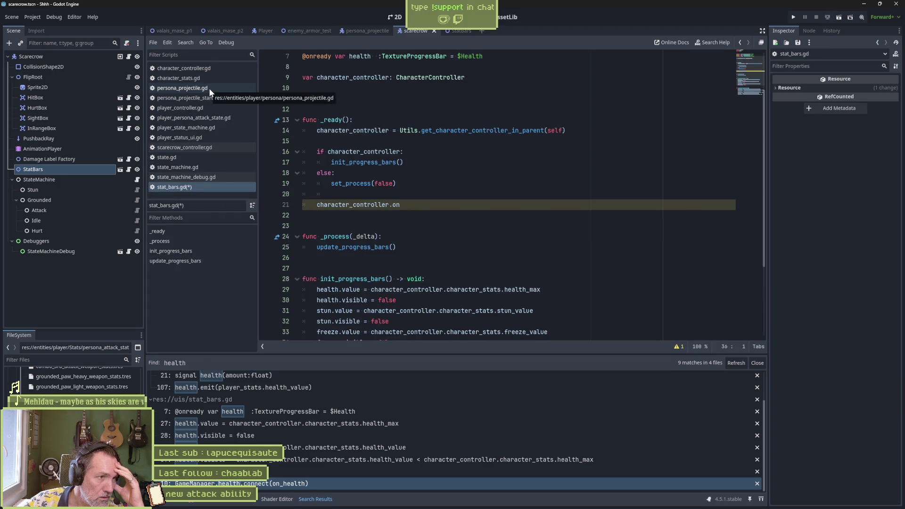
pyautogui.middleClick(208, 87)
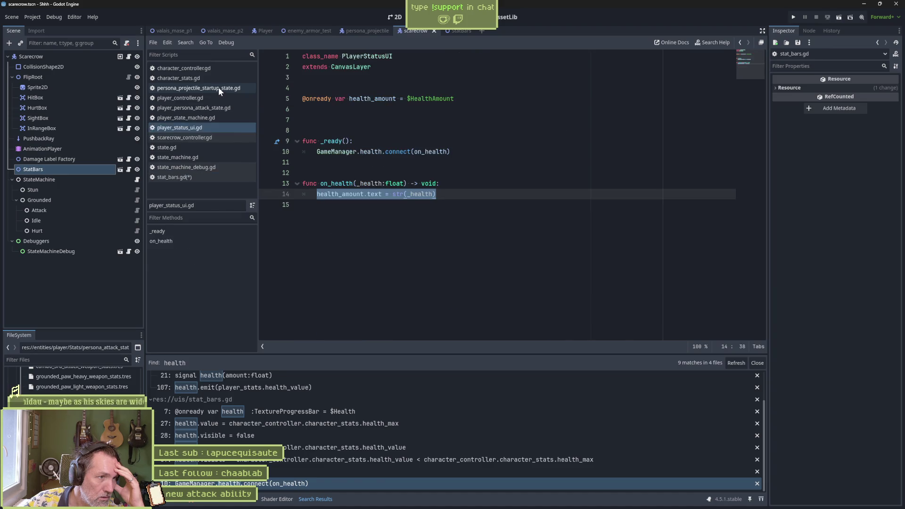
pyautogui.middleClick(219, 87)
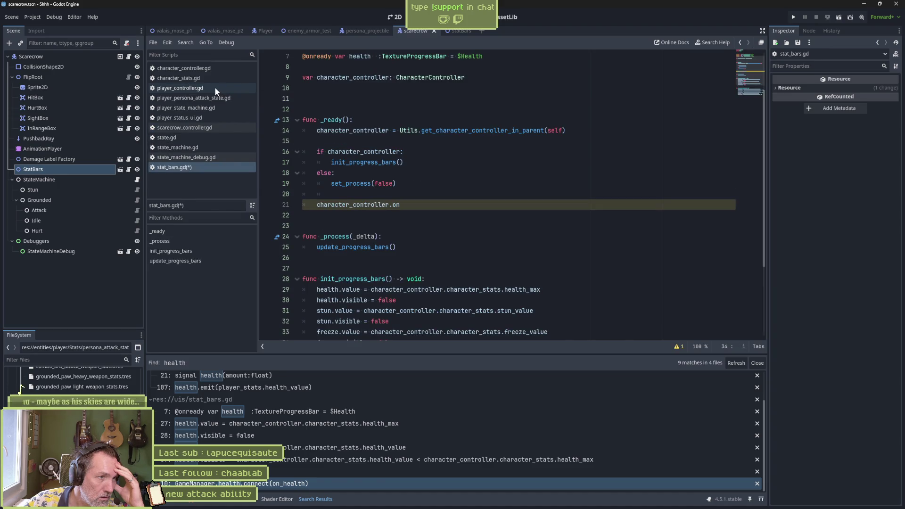
pyautogui.middleClick(215, 89)
pyautogui.middleClick(215, 89)
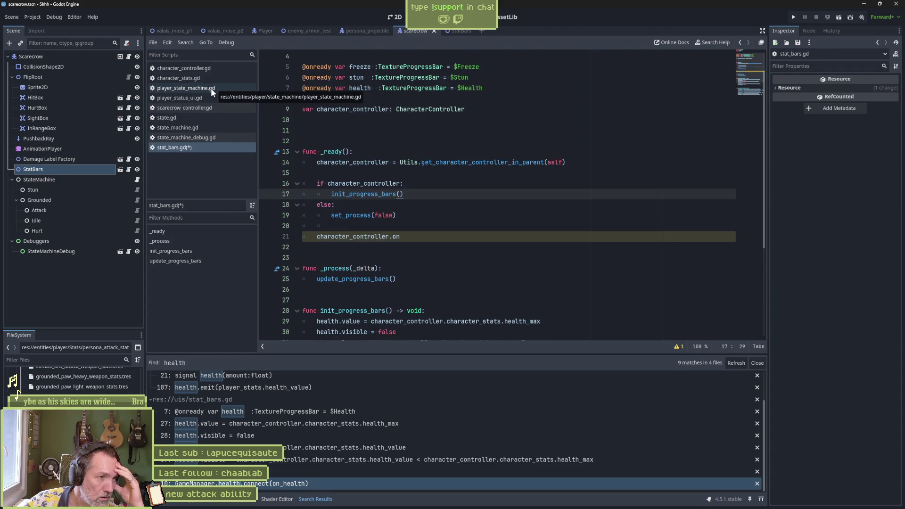
# - Close player_state_machine.gd, open player_status_ui.gd, and select its lines 6–14
pyautogui.click(211, 89)
pyautogui.middleClick(211, 89)
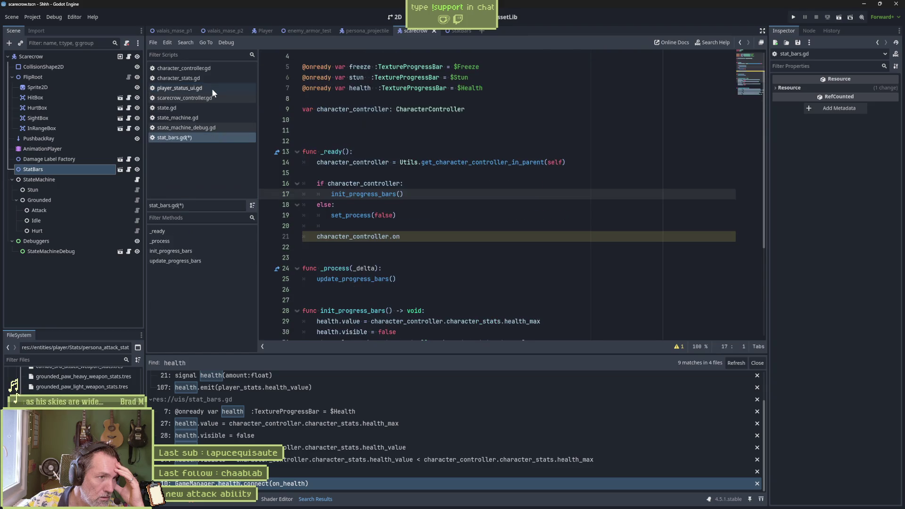
pyautogui.click(211, 88)
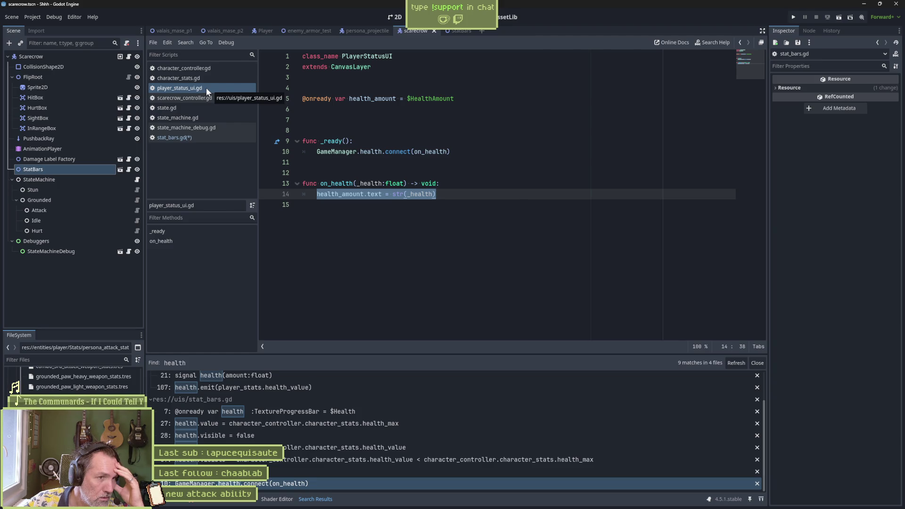
pyautogui.moveTo(436, 194)
pyautogui.mouseDown()
pyautogui.moveTo(447, 134)
pyautogui.moveTo(491, 108)
pyautogui.mouseUp()
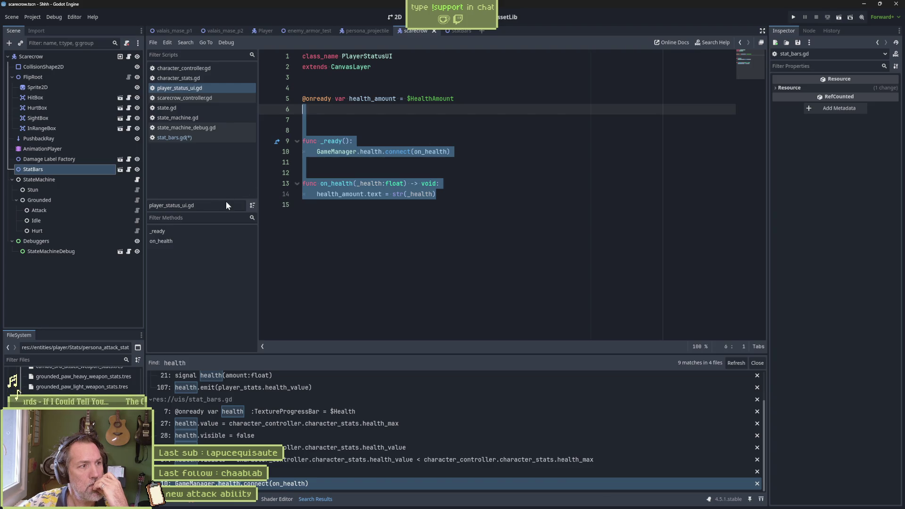
# - Switch to the Player scene and view player_status_ui.gd's on_health handler
pyautogui.click(265, 31)
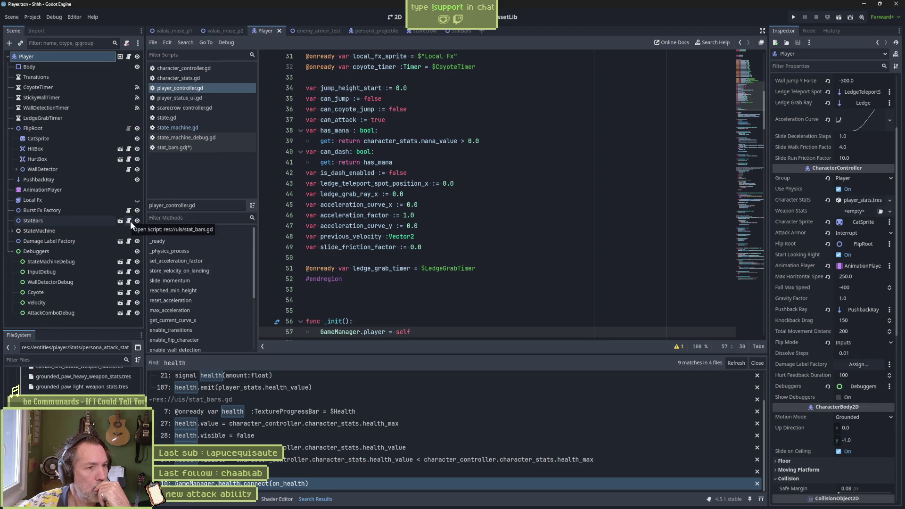
pyautogui.click(187, 98)
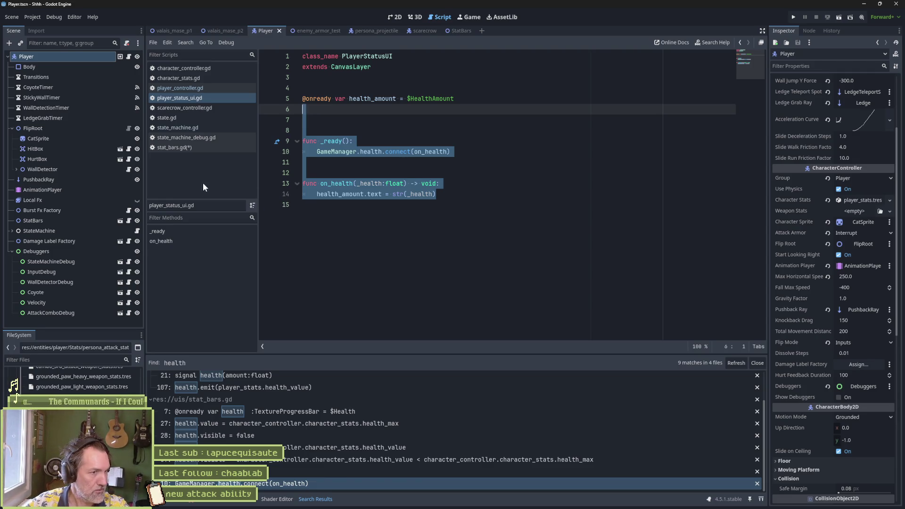
# - Replace the unfinished character_controller.on line with the GameManager.health connect code and remove the duplicate _ready header
pyautogui.click(129, 221)
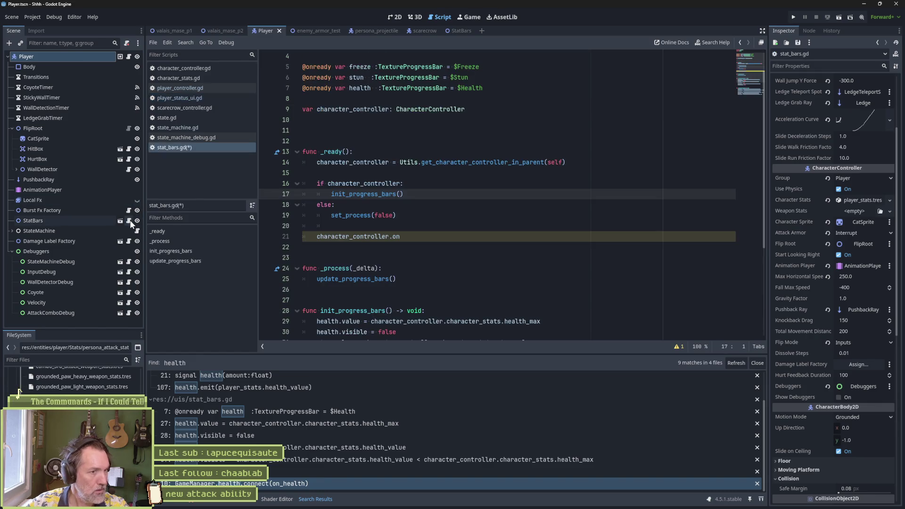
pyautogui.tripleClick(409, 238)
pyautogui.write('func _ready(): \tGameManager.health.connect(on_health)   func on_health(_health:float) -> void: \thealth_amount.text = str(_health)')
pyautogui.scroll(-2, 407, 229)
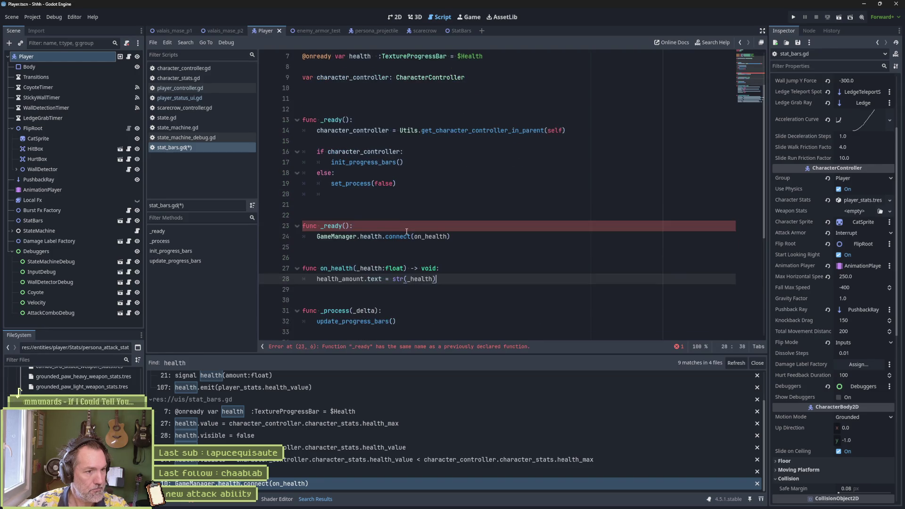
pyautogui.click(380, 196)
pyautogui.press('BackSpace')
pyautogui.press('BackSpace')
pyautogui.press('BackSpace')
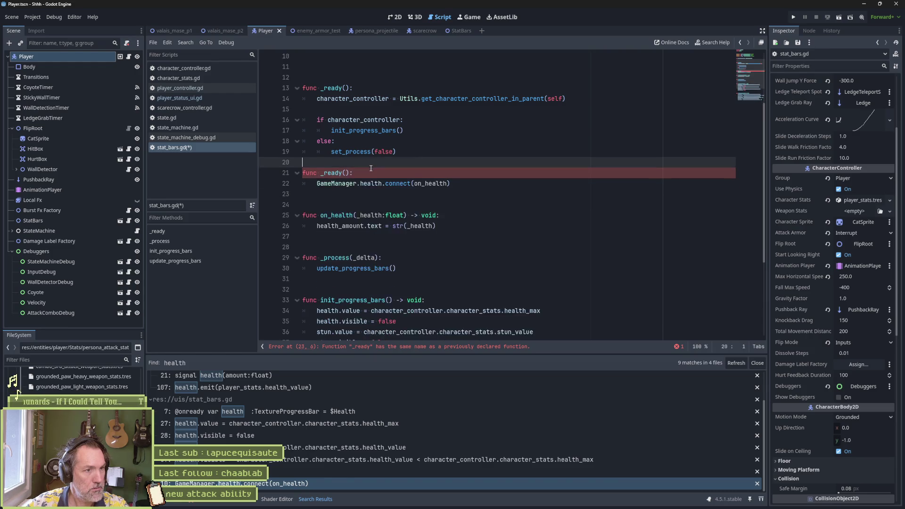
pyautogui.press('Return')
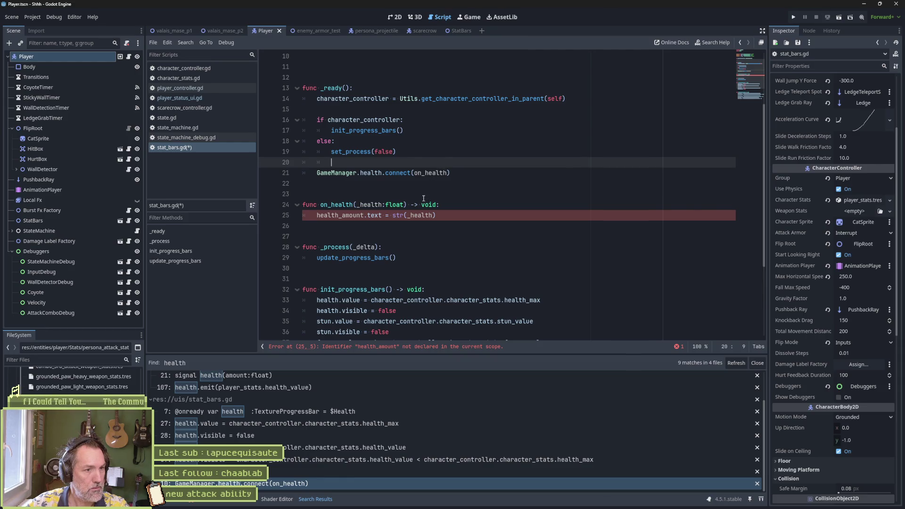
pyautogui.scroll(-1, 419, 202)
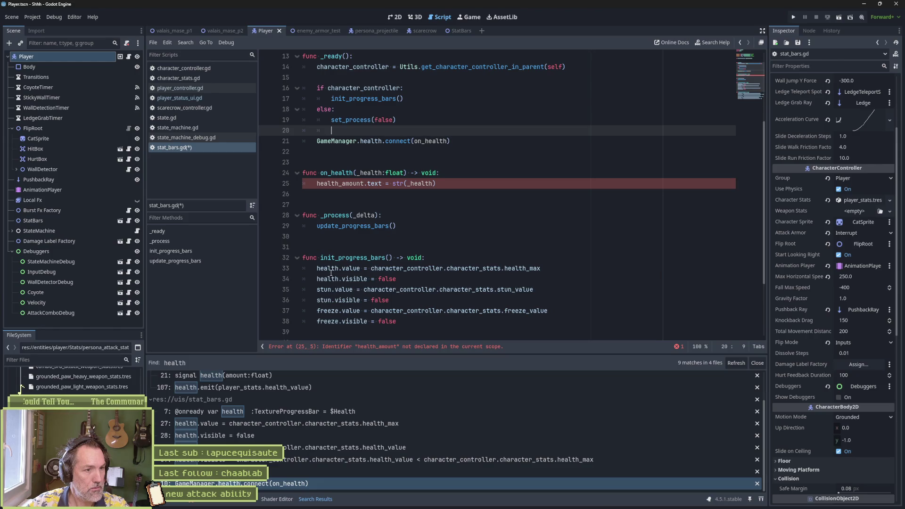
# - Copy the health_max expression into on_health and make it subtract _health
pyautogui.moveTo(318, 270); pyautogui.dragTo(358, 270)
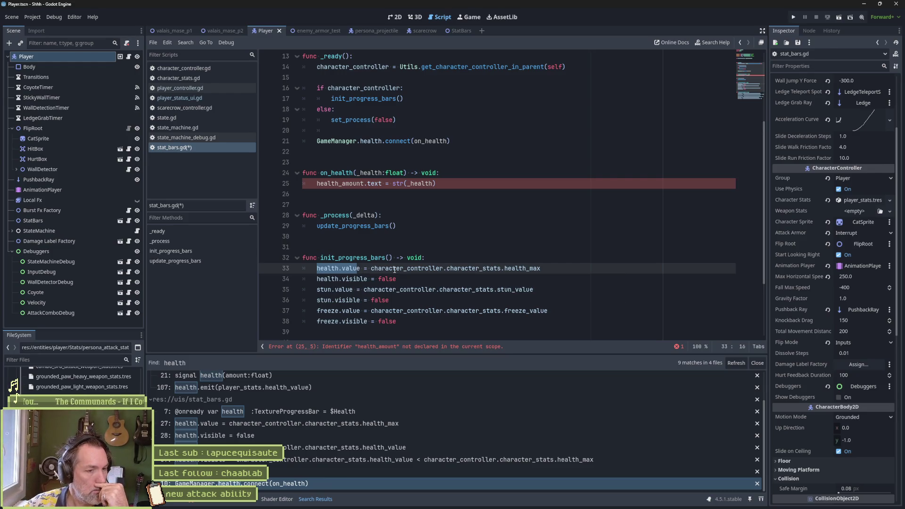
pyautogui.moveTo(370, 268); pyautogui.dragTo(541, 268)
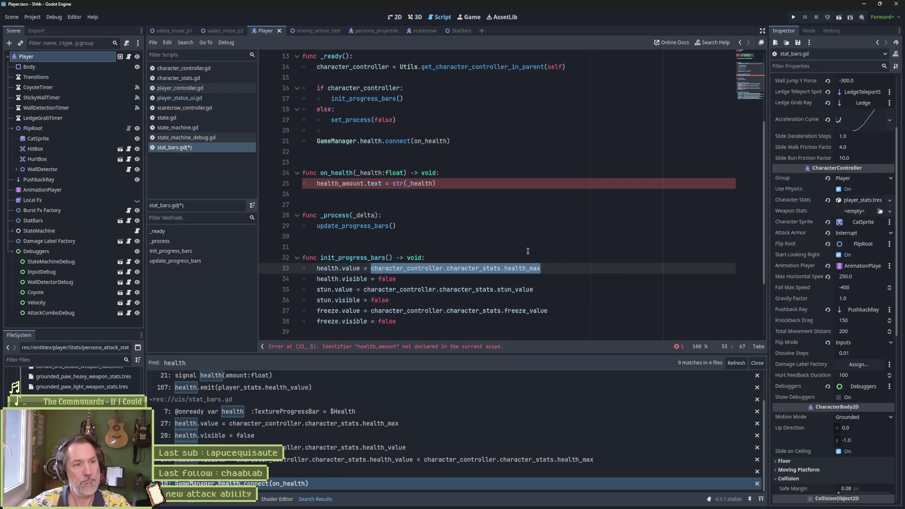
pyautogui.hotkey('ctrl', 'c')
pyautogui.click(461, 183)
pyautogui.press('Return')
pyautogui.hotkey('ctrl', 'v')
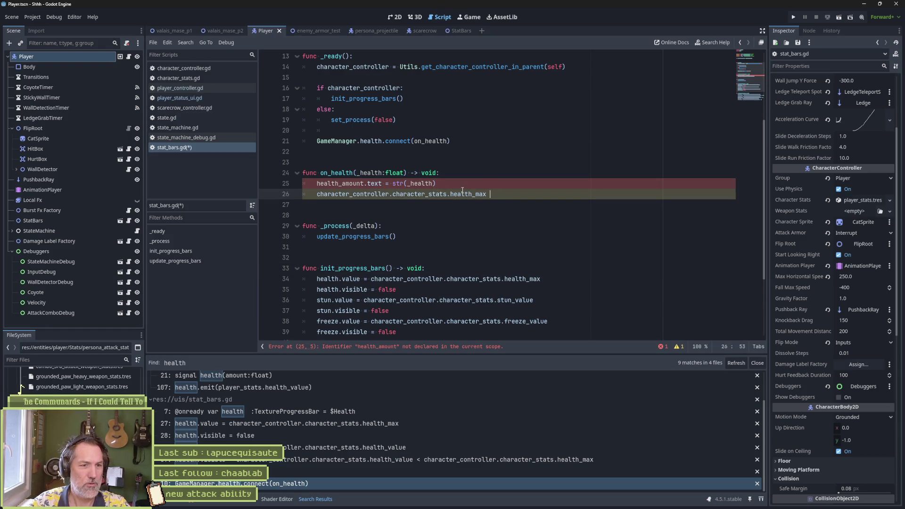
pyautogui.write('/')
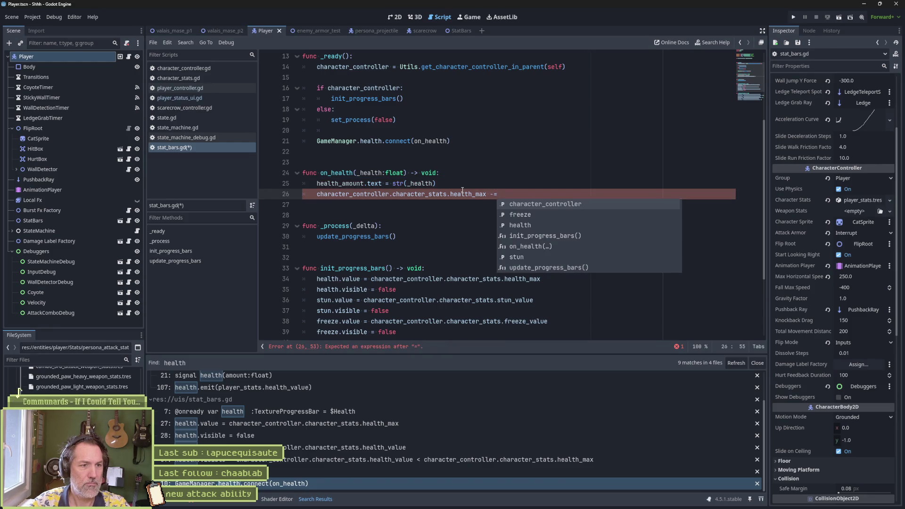
pyautogui.write(' _health')
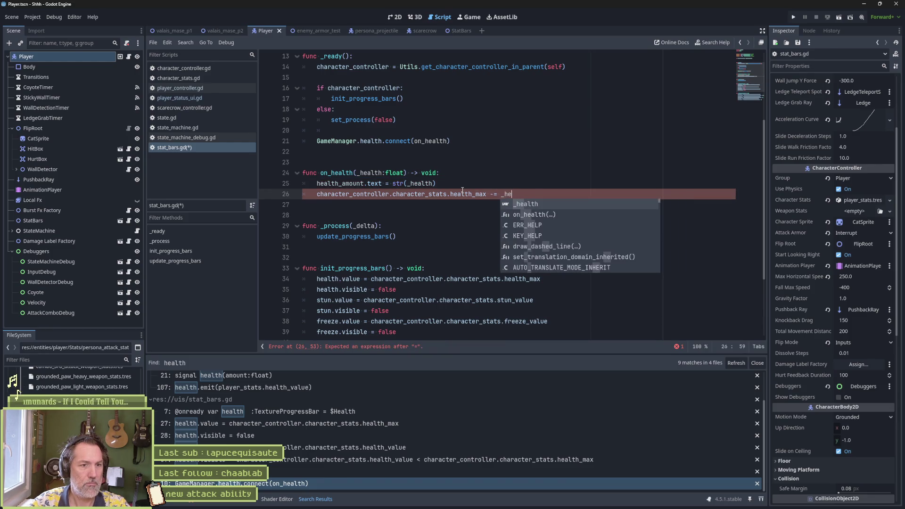
pyautogui.press('Up')
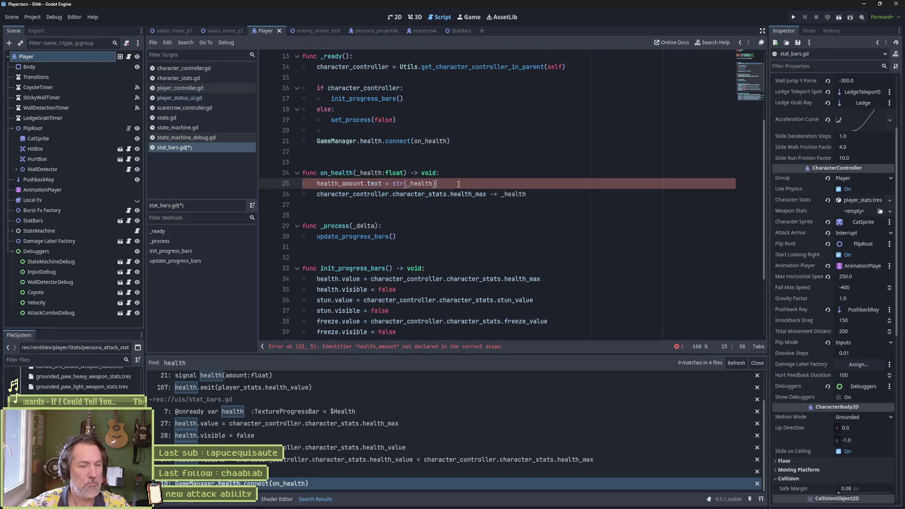
# - Delete the health_amount line, then test-run enemy_armor_test and attack the scarecrow
pyautogui.hotkey('ctrl', 'shift', 'k')
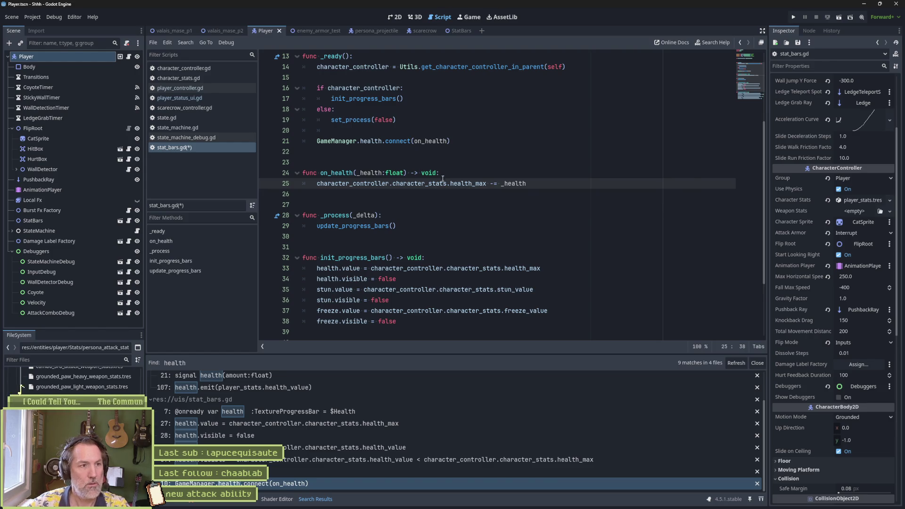
pyautogui.click(311, 31)
pyautogui.press('F6')
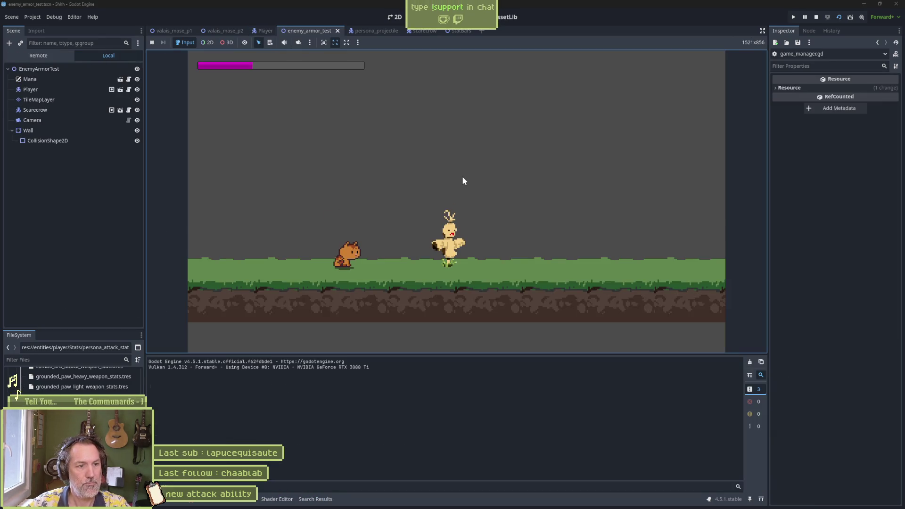
pyautogui.click(464, 178)
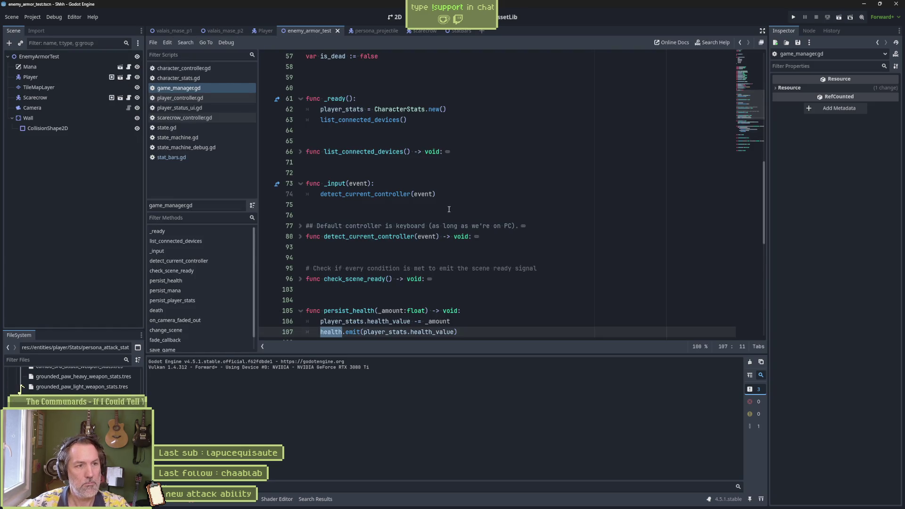
# - Review game_manager.gd's persist_health, visit the persona_projectile scene, and return to enemy_armor_test
pyautogui.scroll(-1, 447, 215)
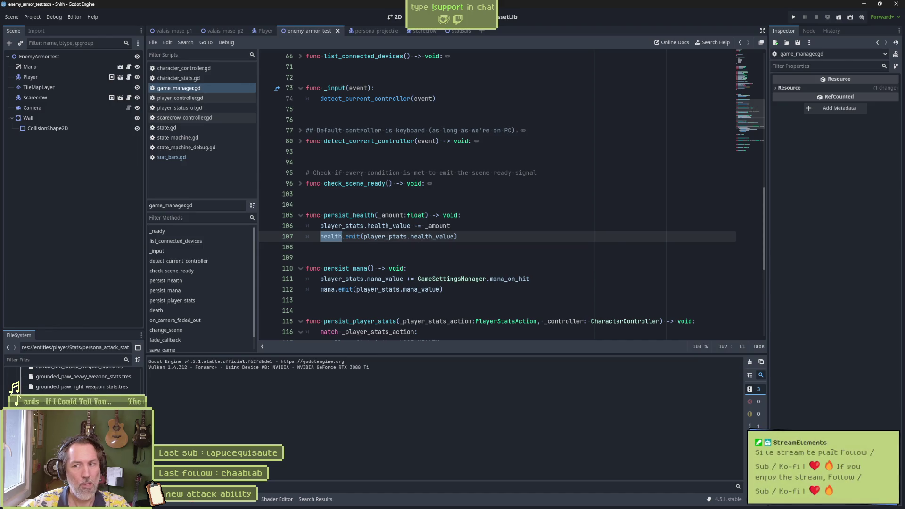
pyautogui.moveTo(391, 235)
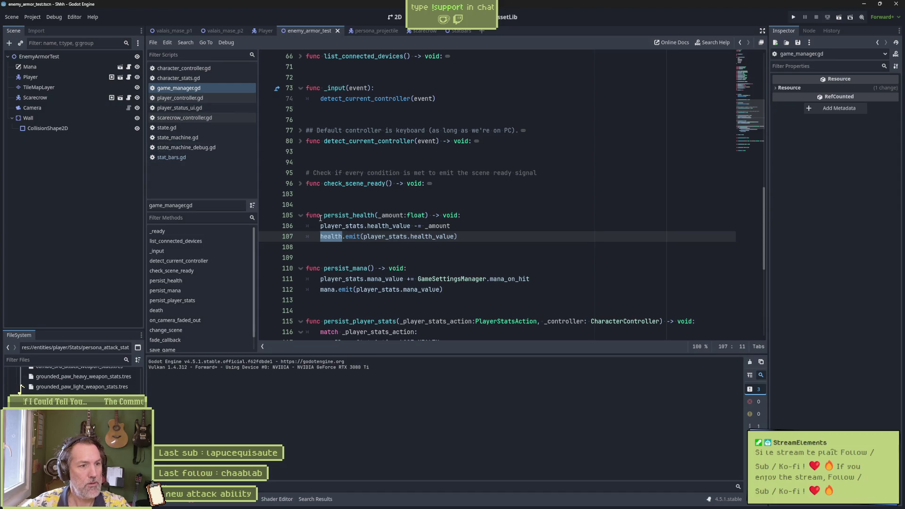
pyautogui.moveTo(428, 239)
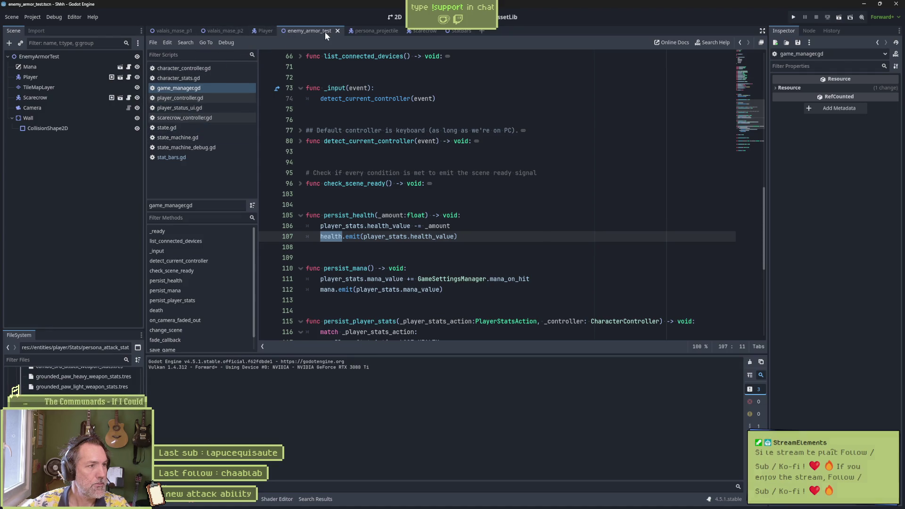
pyautogui.click(372, 30)
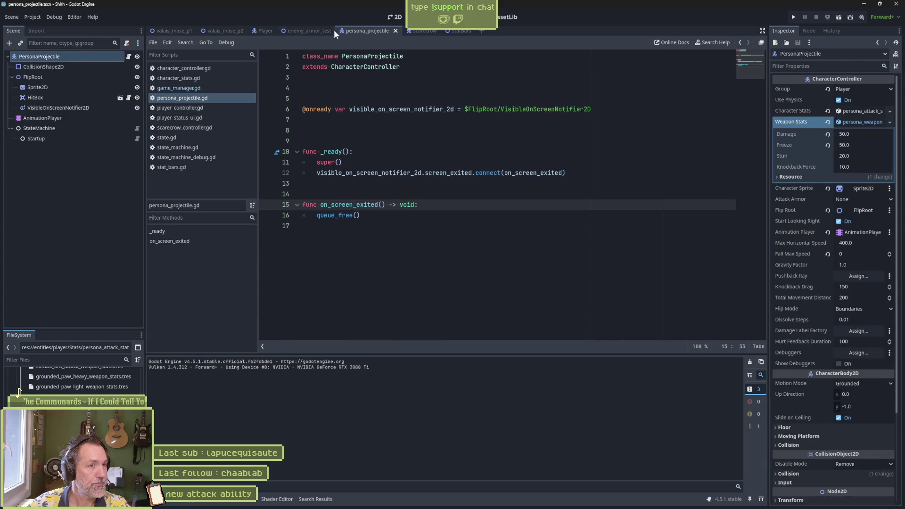
pyautogui.click(310, 30)
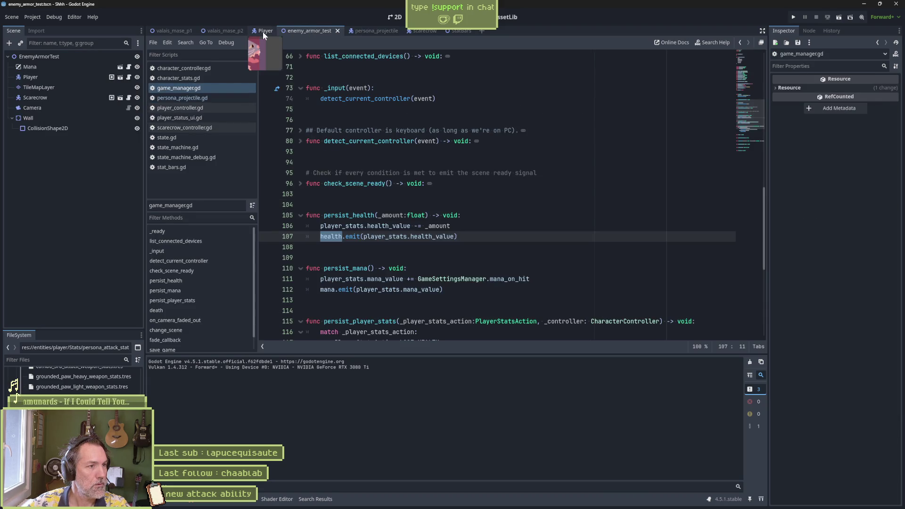
# - Turn line 25's subtraction into a plain assignment and test it against the scarecrow
pyautogui.click(190, 170)
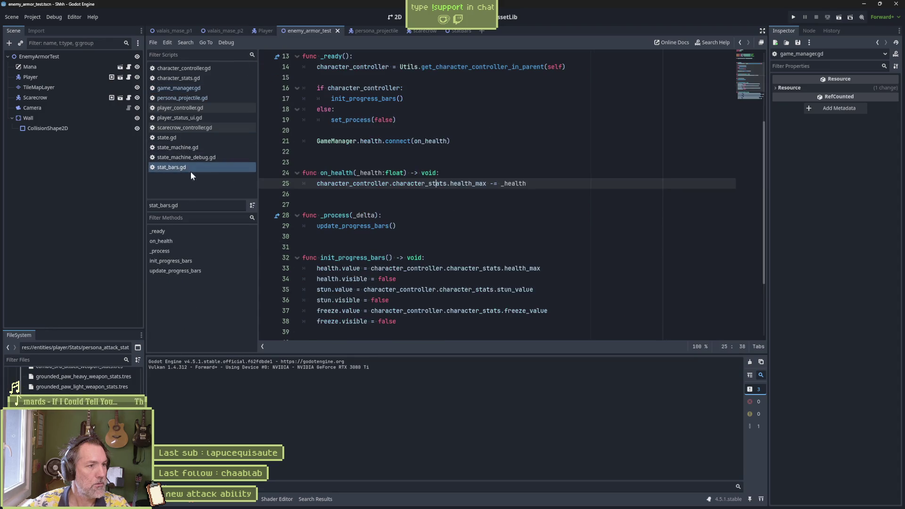
pyautogui.click(490, 183)
pyautogui.press('Delete')
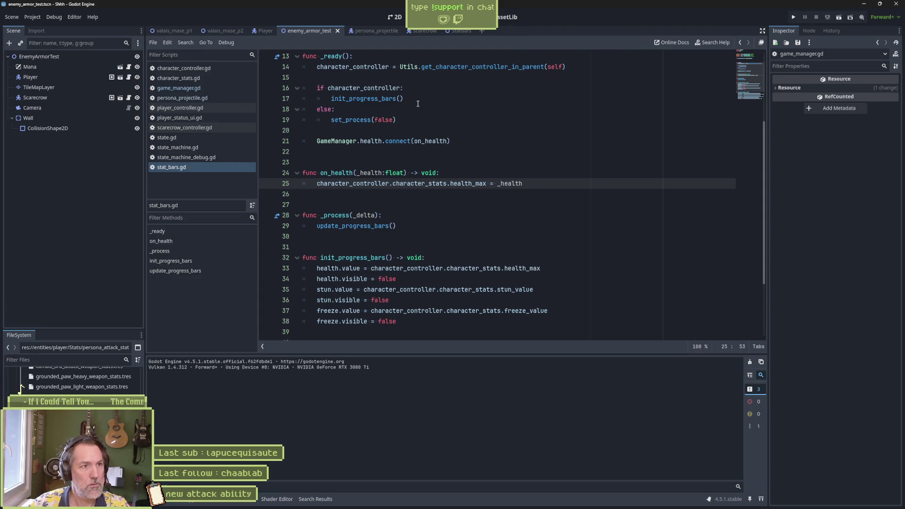
pyautogui.press('F6')
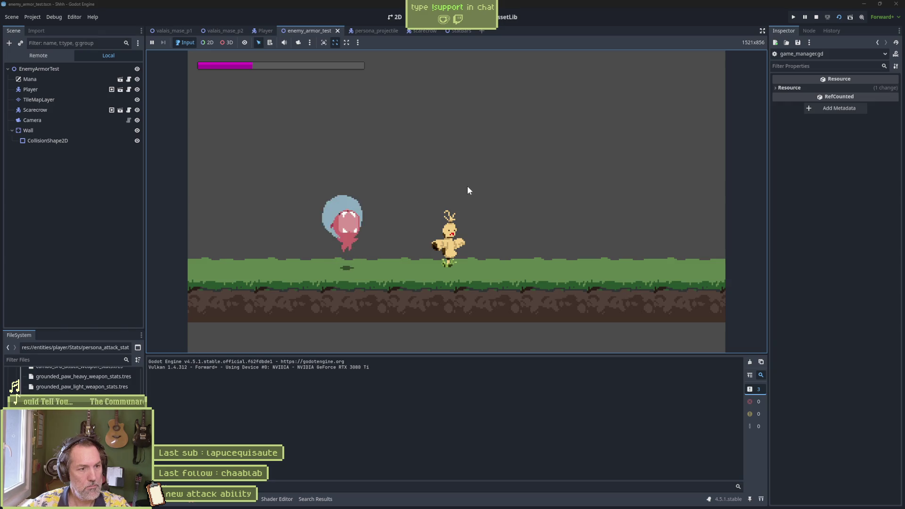
pyautogui.click(468, 190)
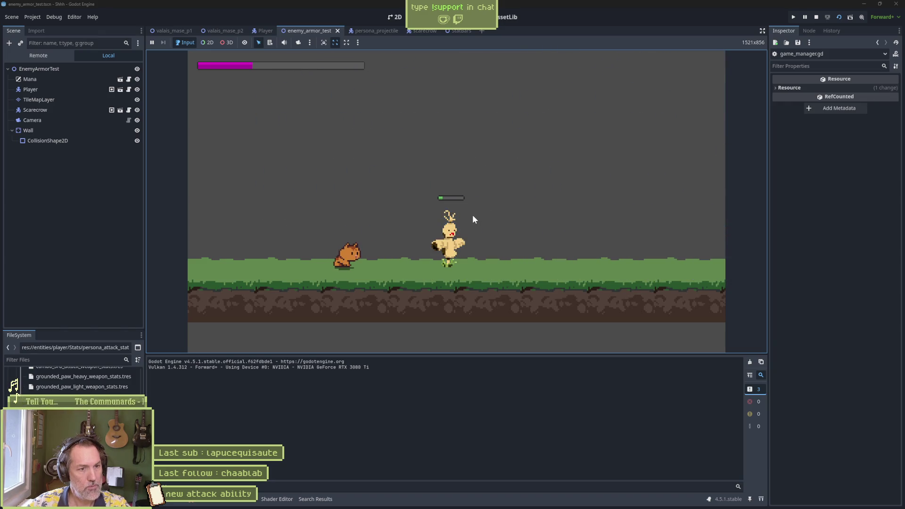
pyautogui.press('F8')
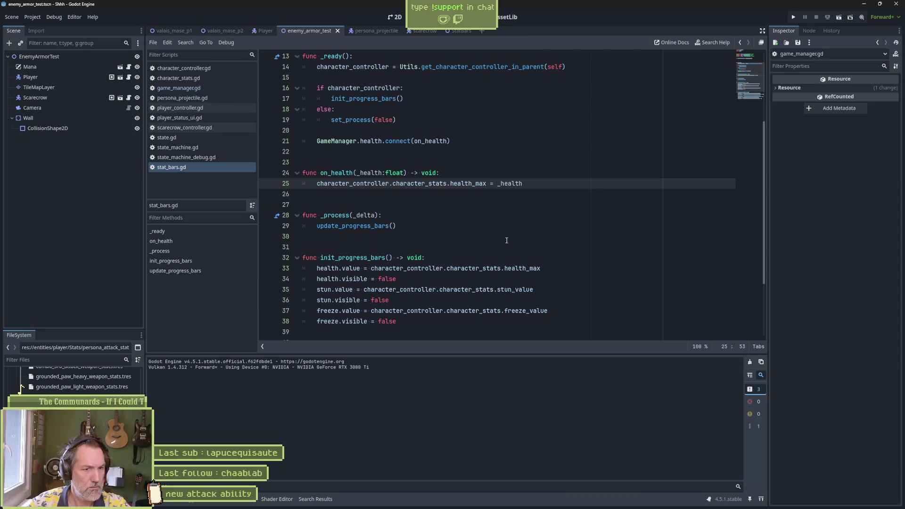
# - Copy the health.value update line into on_health, replacing line 25's assignment
pyautogui.moveTo(318, 269); pyautogui.dragTo(361, 270)
pyautogui.click(476, 184)
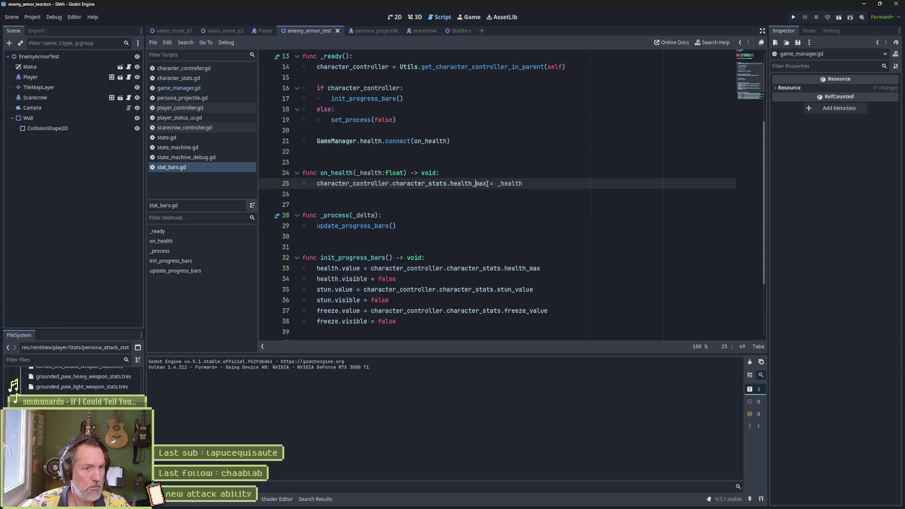
pyautogui.click(385, 183)
pyautogui.moveTo(316, 185); pyautogui.dragTo(487, 185)
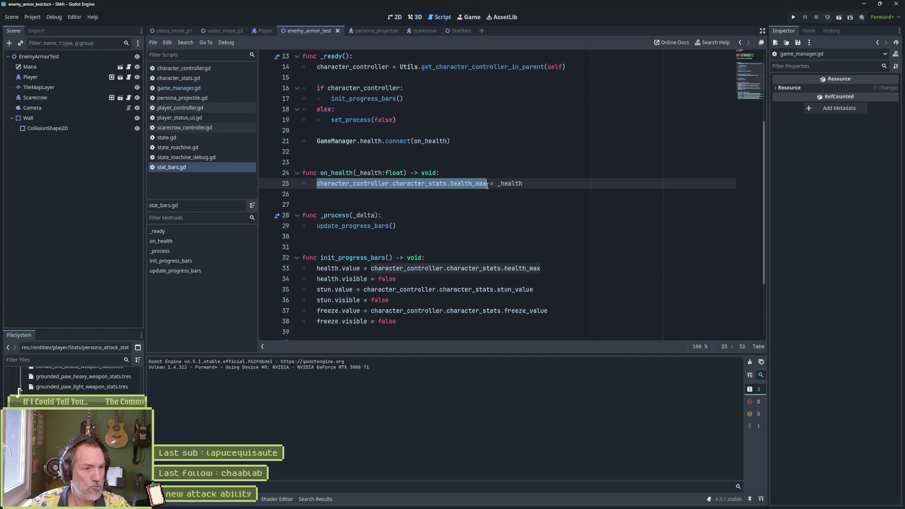
pyautogui.scroll(-3, 487, 185)
pyautogui.moveTo(555, 269); pyautogui.dragTo(555, 263)
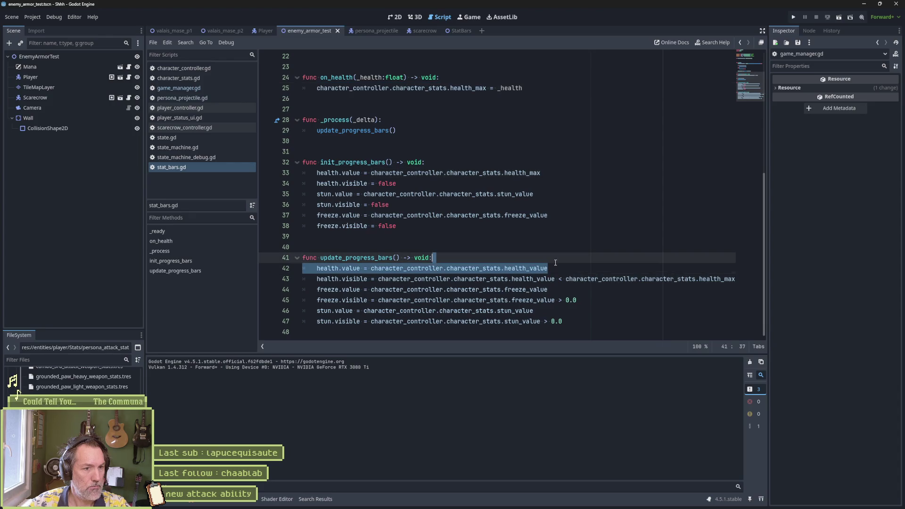
pyautogui.hotkey('ctrl', 'c')
pyautogui.moveTo(522, 88); pyautogui.dragTo(439, 77)
pyautogui.hotkey('ctrl', 'v')
# - Set the value to _health so on_health reads health.value = _health, and save stat_bars.gd
pyautogui.click(369, 78)
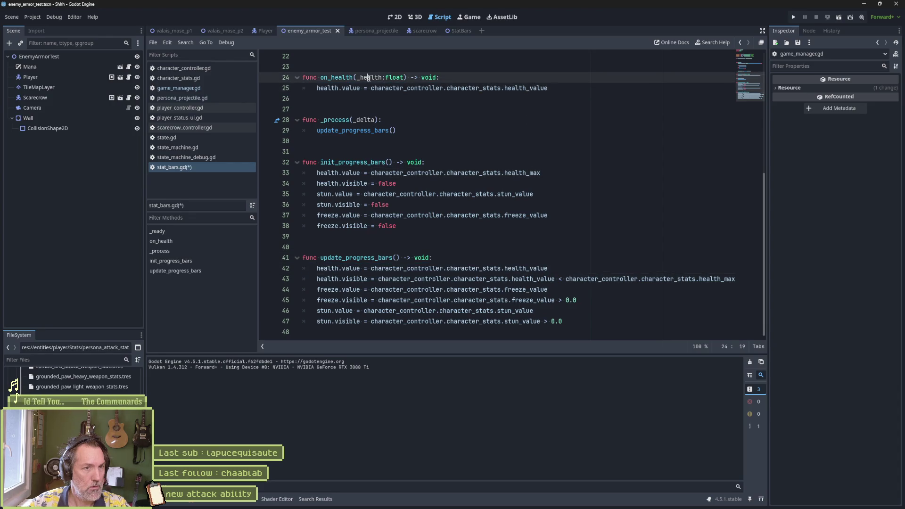
pyautogui.doubleClick(368, 77)
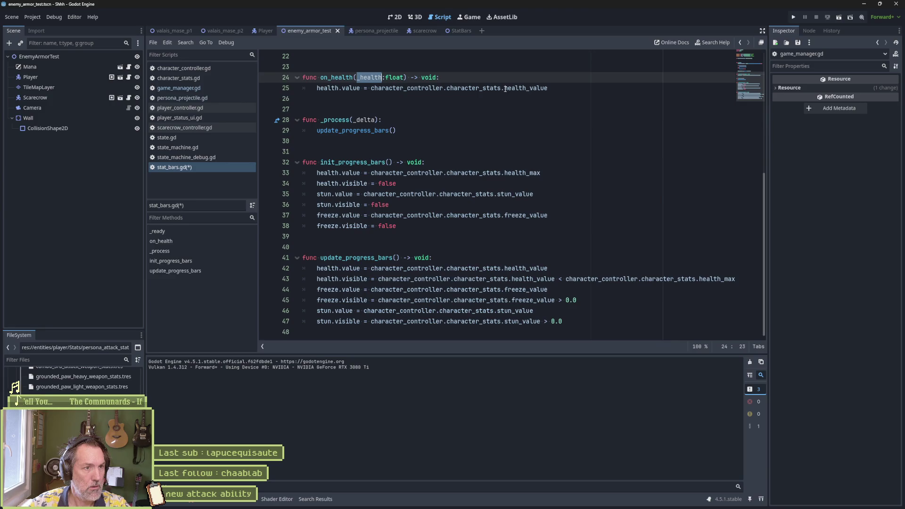
pyautogui.click(475, 80)
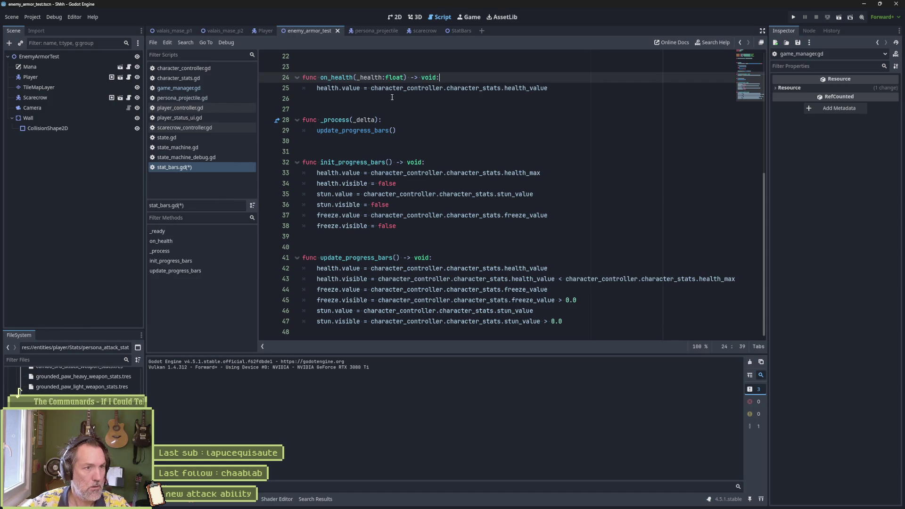
pyautogui.moveTo(371, 90); pyautogui.dragTo(548, 94)
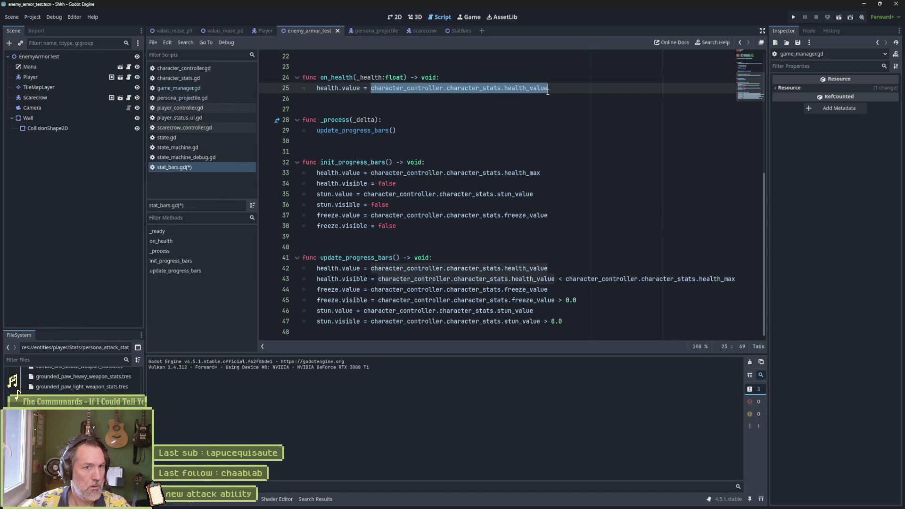
pyautogui.write('_health')
pyautogui.hotkey('ctrl', 's')
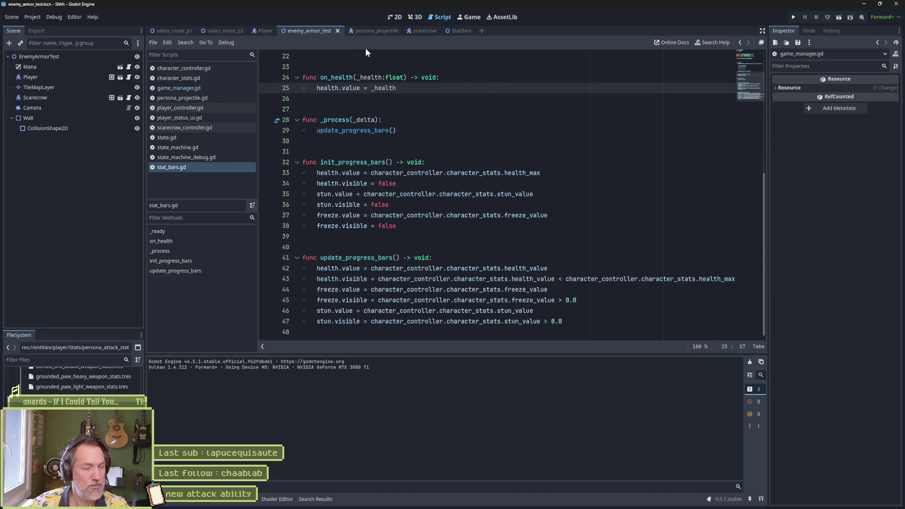
# - Test-run the scene, attack the scarecrow, restart, and stop the game
pyautogui.press('F6')
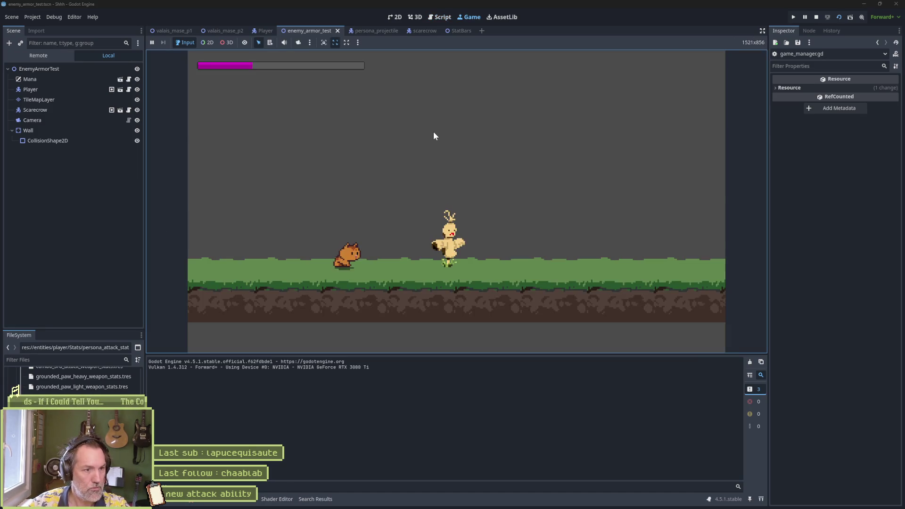
pyautogui.click(434, 131)
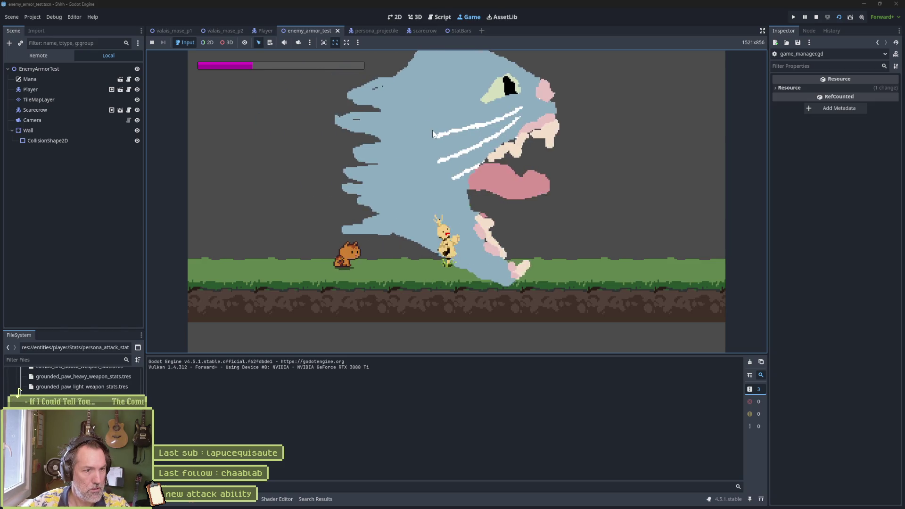
pyautogui.press('F6')
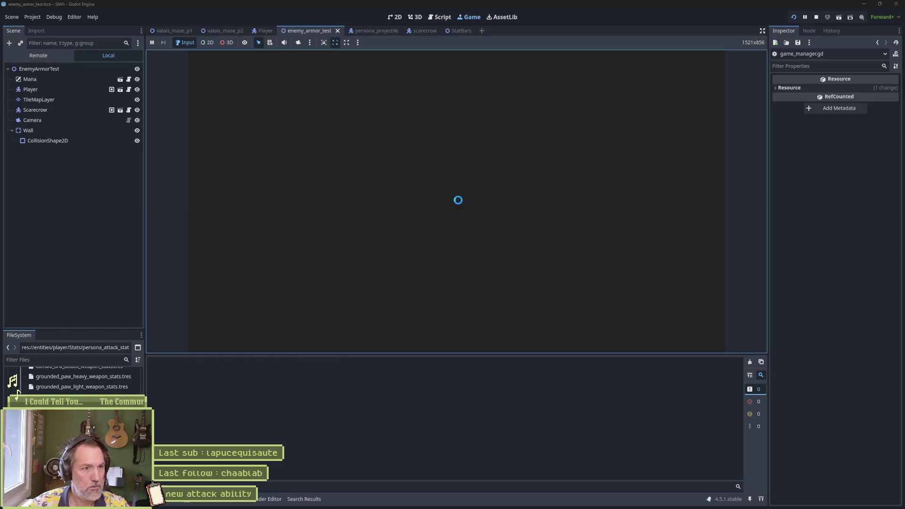
pyautogui.press('F8')
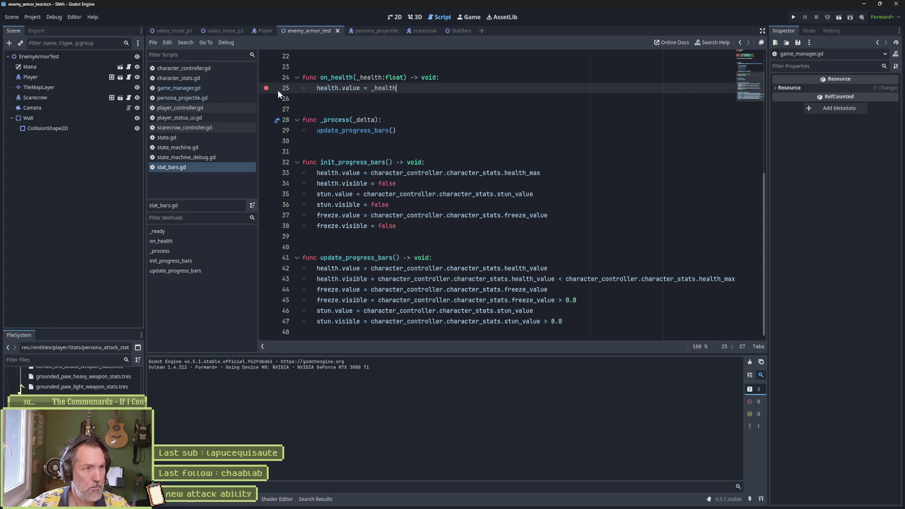
# - Run to the line 25 breakpoint, confirm _health is 50.0, and stop the debug session
pyautogui.press('F6')
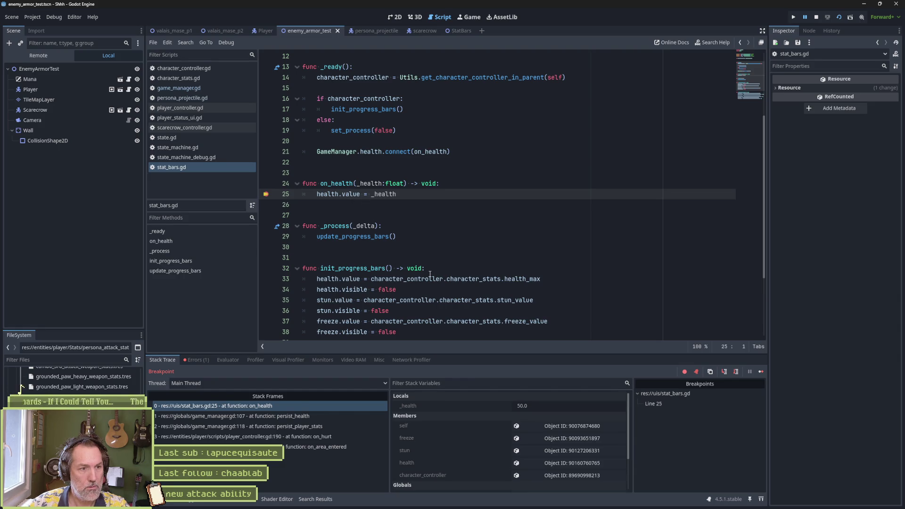
pyautogui.scroll(-2, 430, 274)
pyautogui.scroll(-1, 430, 273)
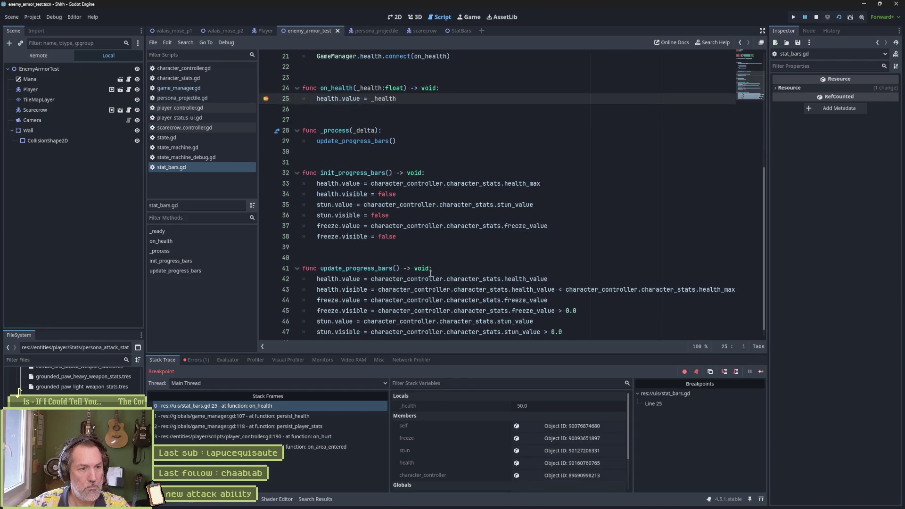
pyautogui.click(816, 17)
pyautogui.moveTo(371, 279); pyautogui.dragTo(547, 279)
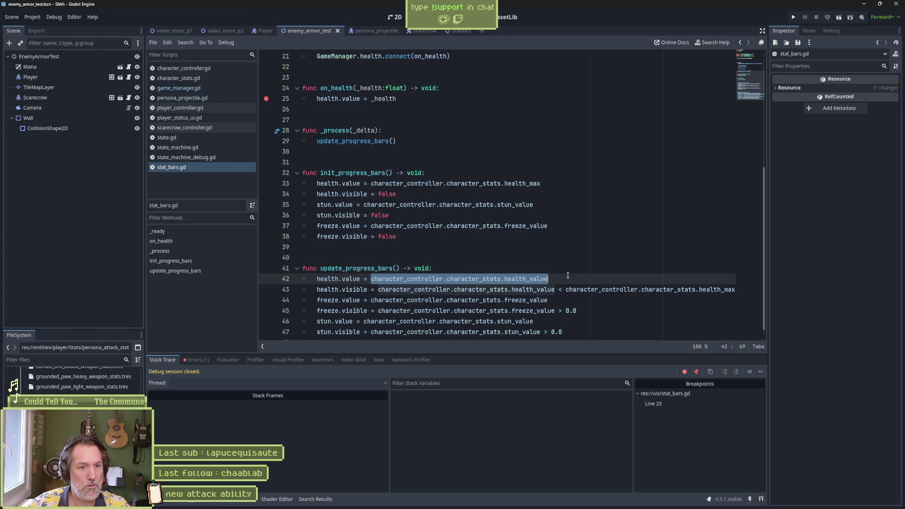
# - Replace the old health.value line with character_controller.character_stats.health_value = _health
pyautogui.click(444, 97)
pyautogui.press('Return')
pyautogui.hotkey('ctrl', 'v')
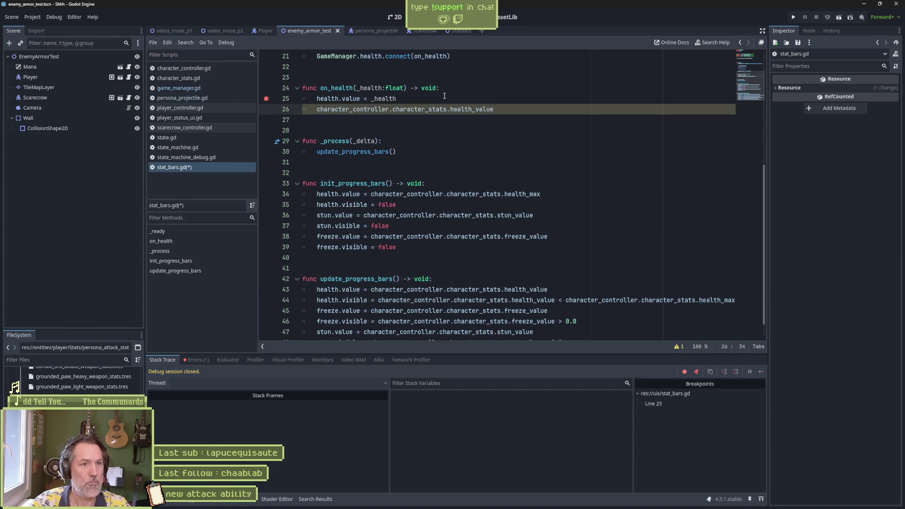
pyautogui.write('= _health')
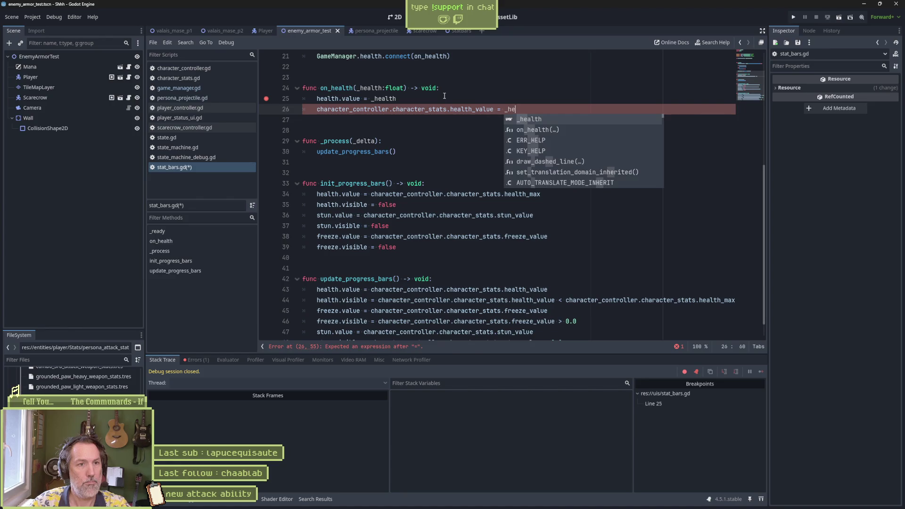
pyautogui.click(444, 95)
pyautogui.hotkey('ctrl', 'shift', 'k')
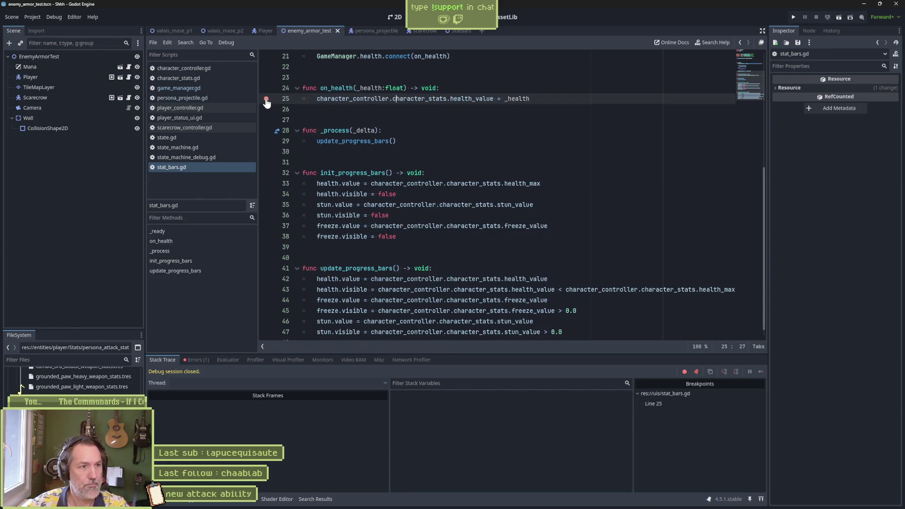
# - Remove the line 25 breakpoint, test-run with two cat-face attacks, then stop the game
pyautogui.click(266, 98)
pyautogui.press('F6')
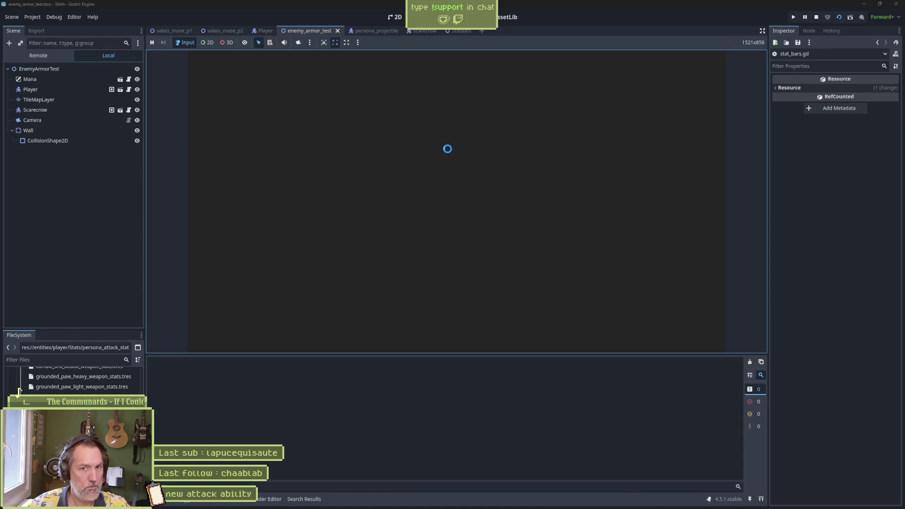
pyautogui.press('j')
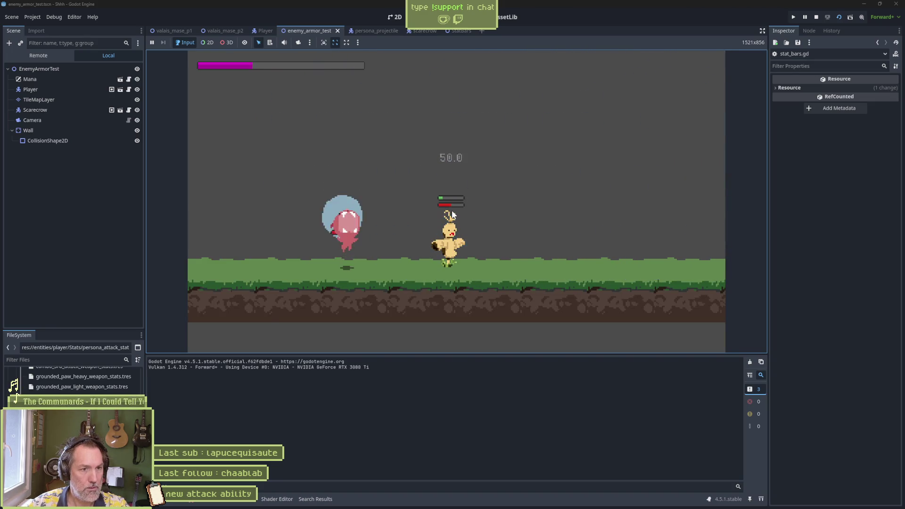
pyautogui.press('j')
pyautogui.press('F8')
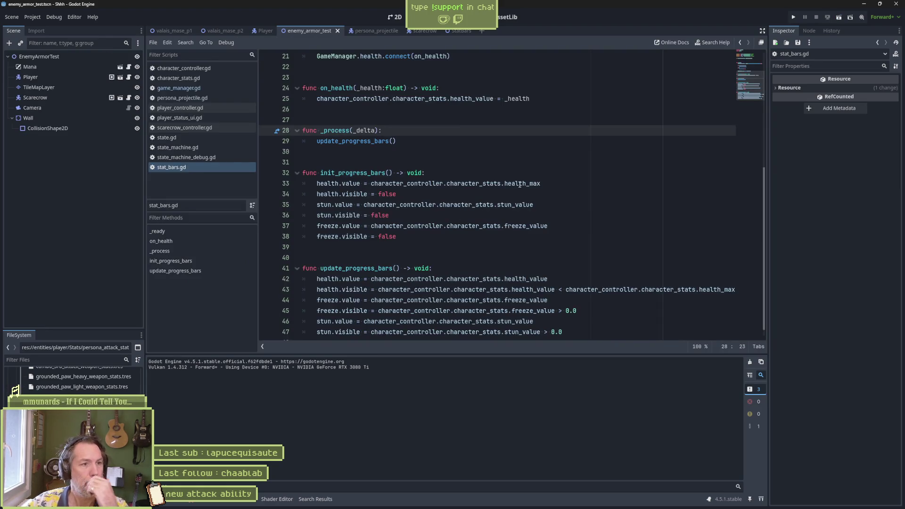
pyautogui.scroll(2, 515, 169)
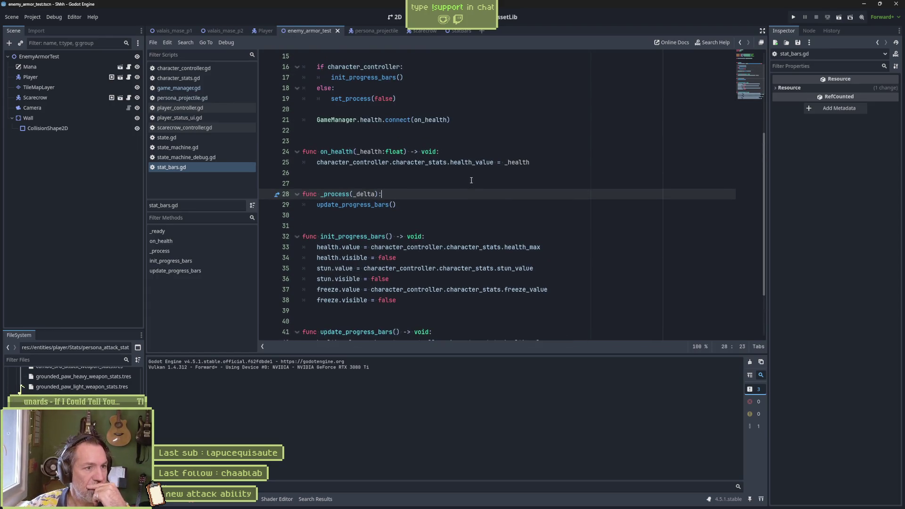
pyautogui.scroll(3, 476, 218)
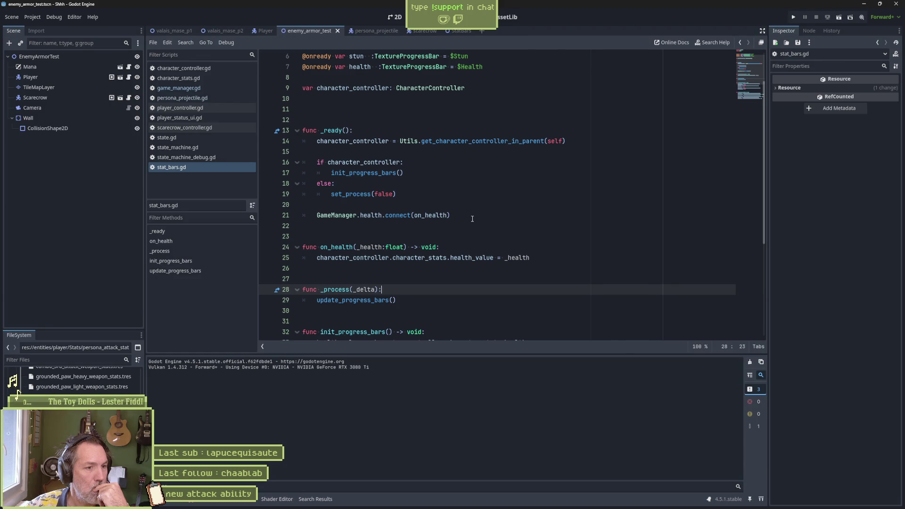
pyautogui.scroll(-3, 472, 219)
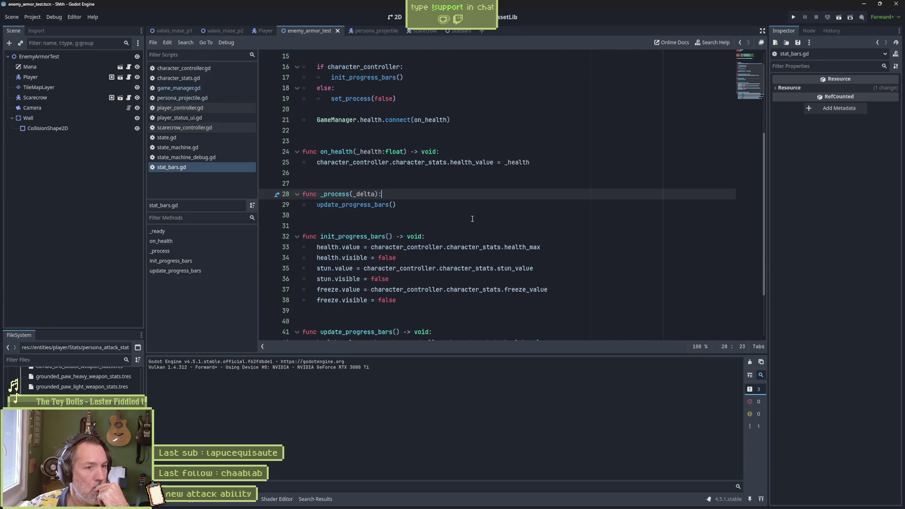
pyautogui.scroll(-1, 472, 219)
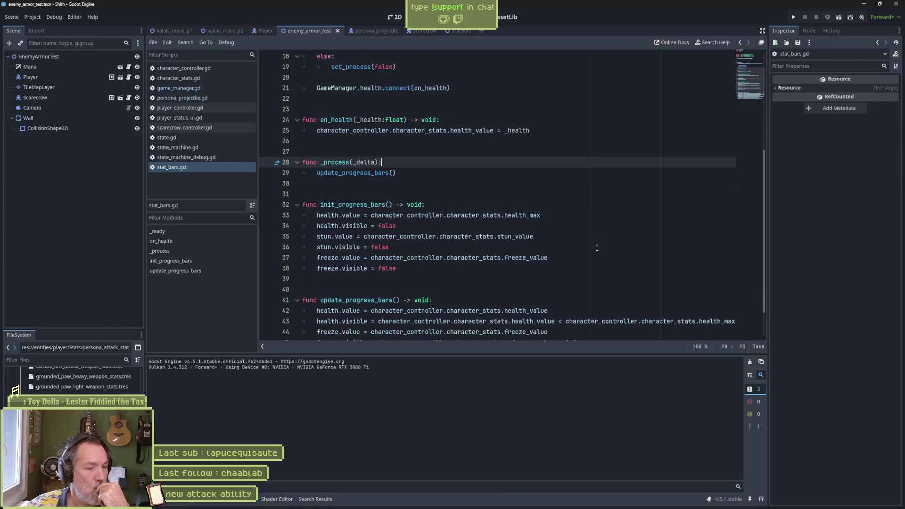
# - Review stat_bars.gd's update_progress_bars body, _process and the line 21 connect call in _ready
pyautogui.scroll(-2, 598, 250)
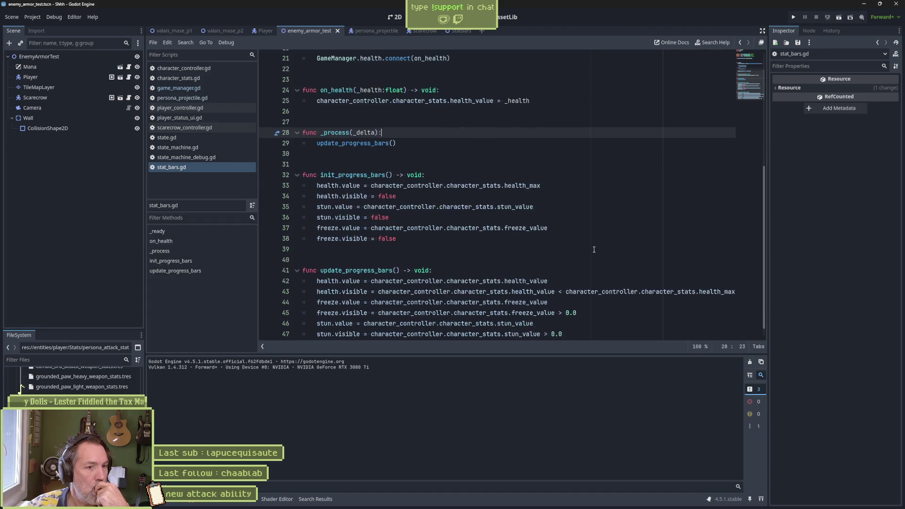
pyautogui.moveTo(550, 268); pyautogui.dragTo(549, 276)
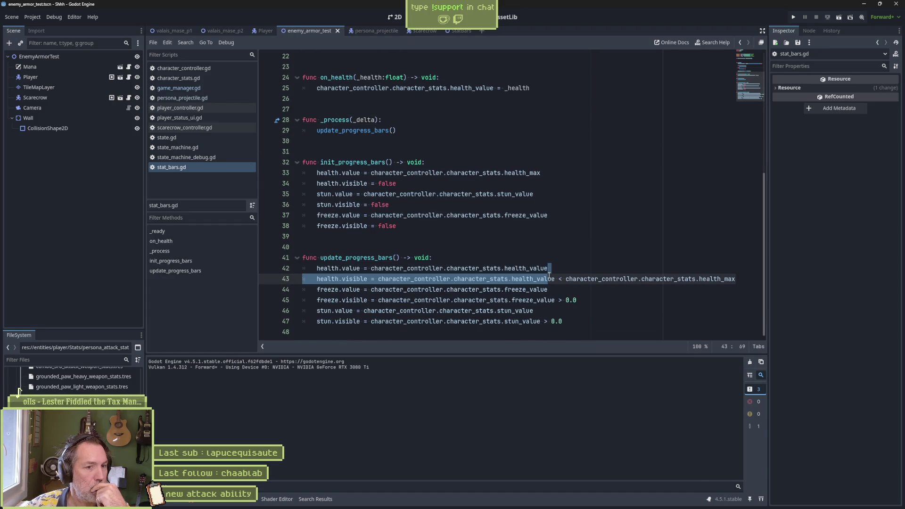
pyautogui.click(551, 268)
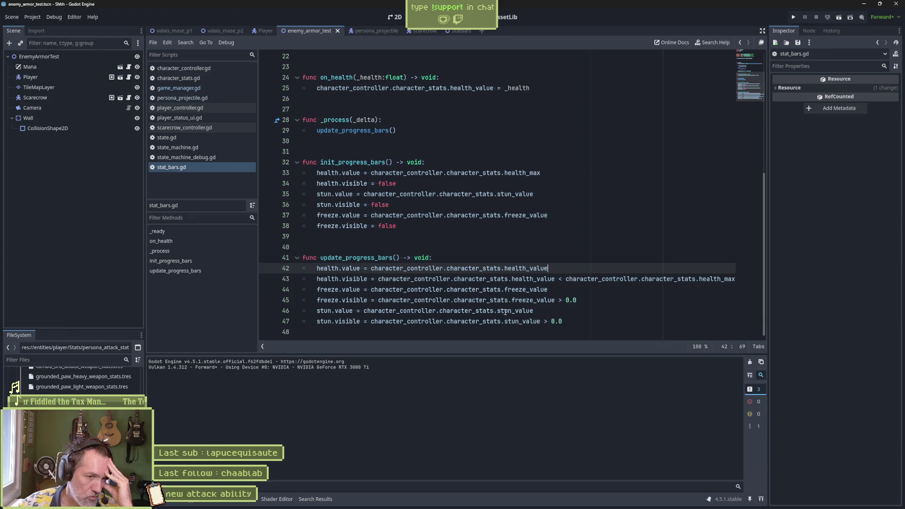
pyautogui.moveTo(491, 322)
pyautogui.mouseDown()
pyautogui.moveTo(434, 268)
pyautogui.moveTo(490, 300)
pyautogui.moveTo(495, 279)
pyautogui.moveTo(479, 261)
pyautogui.moveTo(434, 258)
pyautogui.mouseUp()
pyautogui.doubleClick(342, 121)
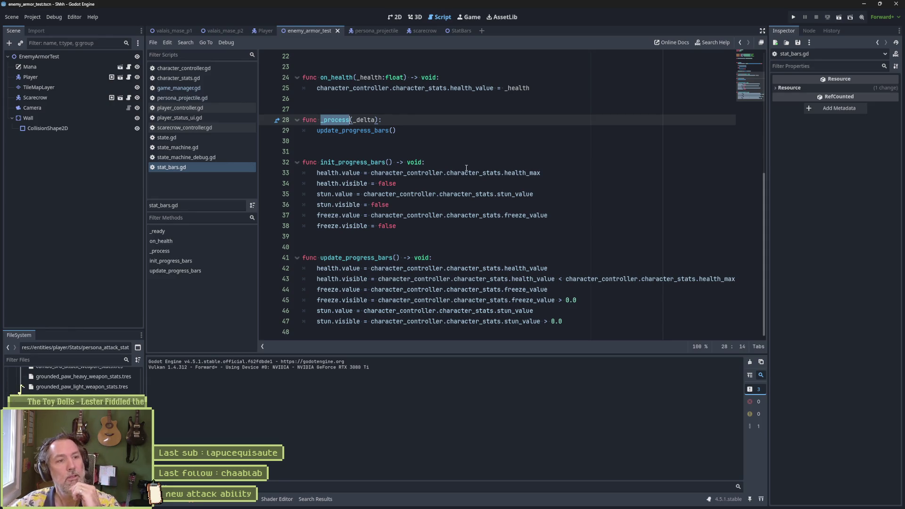
pyautogui.click(414, 124)
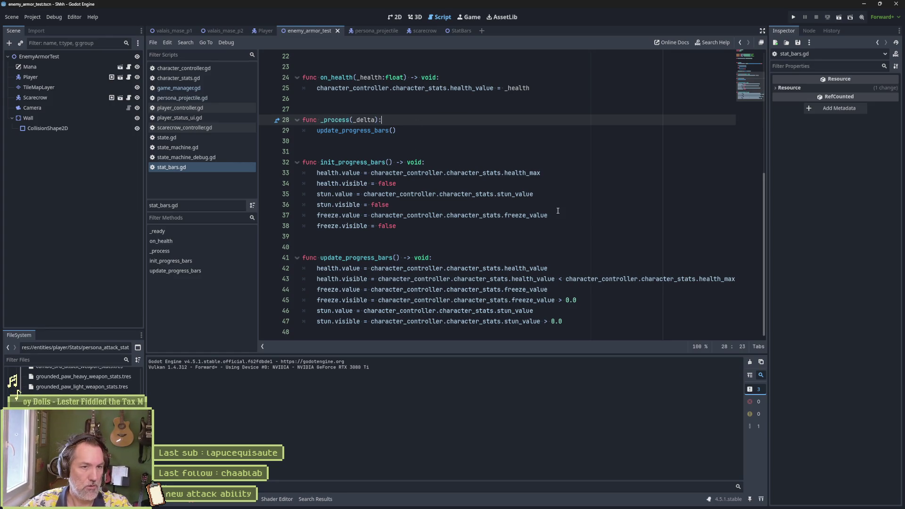
pyautogui.scroll(5, 557, 210)
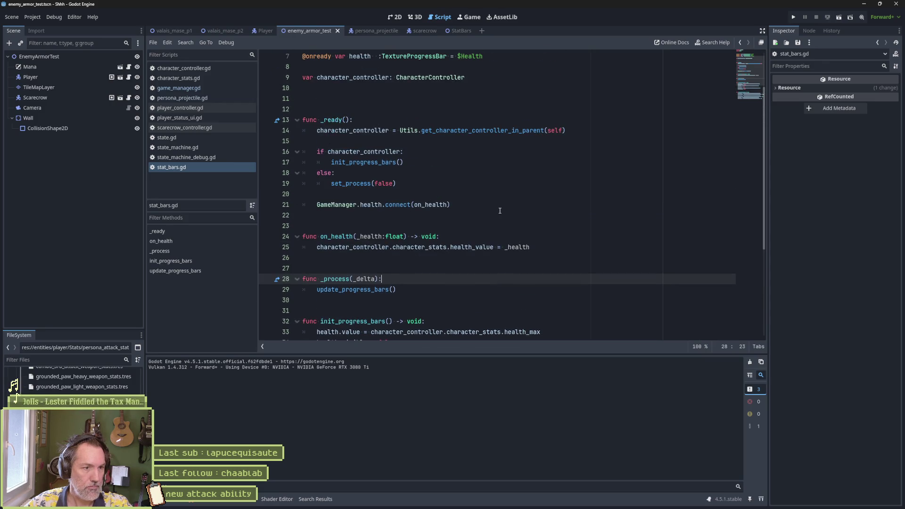
pyautogui.doubleClick(398, 205)
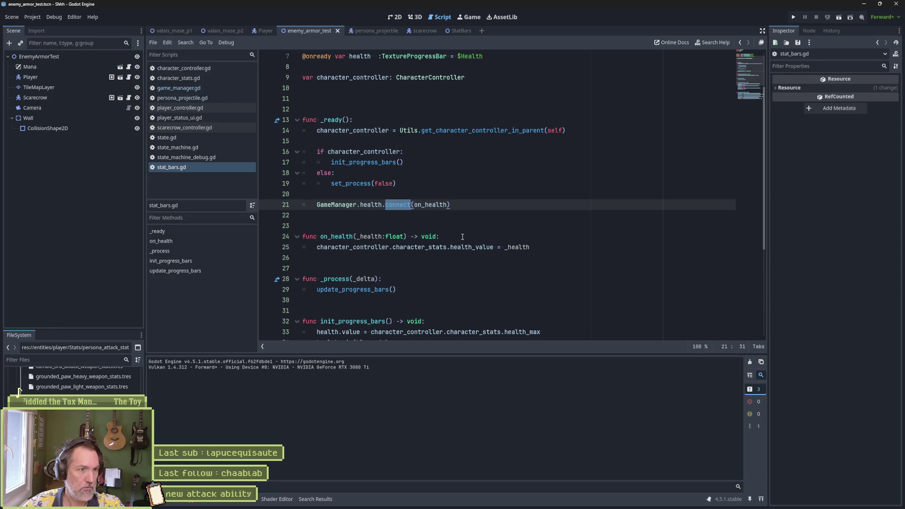
pyautogui.scroll(2, 457, 233)
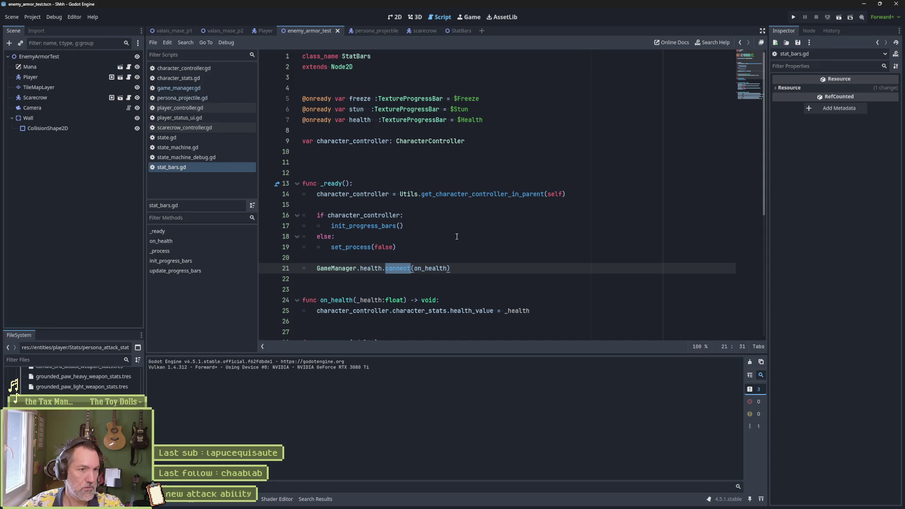
pyautogui.click(480, 262)
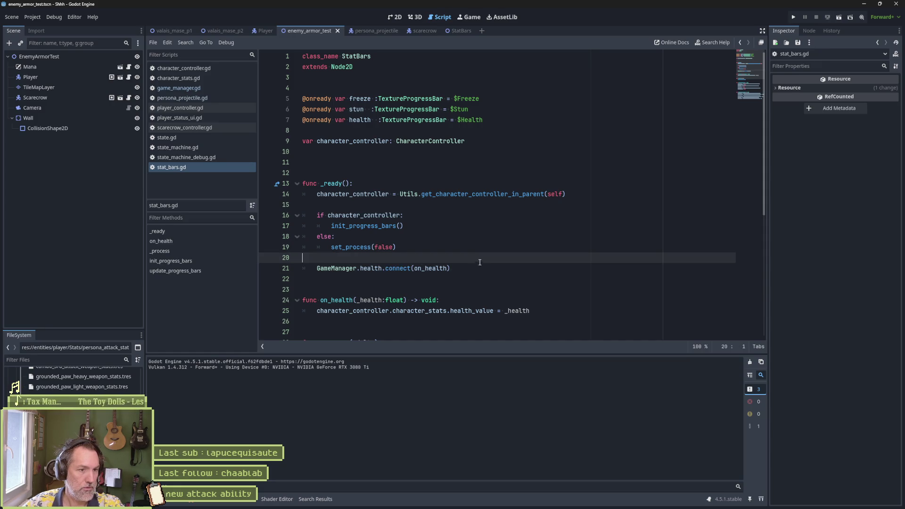
pyautogui.scroll(-3, 484, 260)
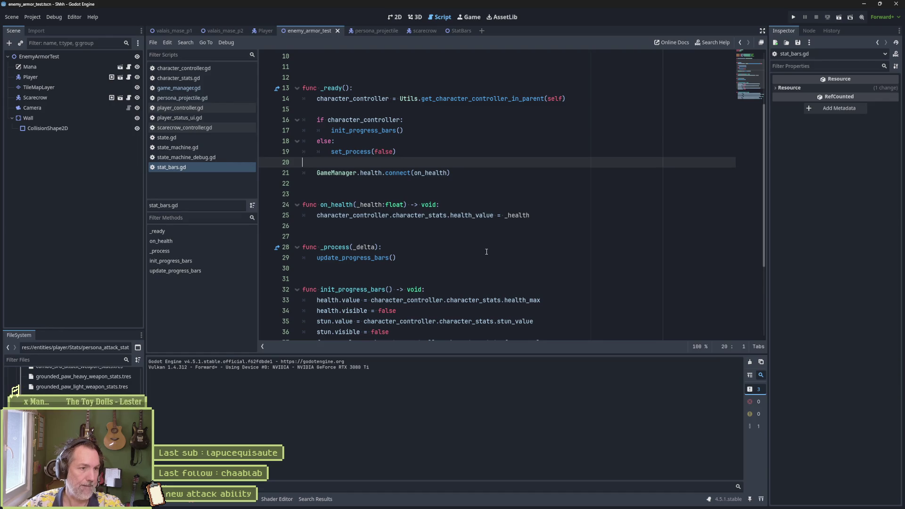
# - Move the on_health function to the end of stat_bars.gd, fold all functions, and save
pyautogui.moveTo(547, 216); pyautogui.dragTo(554, 177)
pyautogui.hotkey('ctrl', 'x')
pyautogui.hotkey('ctrl', 'End')
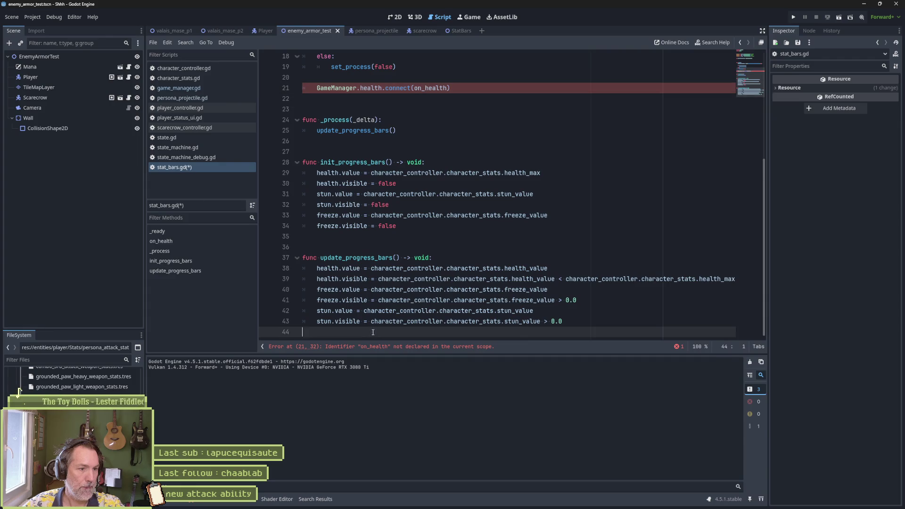
pyautogui.hotkey('ctrl', 'v')
pyautogui.click(420, 299)
pyautogui.hotkey('ctrl', 'alt', 'f')
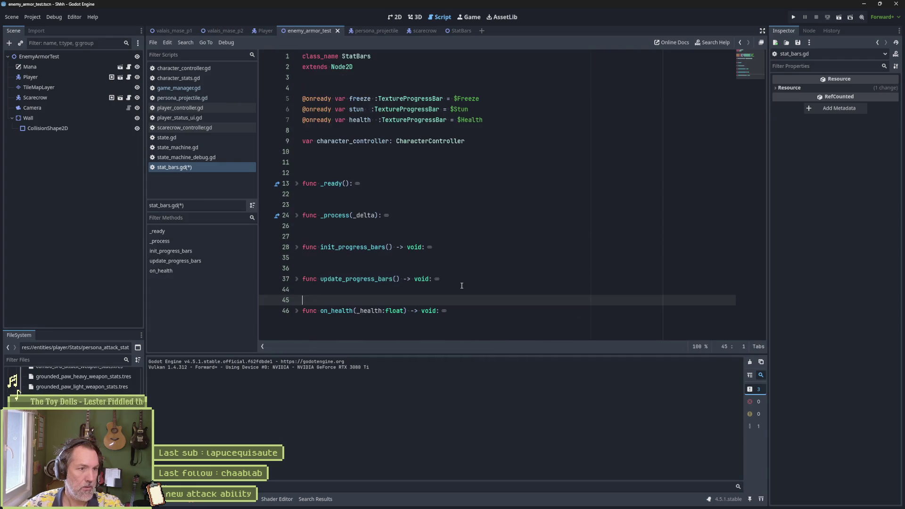
pyautogui.hotkey('ctrl', 's')
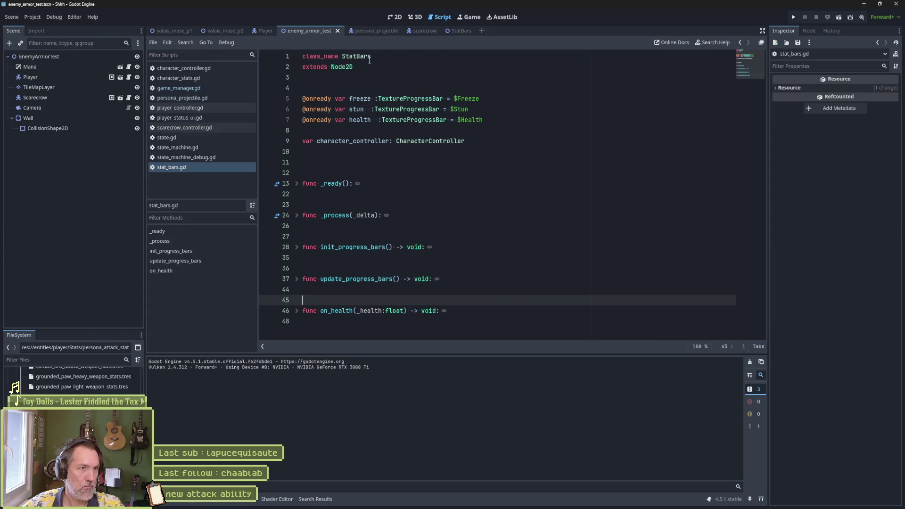
# - Test-run the scene, hitting the scarecrow twice plus the giant cat-head special, then stop
pyautogui.press('F6')
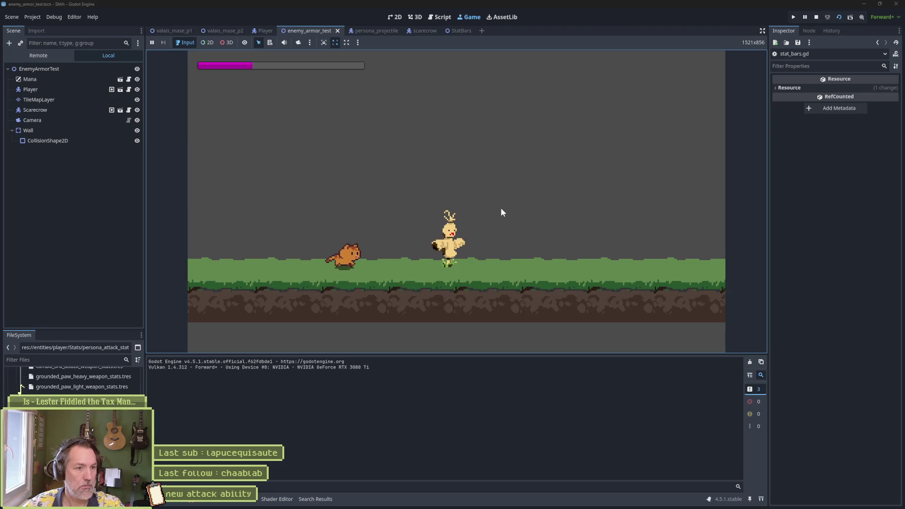
pyautogui.press('d')
pyautogui.click(501, 212)
pyautogui.click(501, 212)
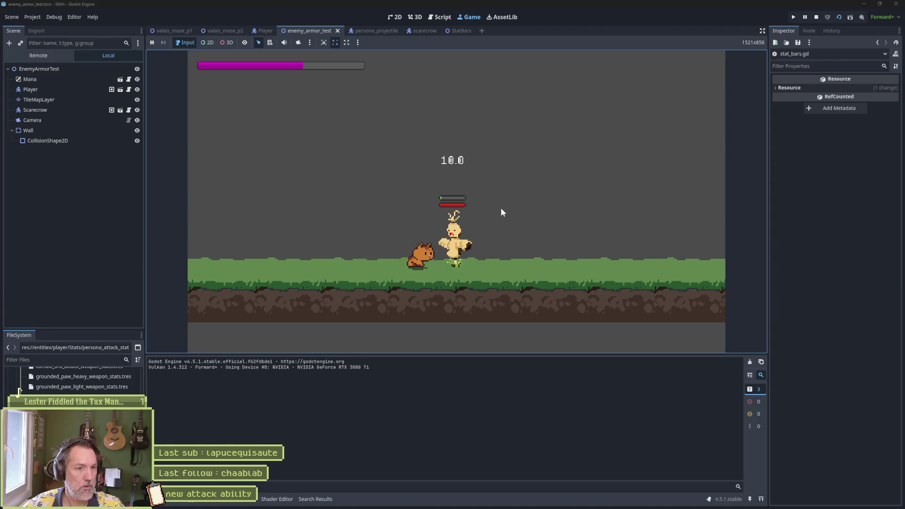
pyautogui.press('a')
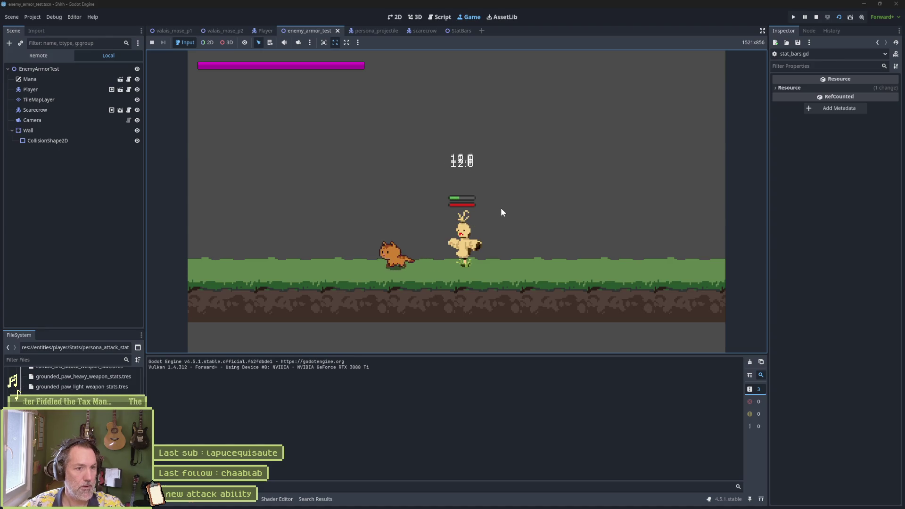
pyautogui.rightClick(501, 209)
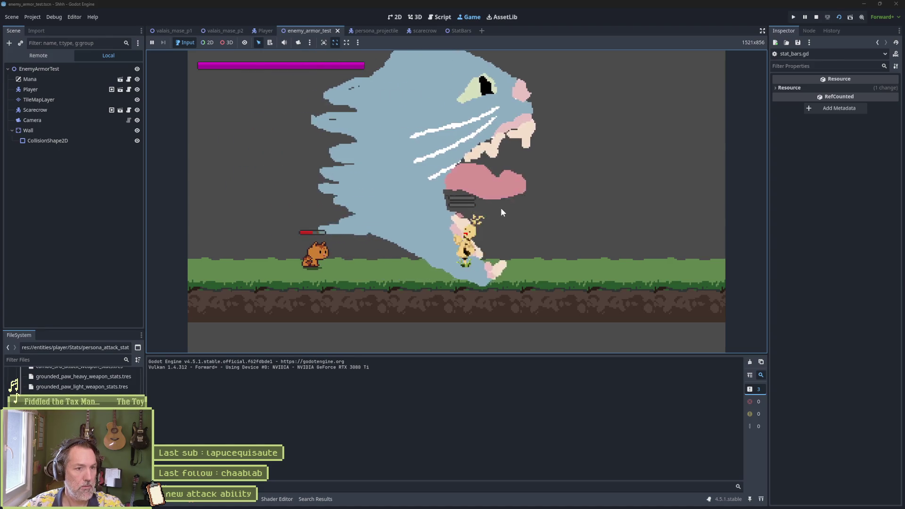
pyautogui.press('F8')
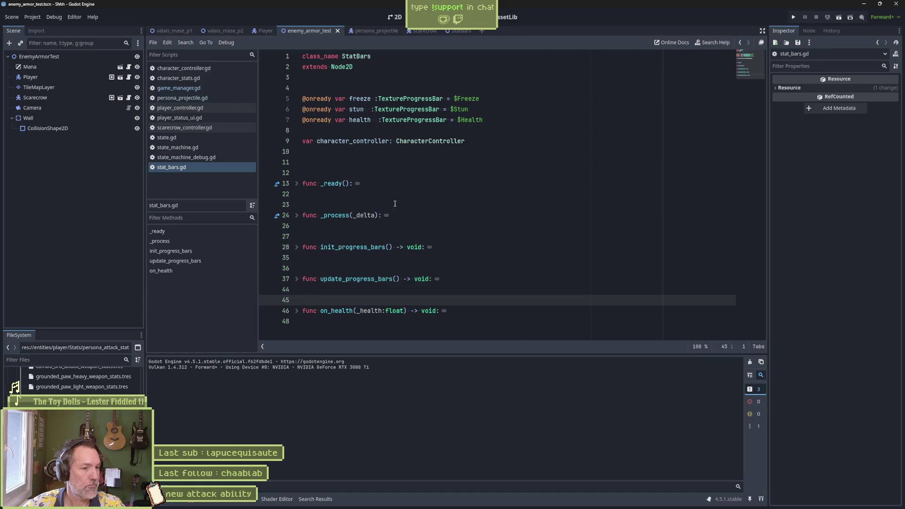
# - Start a print_debug(self, line at the top of on_health and copy the health_value expression
pyautogui.click(297, 311)
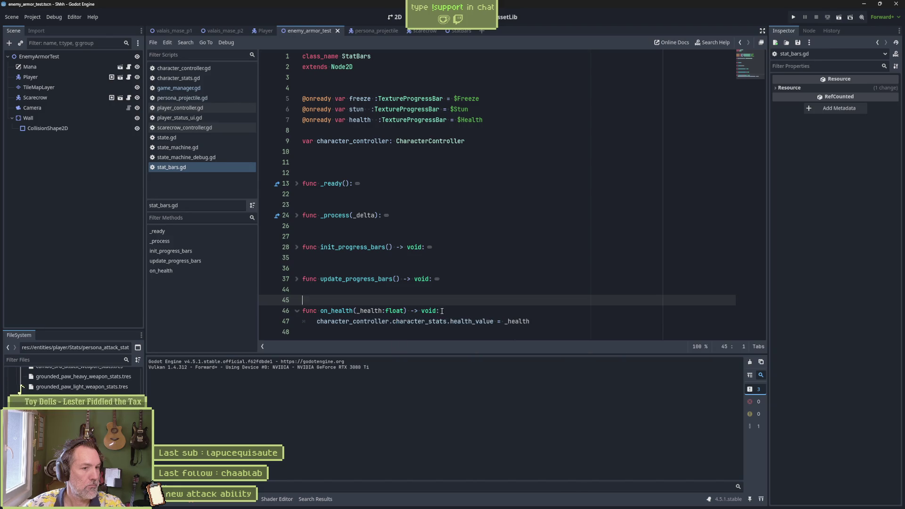
pyautogui.click(464, 309)
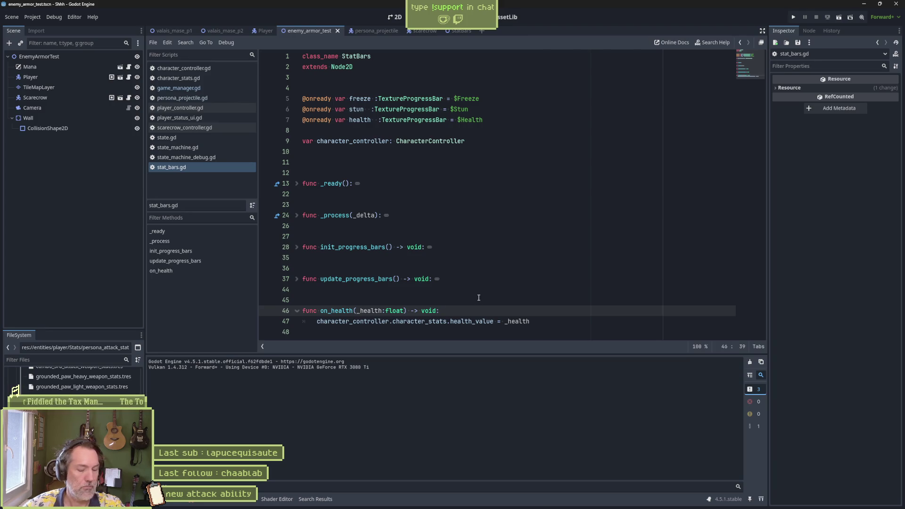
pyautogui.press('Return')
pyautogui.write('print_debug(')
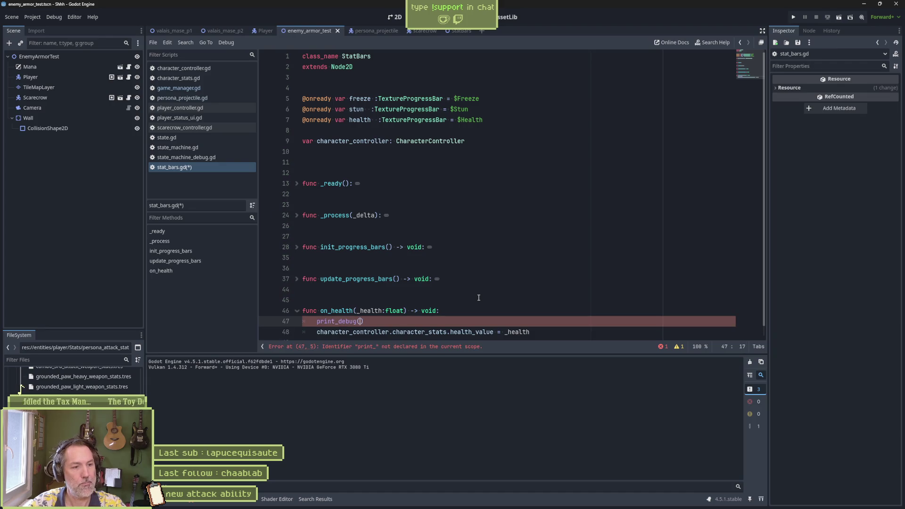
pyautogui.write('self,')
pyautogui.press('Up')
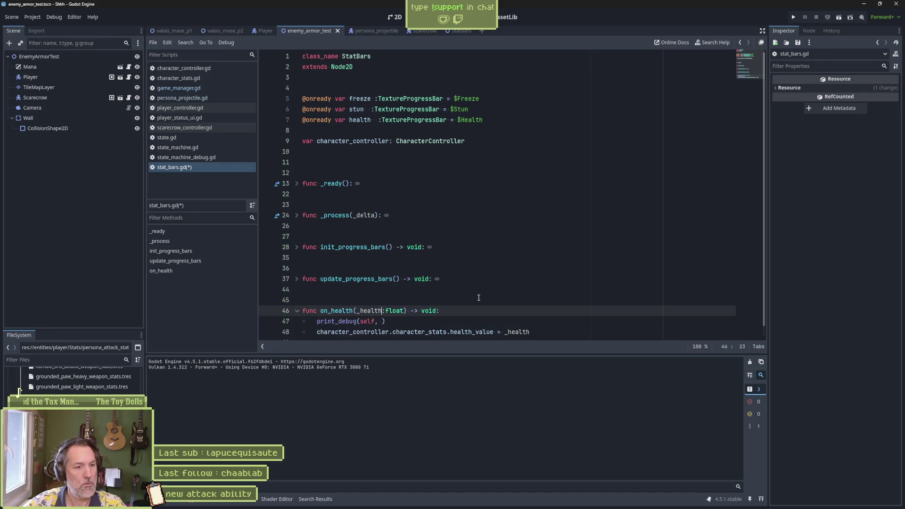
pyautogui.hotkey('ctrl', 'shift', 'Left')
pyautogui.press('Down')
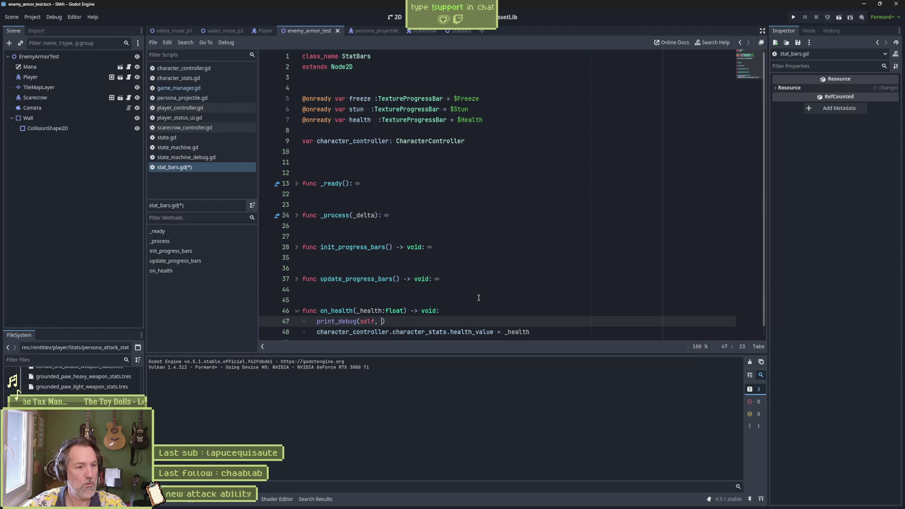
pyautogui.press('Down')
pyautogui.press('Right')
pyautogui.press('Right')
pyautogui.press('Right')
pyautogui.hotkey('ctrl', 'shift', 'Right')
pyautogui.hotkey('ctrl', 'shift', 'Right')
pyautogui.hotkey('ctrl', 'shift', 'Right')
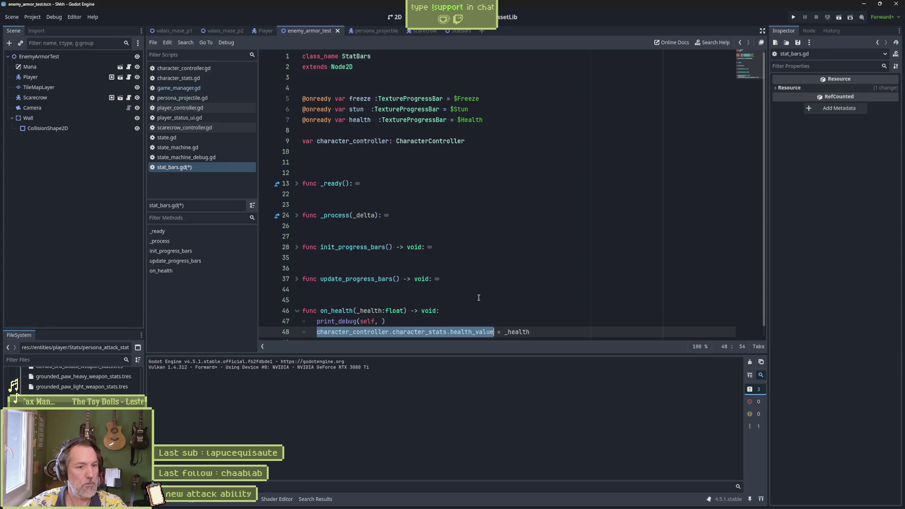
pyautogui.hotkey('ctrl', 'c')
# - Finish print_debug with labelled health_value and _health arguments, save, and run the scene
pyautogui.press('Up')
pyautogui.press('Left')
pyautogui.write('"')
pyautogui.hotkey('ctrl', 'v')
pyautogui.write(':')
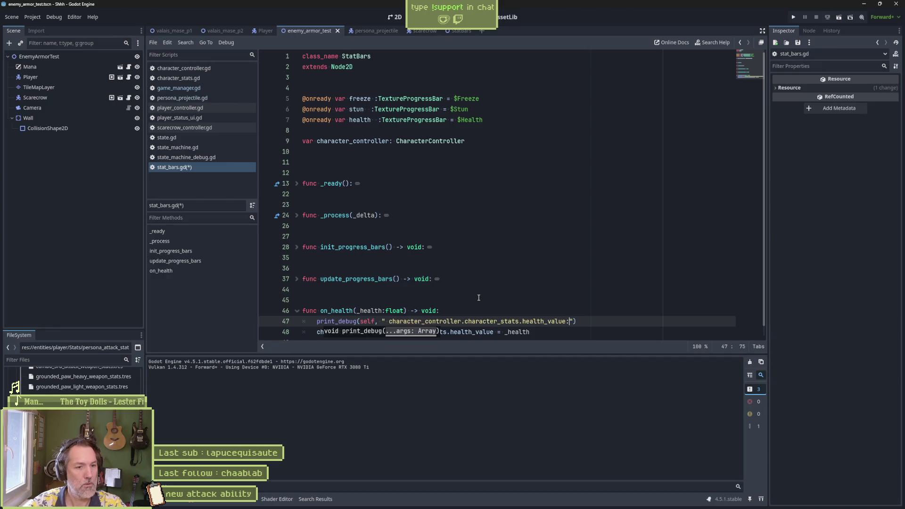
pyautogui.hotkey('ctrl', 'v')
pyautogui.write(', " "')
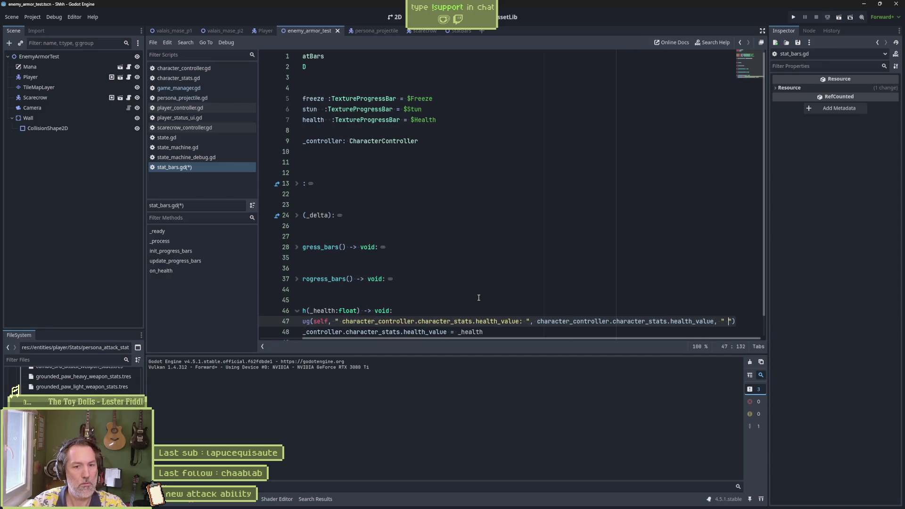
pyautogui.press('Down')
pyautogui.press('End')
pyautogui.hotkey('ctrl', 'shift', 'Left')
pyautogui.press('Up')
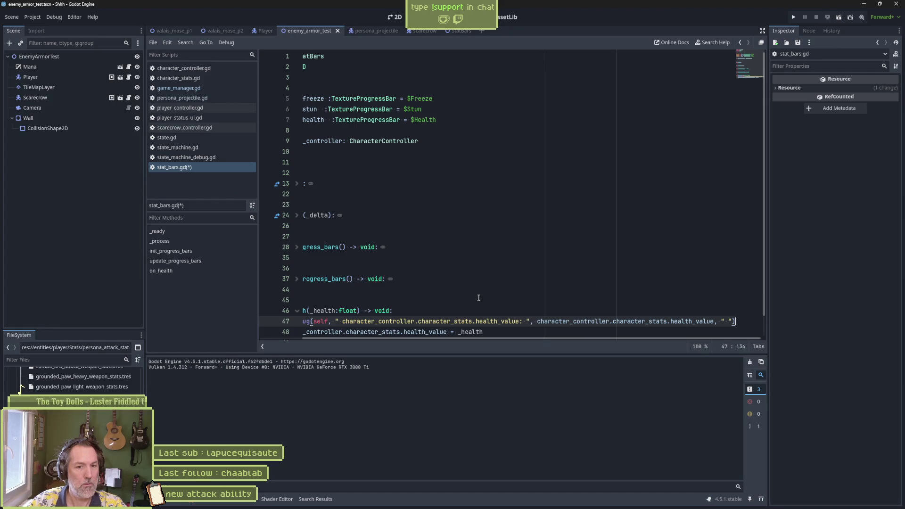
pyautogui.hotkey('ctrl', 'v')
pyautogui.write(':')
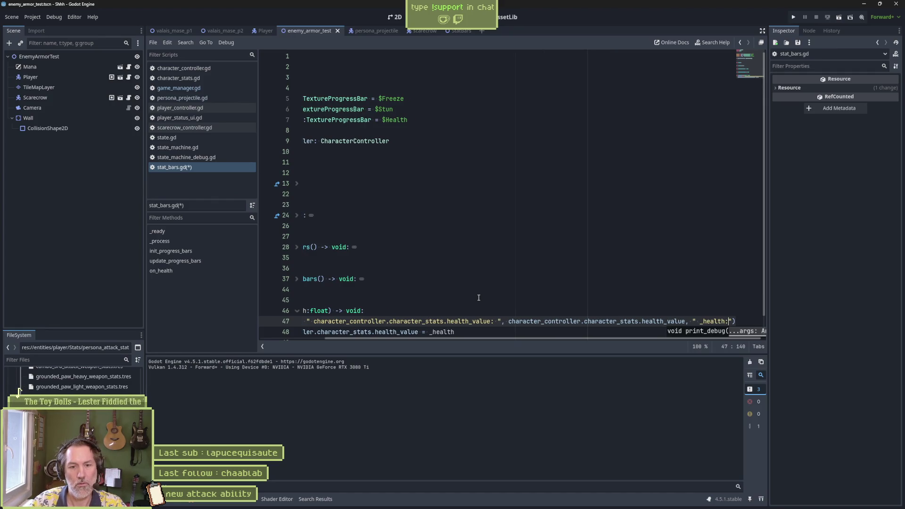
pyautogui.hotkey('ctrl', 's')
pyautogui.write(', _health')
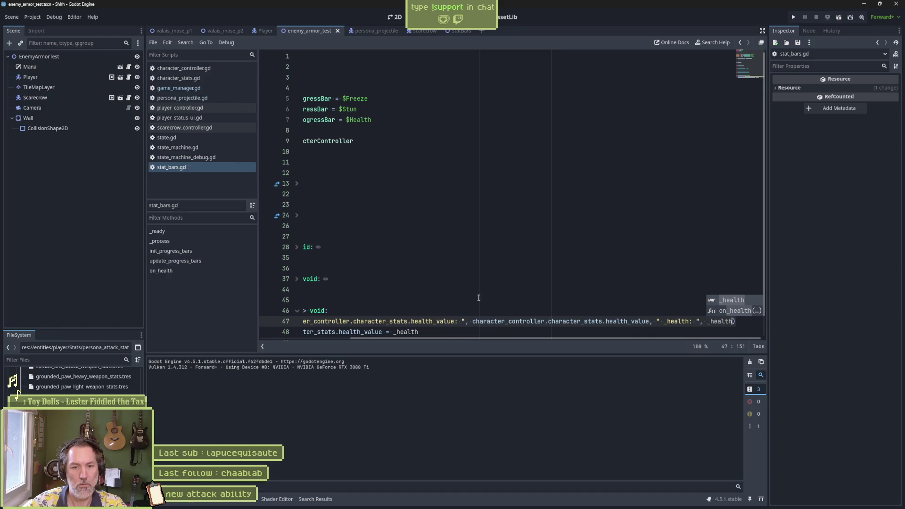
pyautogui.press('F6')
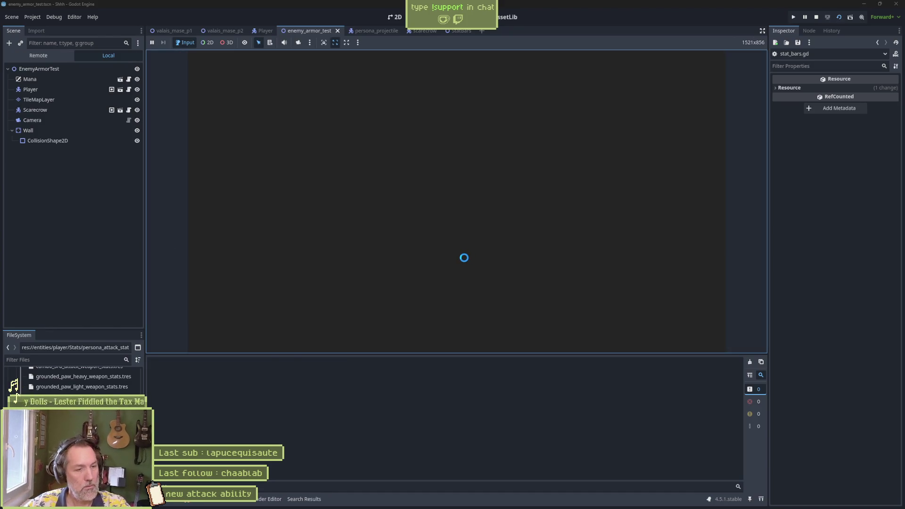
# - Strike the scarecrow, dash into it, and fire the giant ghost-cat attack to log health traces
pyautogui.press('Right')
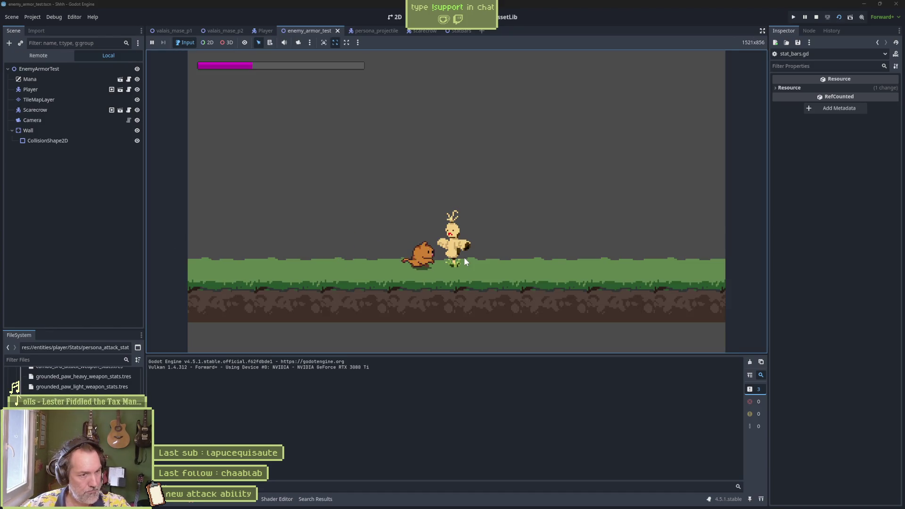
pyautogui.click(464, 261)
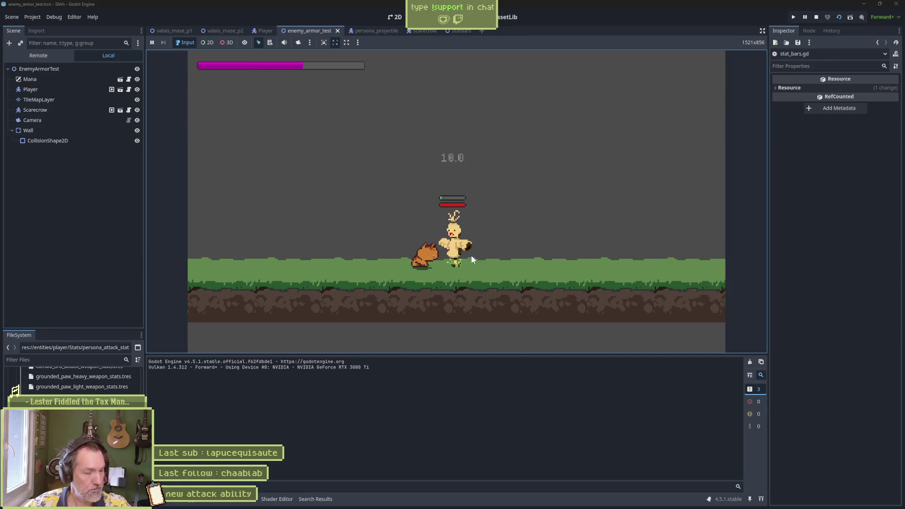
pyautogui.press('Left')
pyautogui.press('Right')
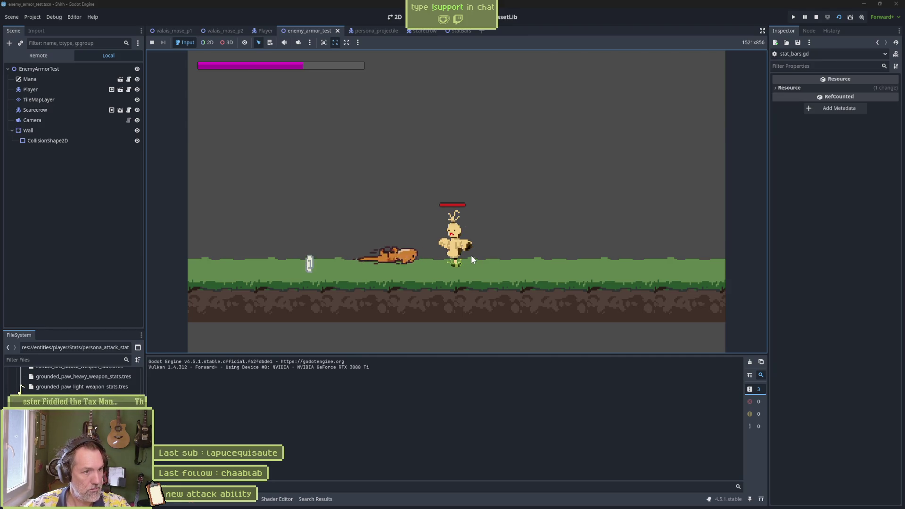
pyautogui.press('Left')
pyautogui.press('Left')
pyautogui.rightClick(471, 255)
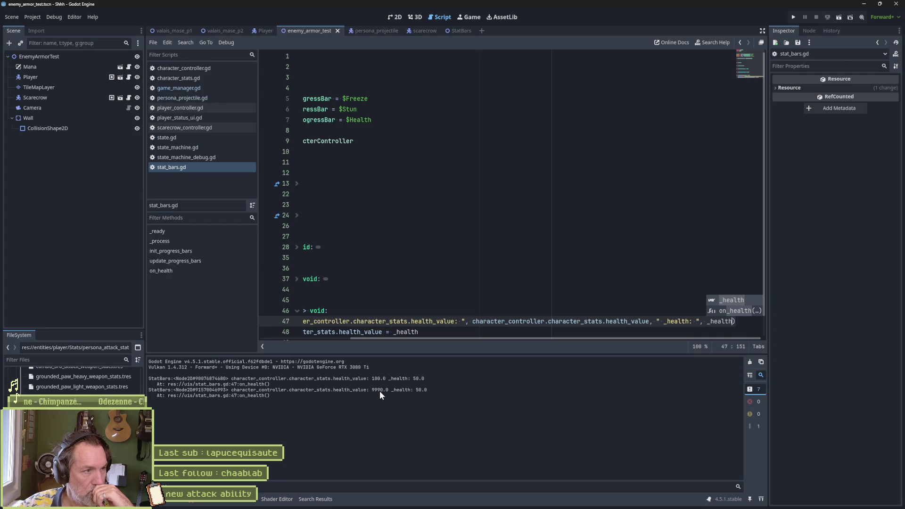
# - Open character_controller.gd at on_hit and select the hit signal name on line 193
pyautogui.moveTo(398, 339); pyautogui.dragTo(321, 338)
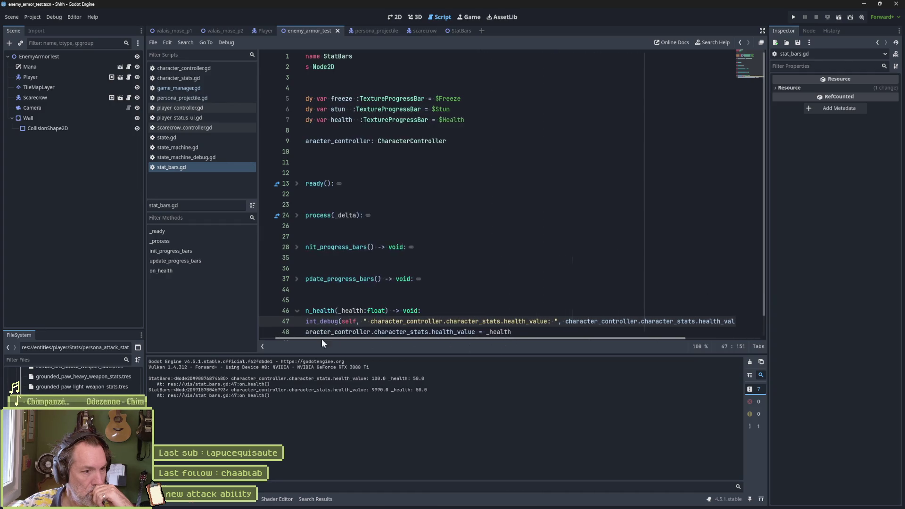
pyautogui.click(183, 68)
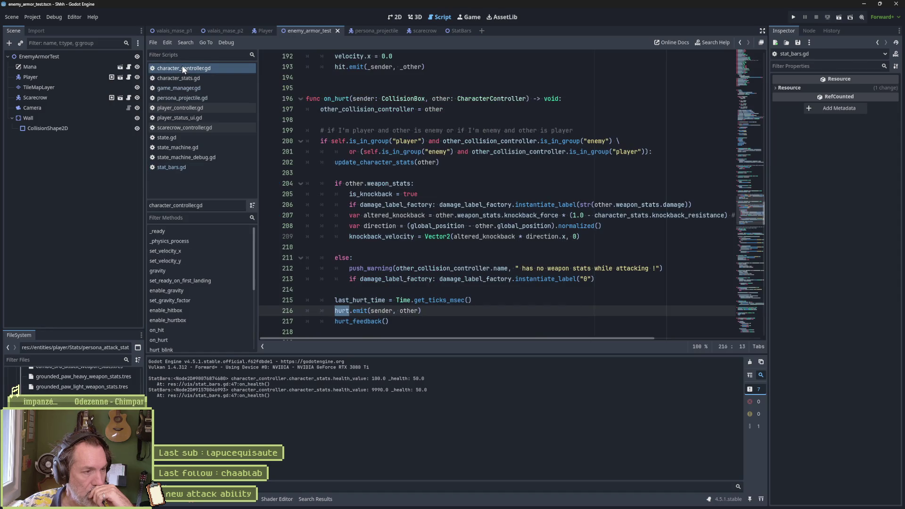
pyautogui.click(179, 330)
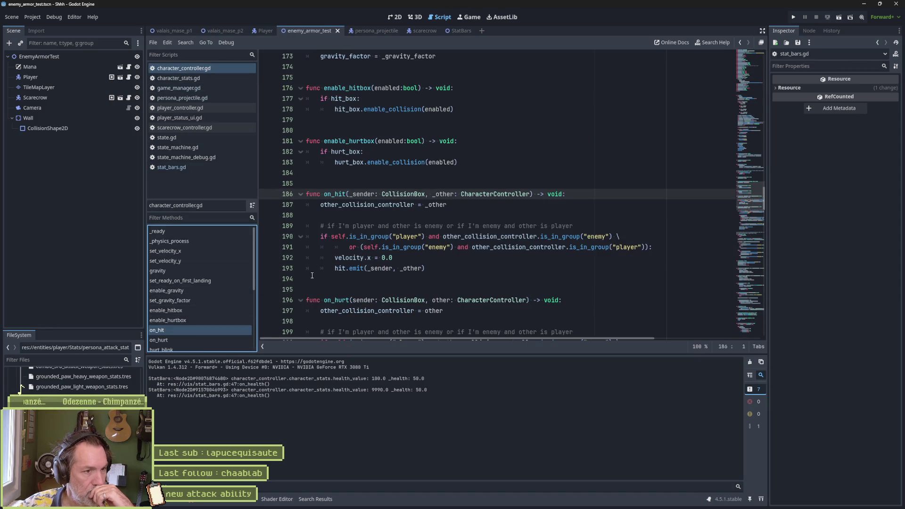
pyautogui.doubleClick(339, 268)
pyautogui.moveTo(349, 268); pyautogui.dragTo(346, 269)
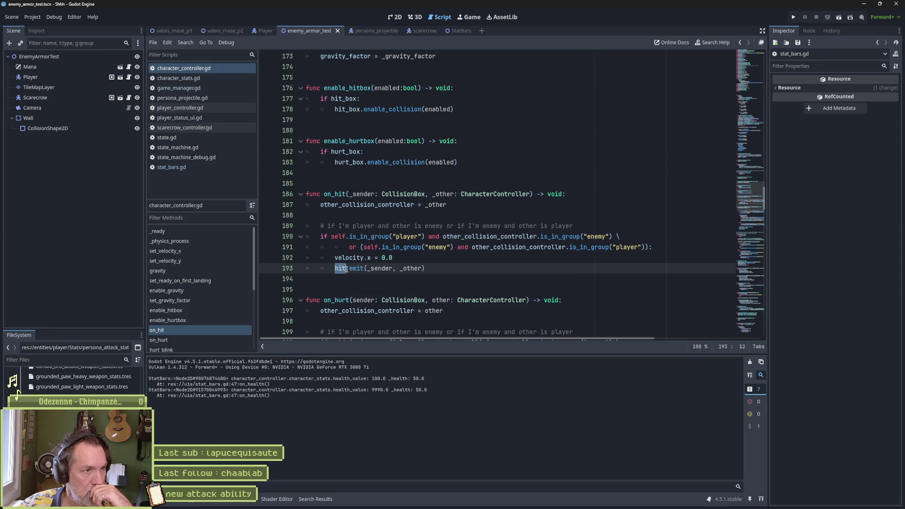